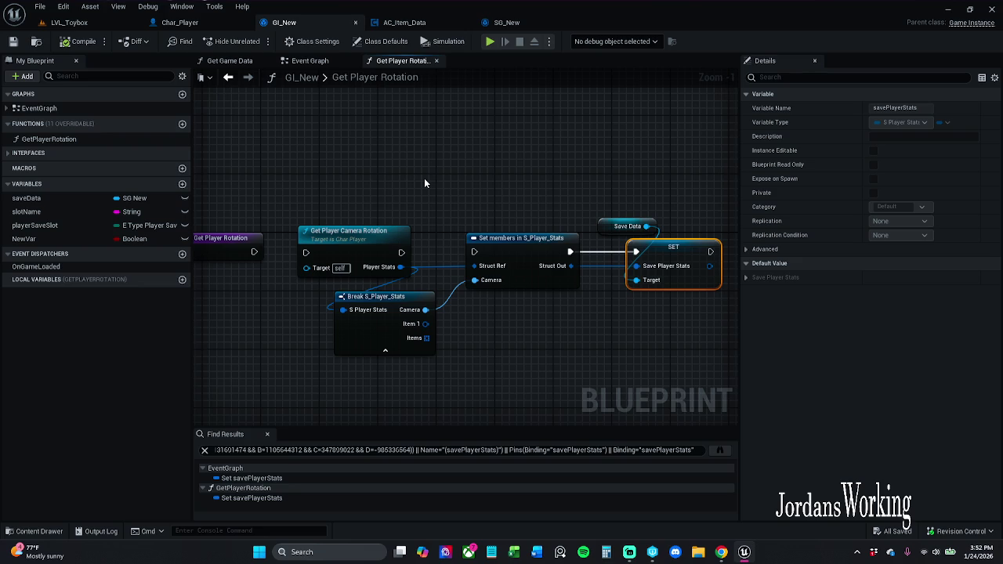
# In GI_New's Event Graph, close Find Results and shift the Get Player Rotation node slightly right
pyautogui.click(309, 60)
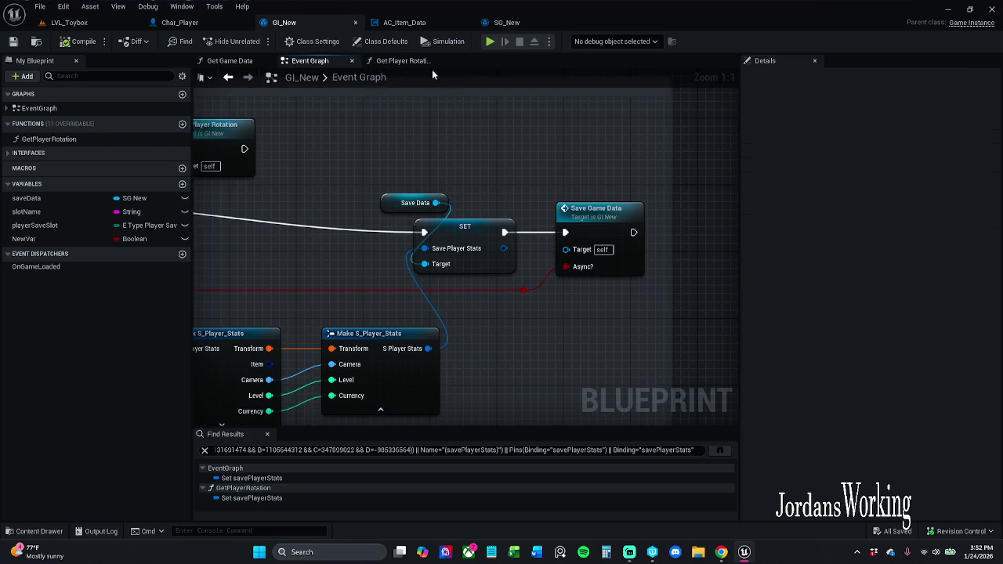
pyautogui.click(267, 434)
pyautogui.moveTo(402, 308); pyautogui.dragTo(409, 276)
pyautogui.scroll(-1, 409, 276)
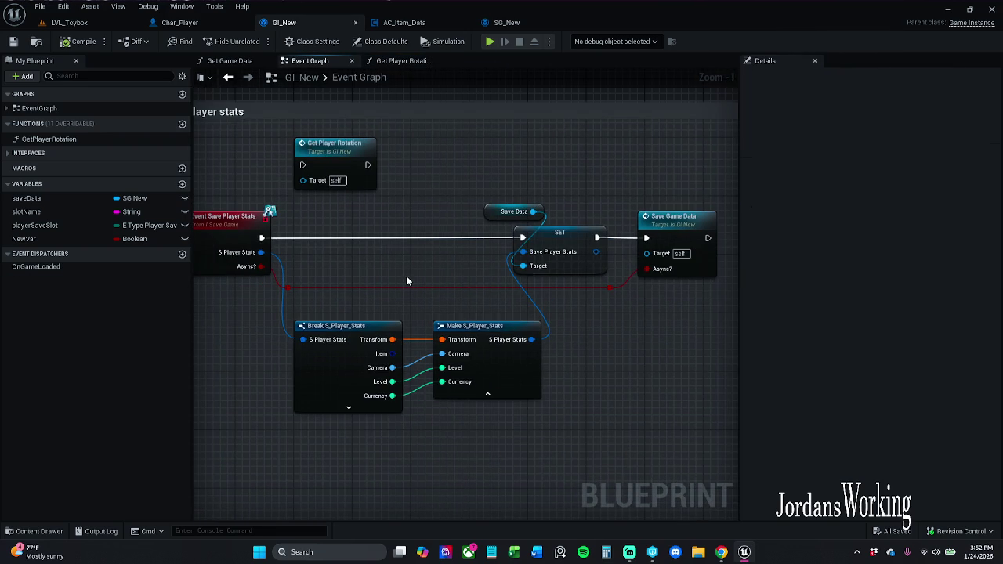
pyautogui.moveTo(335, 155)
pyautogui.mouseDown()
pyautogui.moveTo(402, 151)
pyautogui.moveTo(372, 161)
pyautogui.mouseUp()
pyautogui.click(523, 160)
pyautogui.click(475, 157)
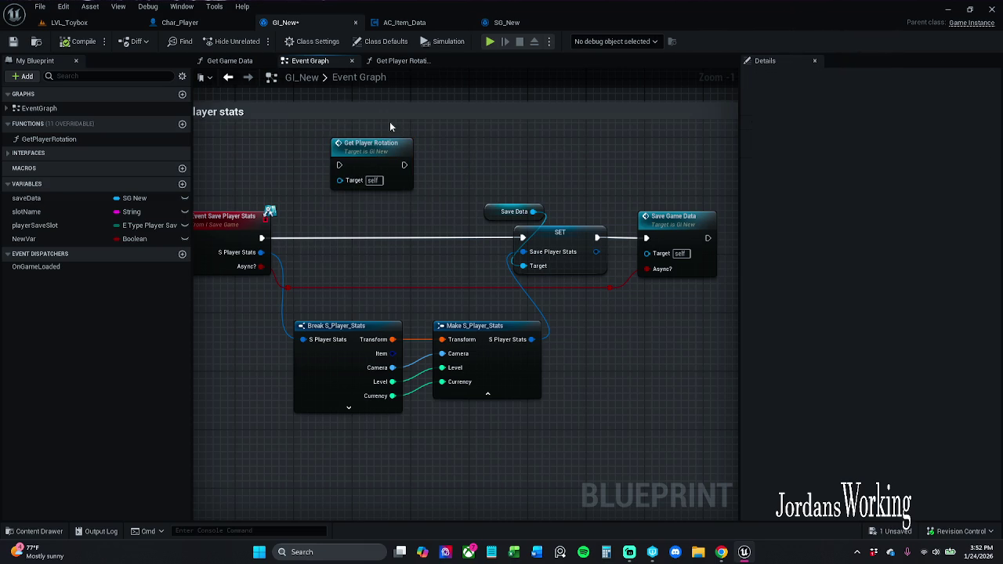
# Save the GI_New blueprint and pan down to the Event Save Items loop
pyautogui.click(12, 40)
pyautogui.click(629, 551)
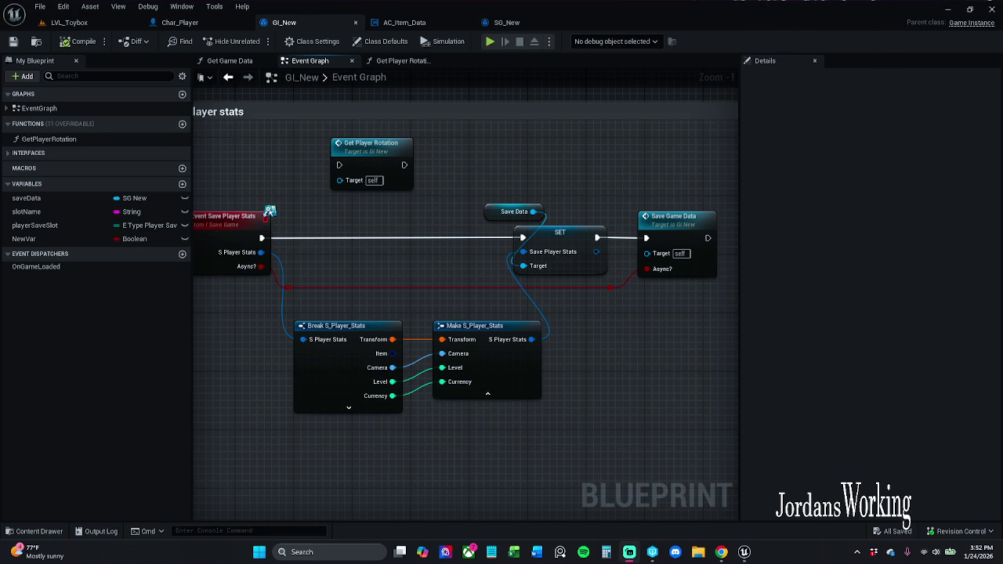
pyautogui.hotkey('alt', 'Tab')
pyautogui.scroll(-2, 537, 195)
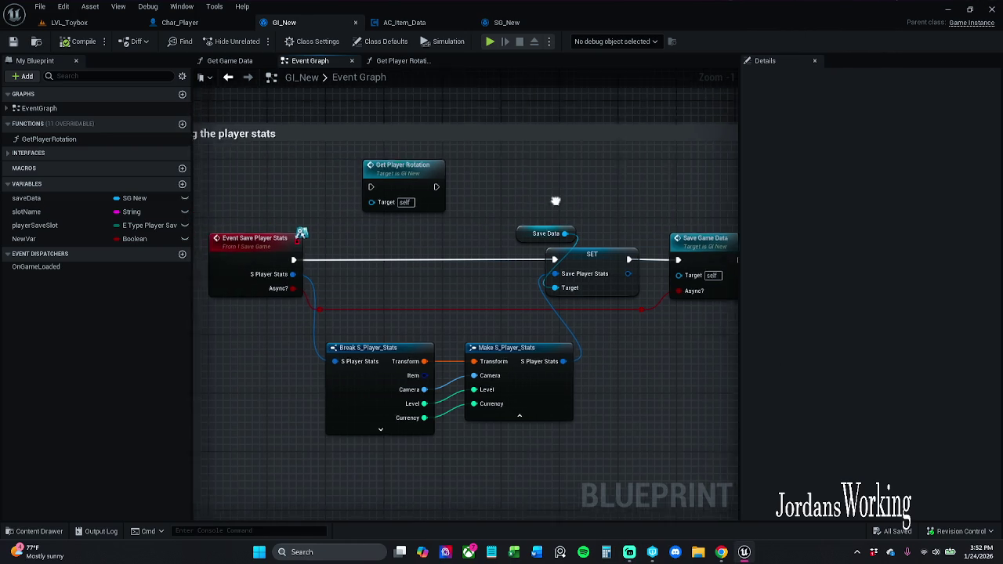
pyautogui.scroll(-2, 504, 169)
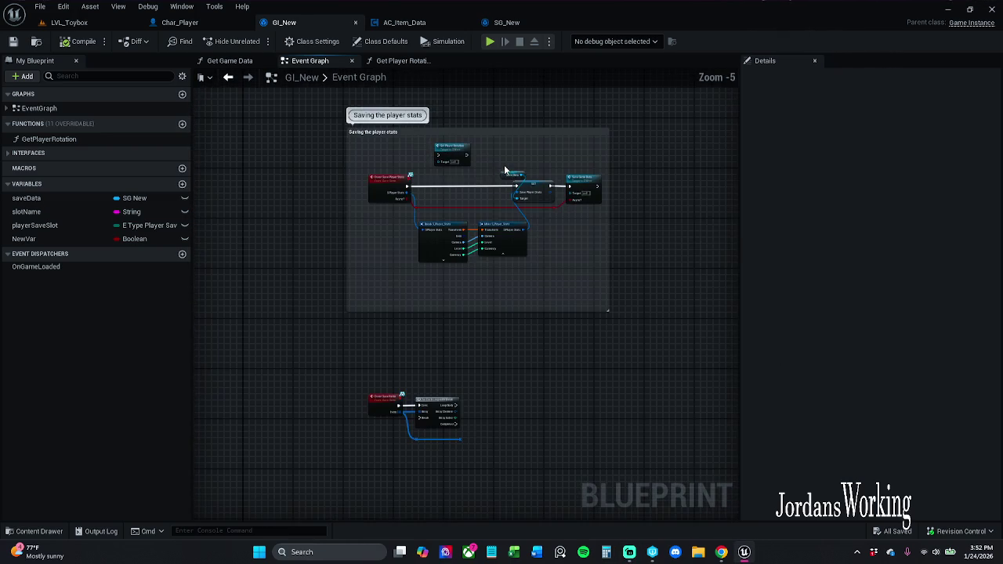
pyautogui.scroll(4, 462, 360)
pyautogui.moveTo(476, 323); pyautogui.dragTo(422, 323)
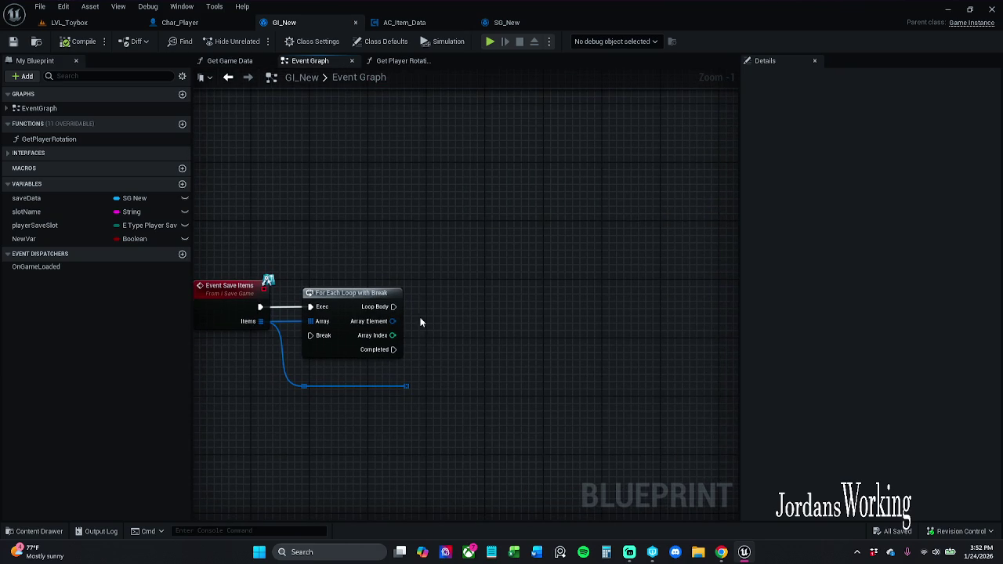
# From the items array, search actions for 'set' and 'Items Saved', then check SG_New's saveItems variable
pyautogui.scroll(-3, 450, 219)
pyautogui.scroll(3, 414, 439)
pyautogui.moveTo(497, 270)
pyautogui.mouseDown()
pyautogui.moveTo(451, 377)
pyautogui.moveTo(393, 342)
pyautogui.moveTo(388, 254)
pyautogui.mouseUp()
pyautogui.click(441, 163)
pyautogui.moveTo(357, 381)
pyautogui.mouseDown()
pyautogui.moveTo(437, 336)
pyautogui.moveTo(417, 317)
pyautogui.mouseUp()
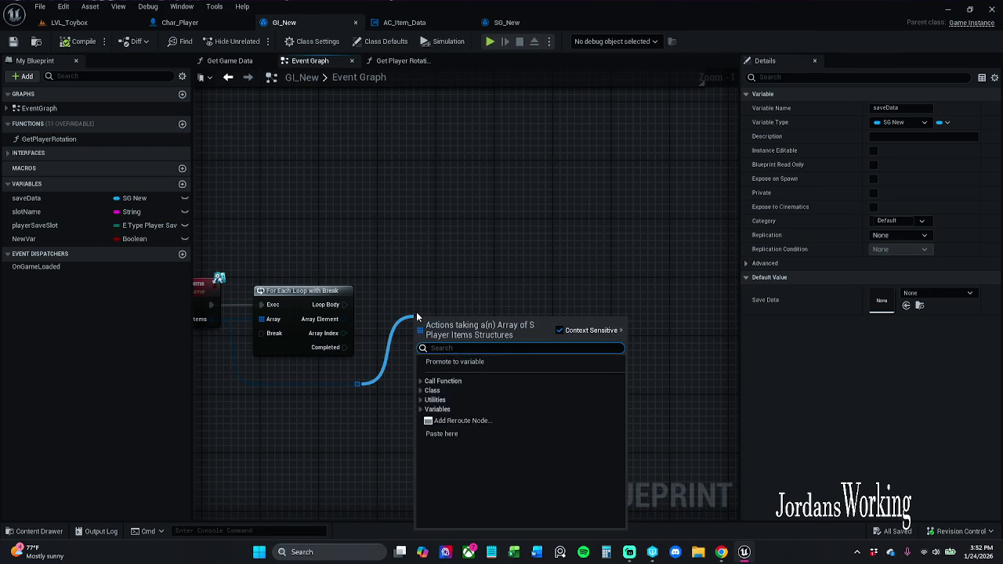
pyautogui.write('set')
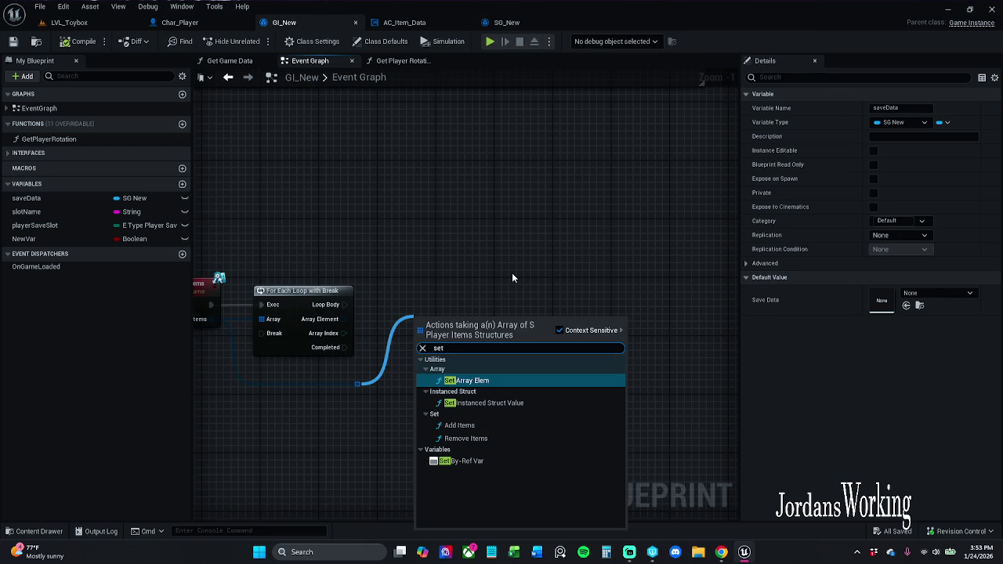
pyautogui.write(' Items')
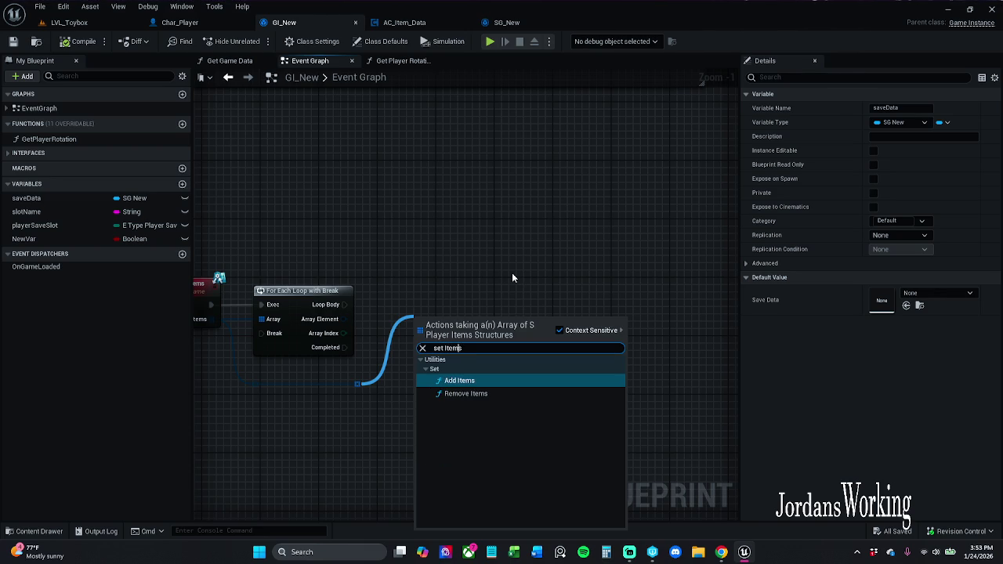
pyautogui.write(' Save')
pyautogui.write('d')
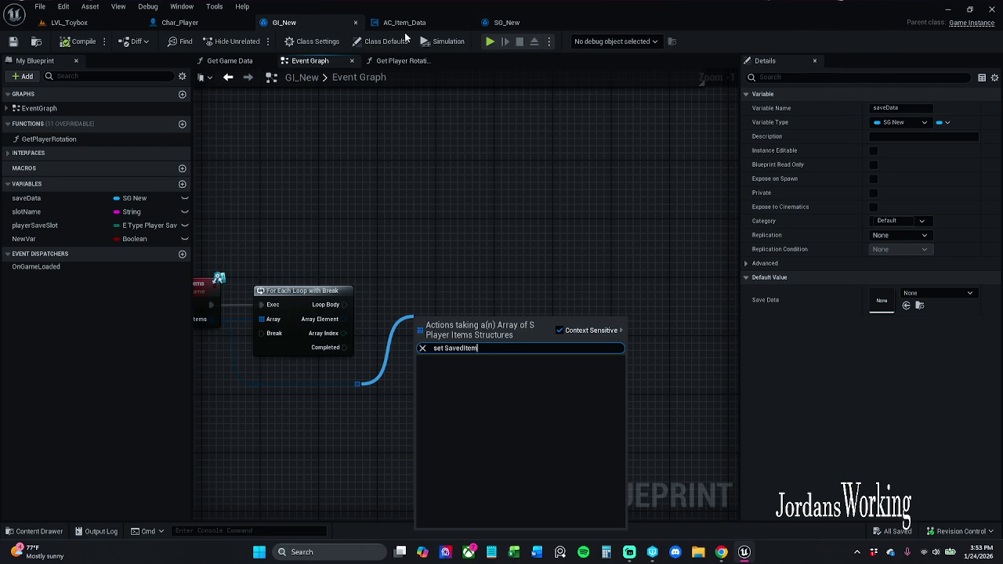
pyautogui.click(506, 24)
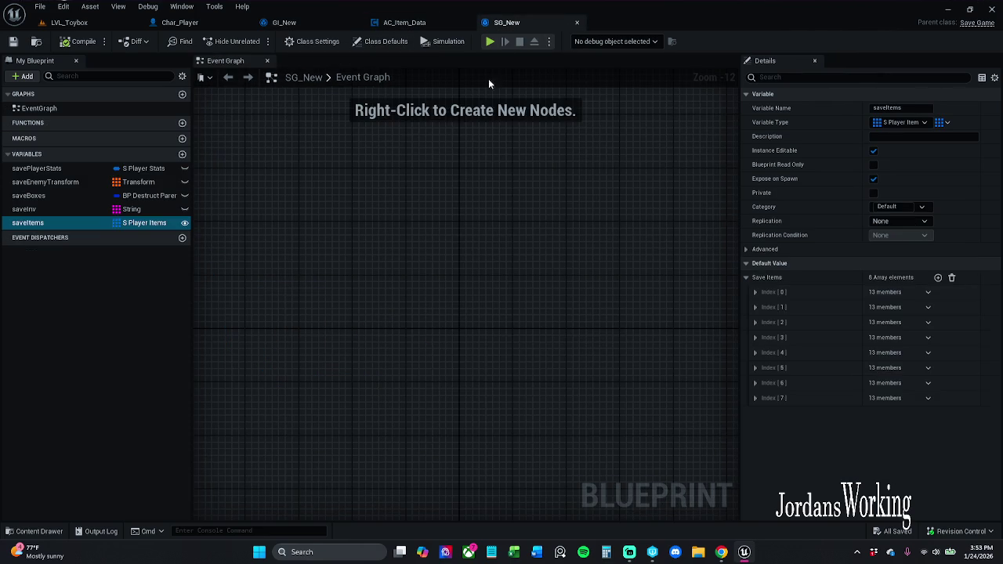
# In GI_New, add a Set Save Items node from the items array reroute with Context Sensitive off
pyautogui.click(298, 23)
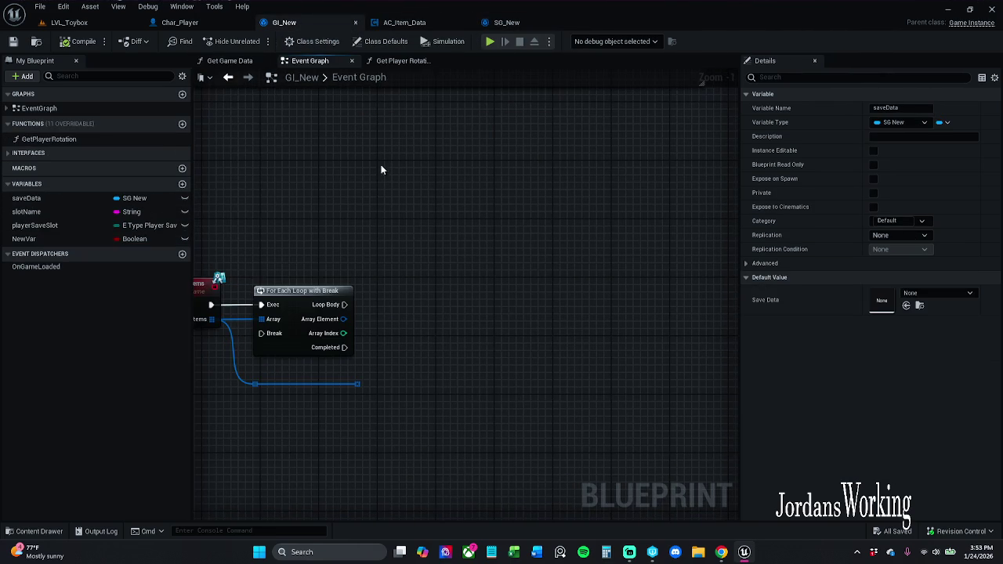
pyautogui.moveTo(361, 390)
pyautogui.mouseDown()
pyautogui.moveTo(399, 345)
pyautogui.moveTo(395, 333)
pyautogui.mouseUp()
pyautogui.write('set saveItems')
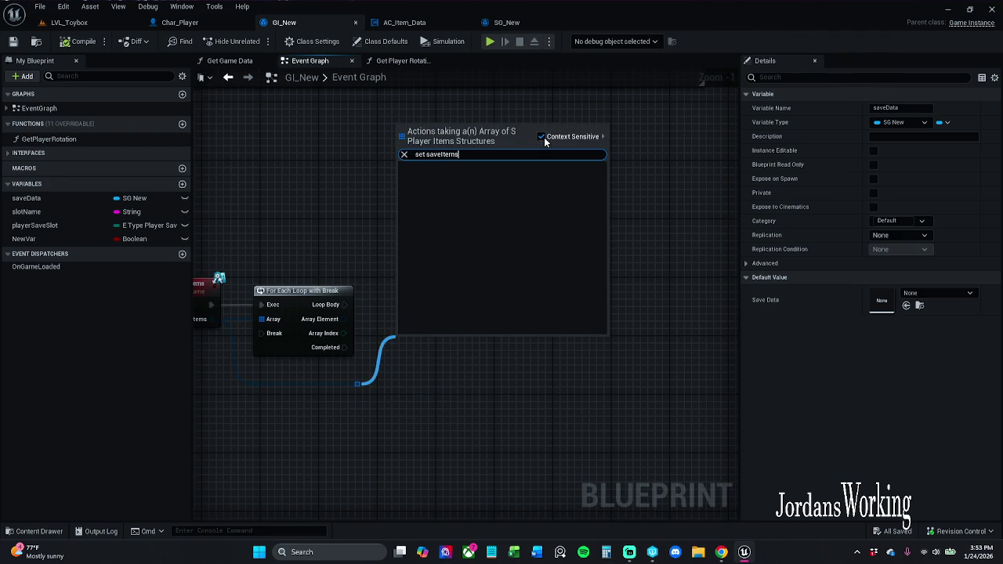
pyautogui.click(543, 137)
pyautogui.click(479, 183)
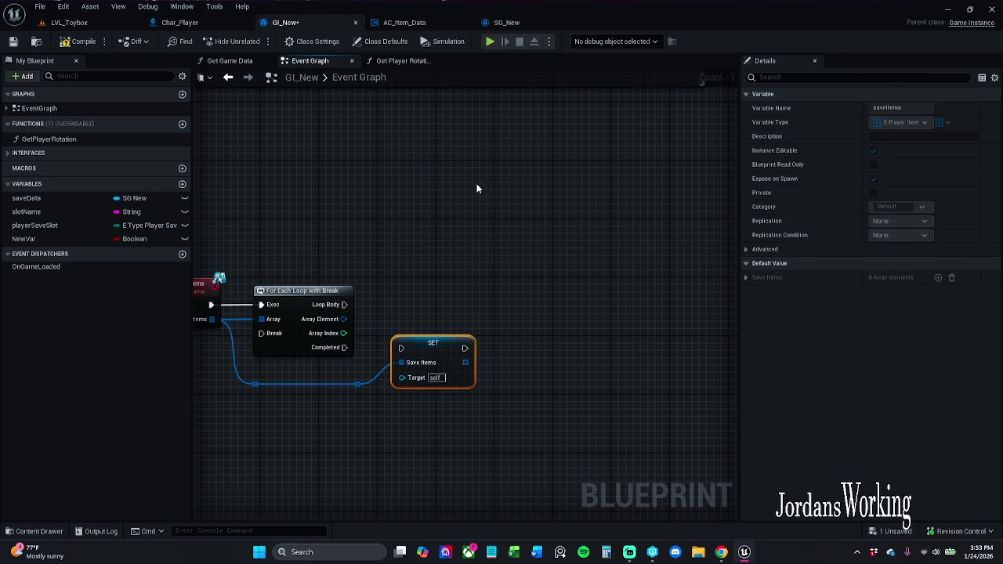
pyautogui.moveTo(426, 357); pyautogui.dragTo(435, 312)
pyautogui.click(397, 307)
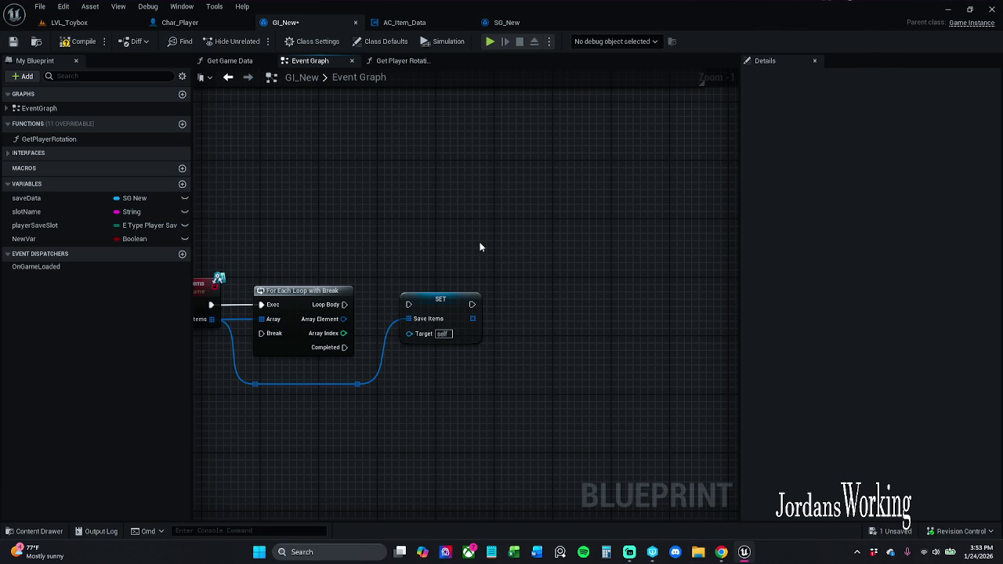
# Pan to the player stats section, inspect the Save Game Data node, then view SG_New
pyautogui.moveTo(437, 291)
pyautogui.mouseDown()
pyautogui.moveTo(470, 394)
pyautogui.moveTo(587, 484)
pyautogui.moveTo(559, 518)
pyautogui.mouseUp()
pyautogui.moveTo(236, 197); pyautogui.dragTo(136, 190)
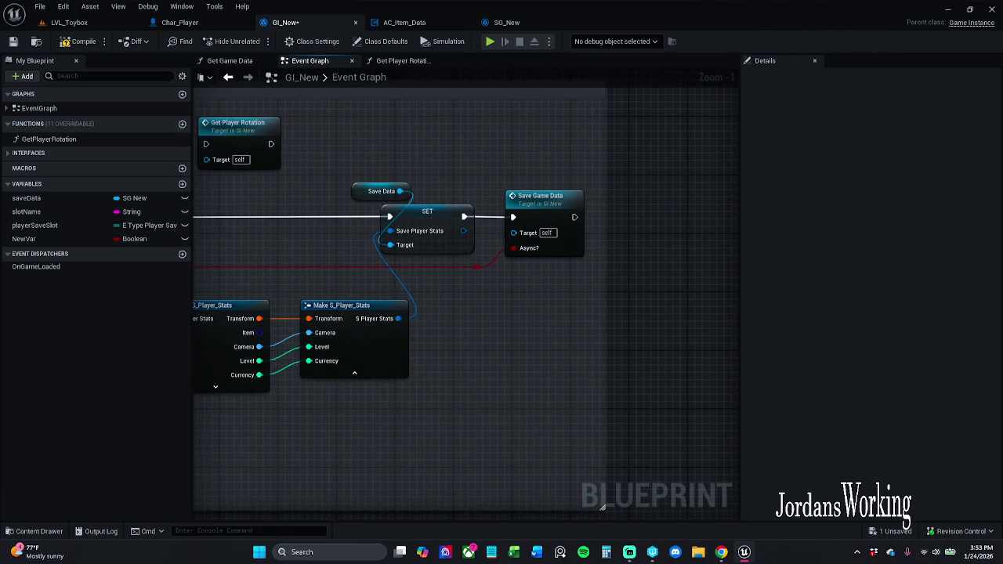
pyautogui.moveTo(602, 507); pyautogui.dragTo(616, 497)
pyautogui.click(539, 202)
pyautogui.click(474, 182)
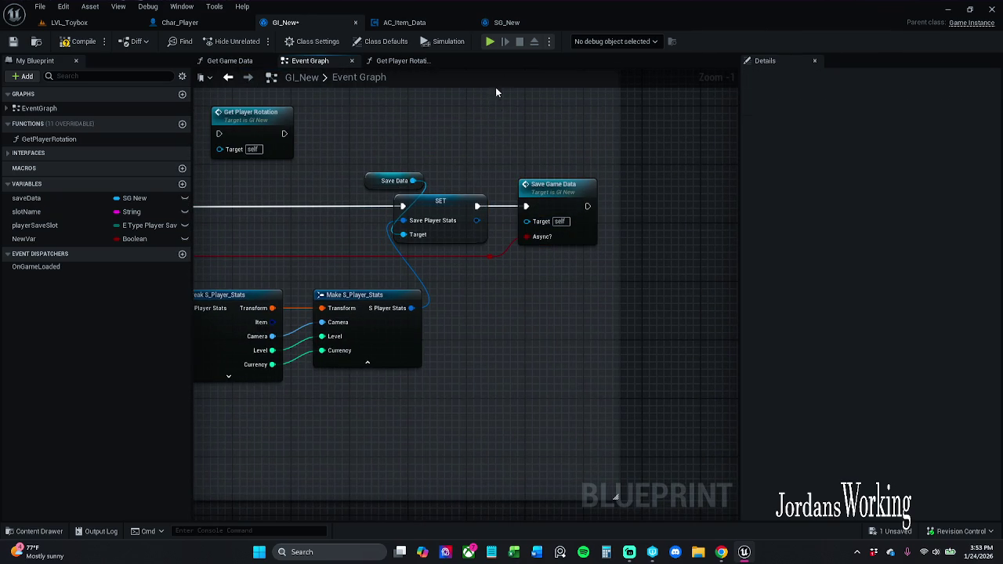
pyautogui.click(520, 28)
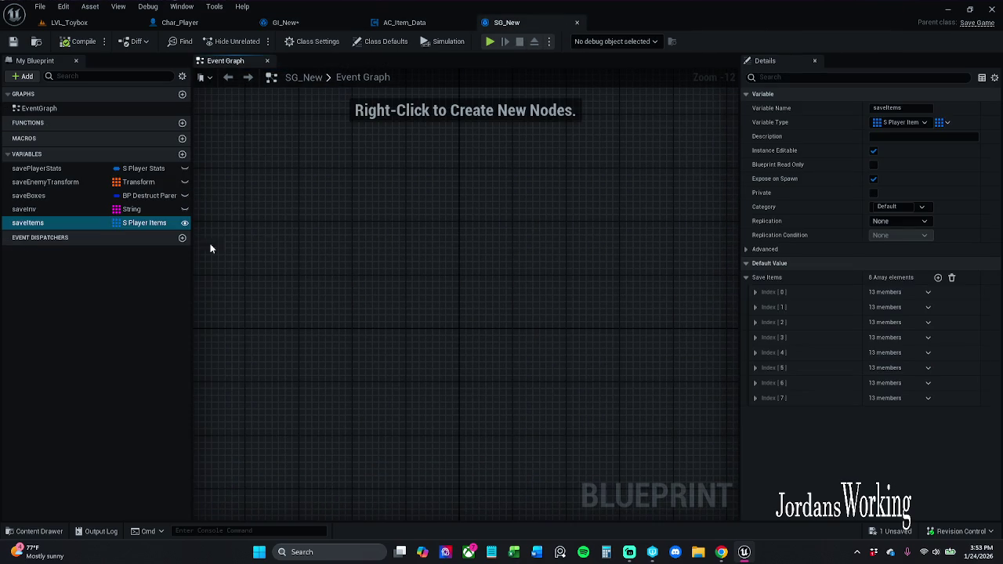
# Move the AC_Item_Data tab left of GI_New, then bring GI_New's Event Save Items nodes into view
pyautogui.click(144, 272)
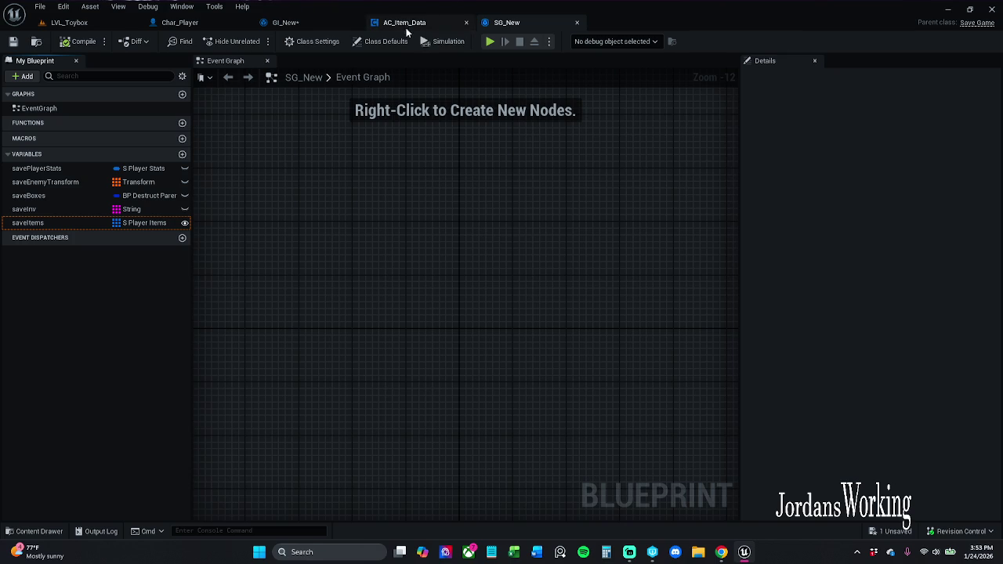
pyautogui.click(416, 23)
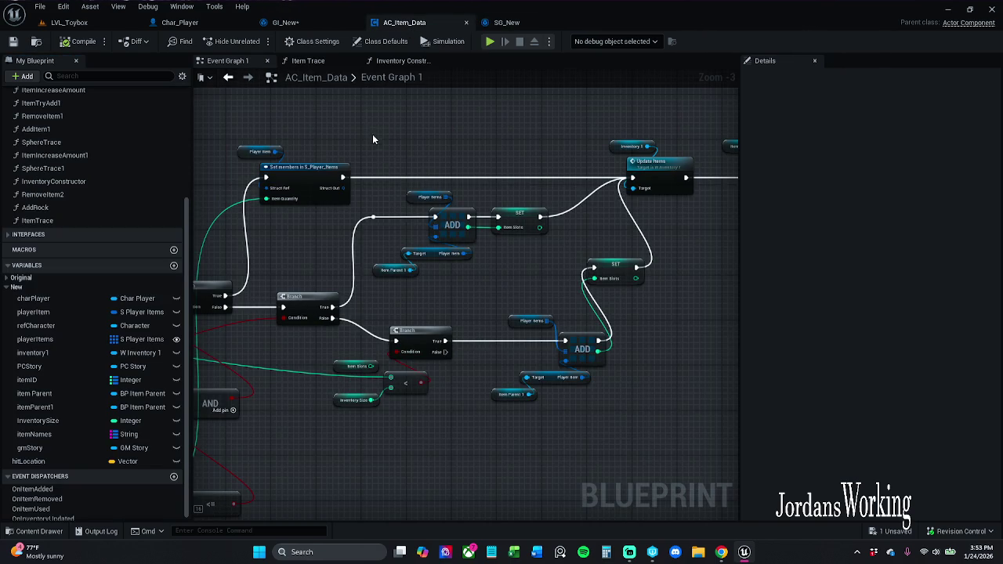
pyautogui.click(306, 22)
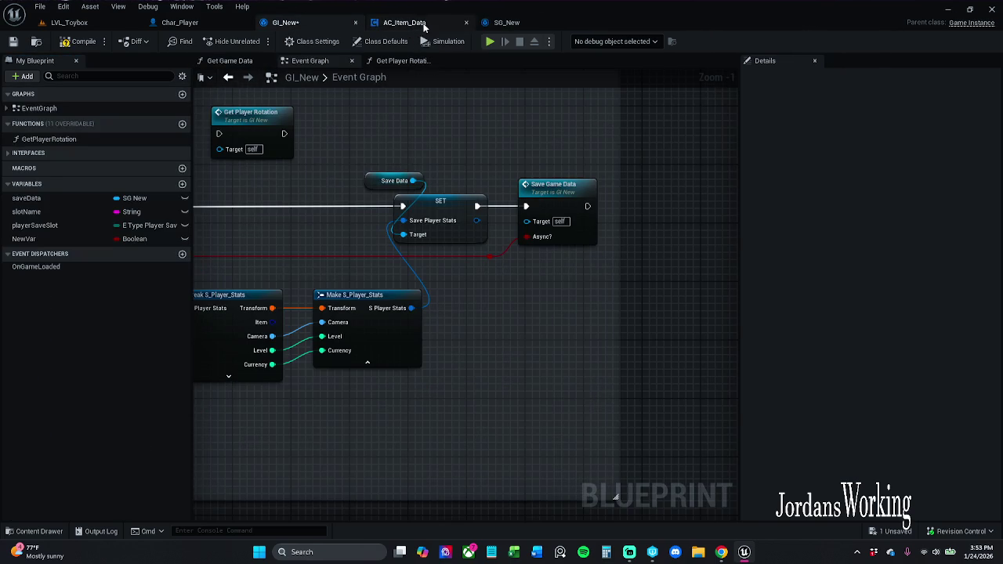
pyautogui.moveTo(401, 22); pyautogui.dragTo(326, 25)
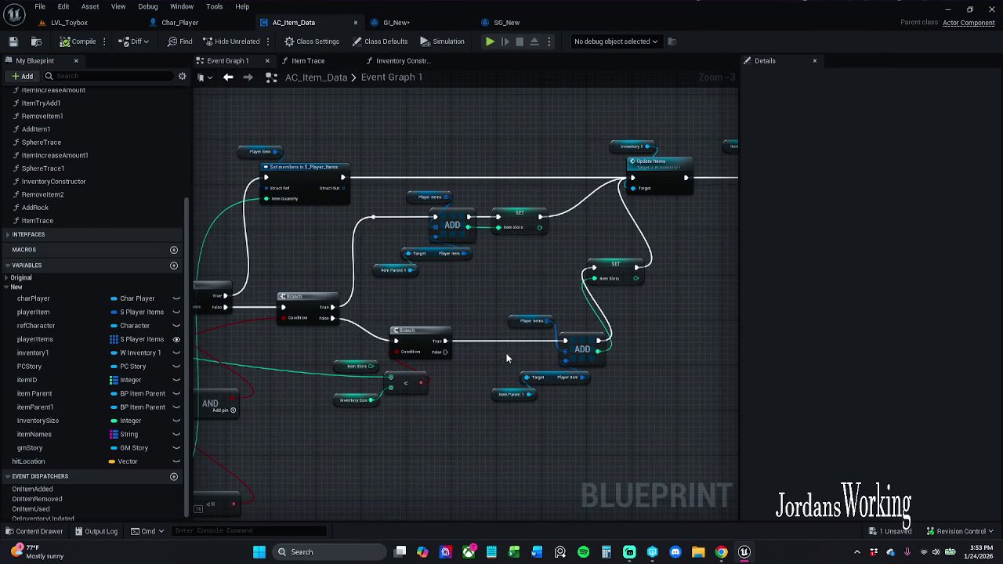
pyautogui.click(396, 22)
pyautogui.scroll(-4, 412, 332)
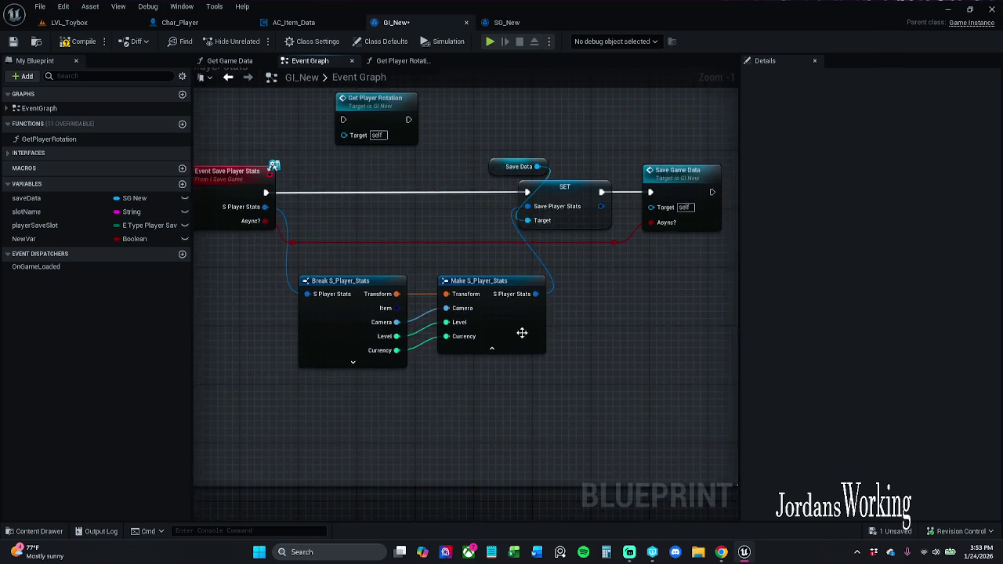
pyautogui.scroll(5, 481, 215)
pyautogui.moveTo(483, 213); pyautogui.dragTo(434, 271)
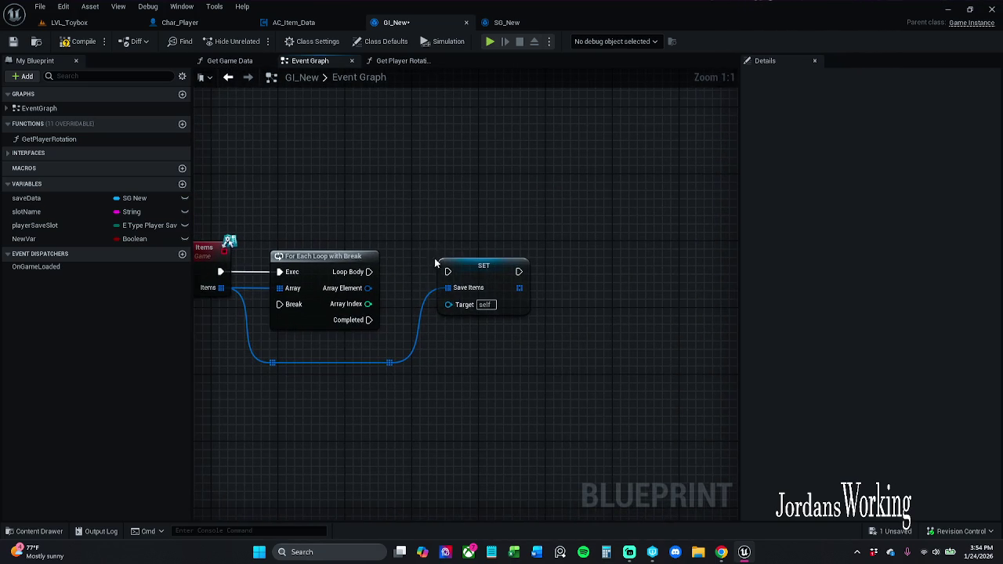
# Replace the Set Save Items node with an array ADD node placed beside the For Each Loop
pyautogui.click(502, 312)
pyautogui.press('Delete')
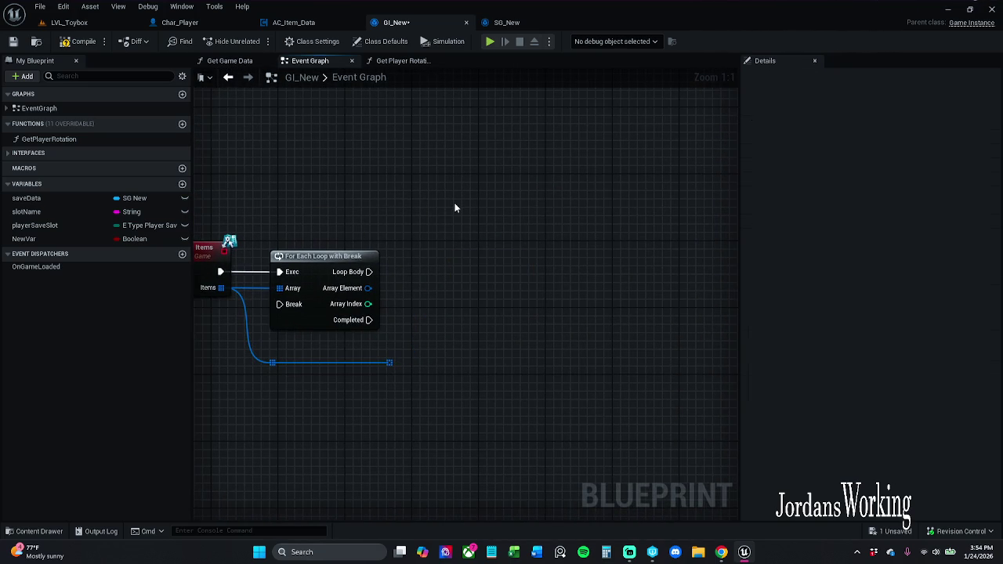
pyautogui.moveTo(391, 363); pyautogui.dragTo(429, 314)
pyautogui.write('add')
pyautogui.press('Return')
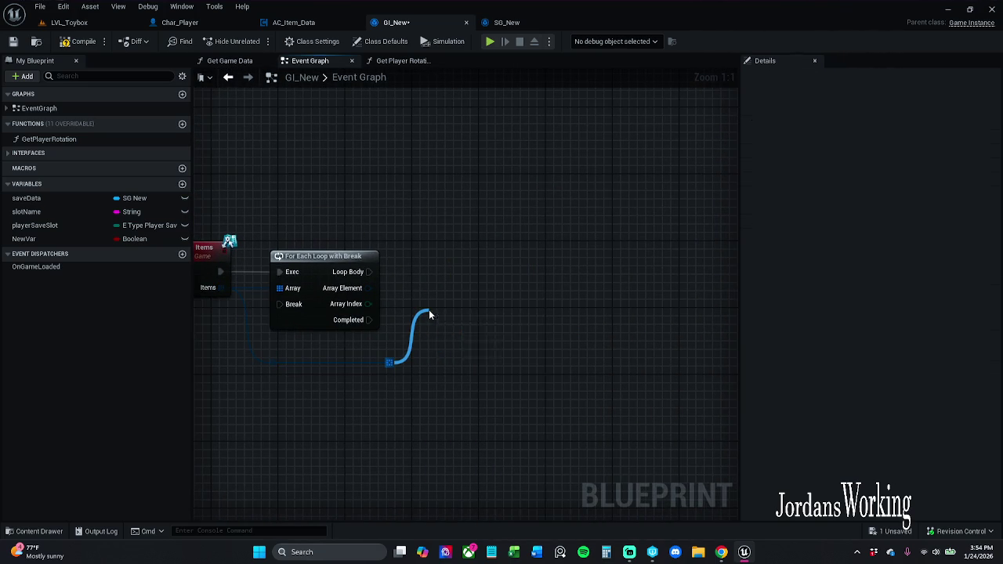
pyautogui.rightClick(555, 290)
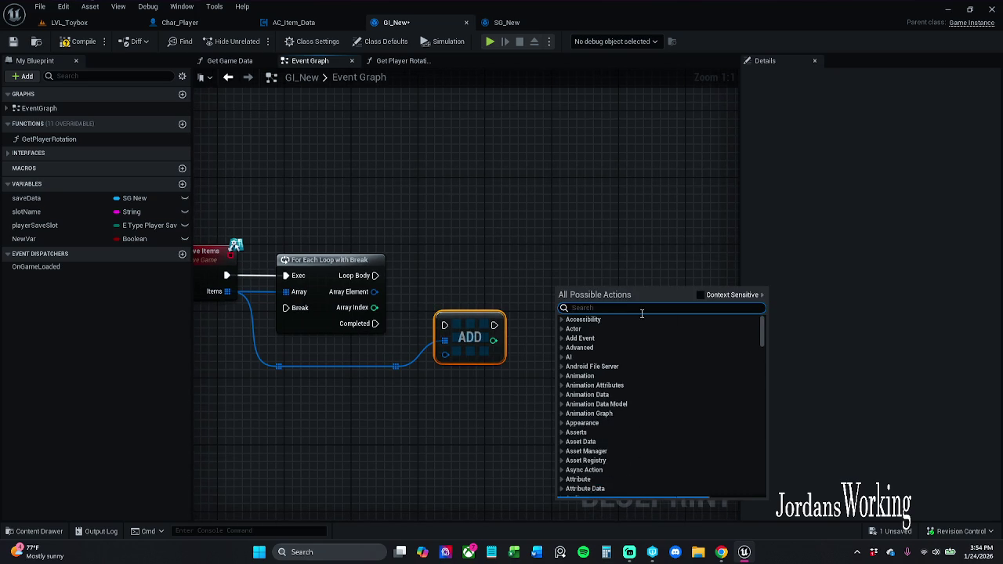
pyautogui.click(703, 293)
pyautogui.moveTo(439, 242); pyautogui.dragTo(570, 248)
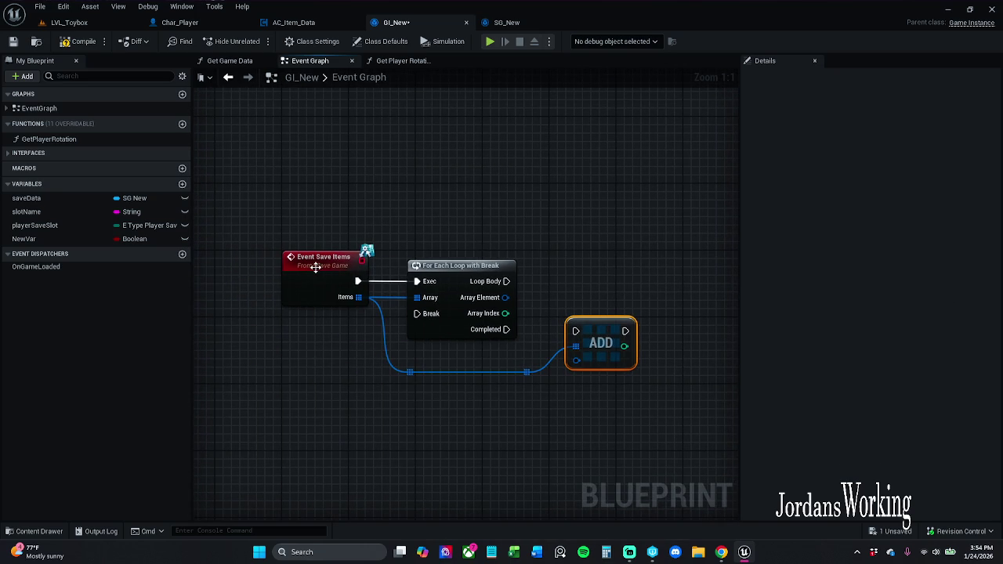
pyautogui.moveTo(600, 331)
pyautogui.mouseDown()
pyautogui.moveTo(604, 286)
pyautogui.moveTo(596, 303)
pyautogui.moveTo(534, 319)
pyautogui.moveTo(505, 297)
pyautogui.mouseUp()
# Connect the loop's Loop Body to the ADD node's exec input and straighten the wire
pyautogui.moveTo(567, 298); pyautogui.dragTo(506, 281)
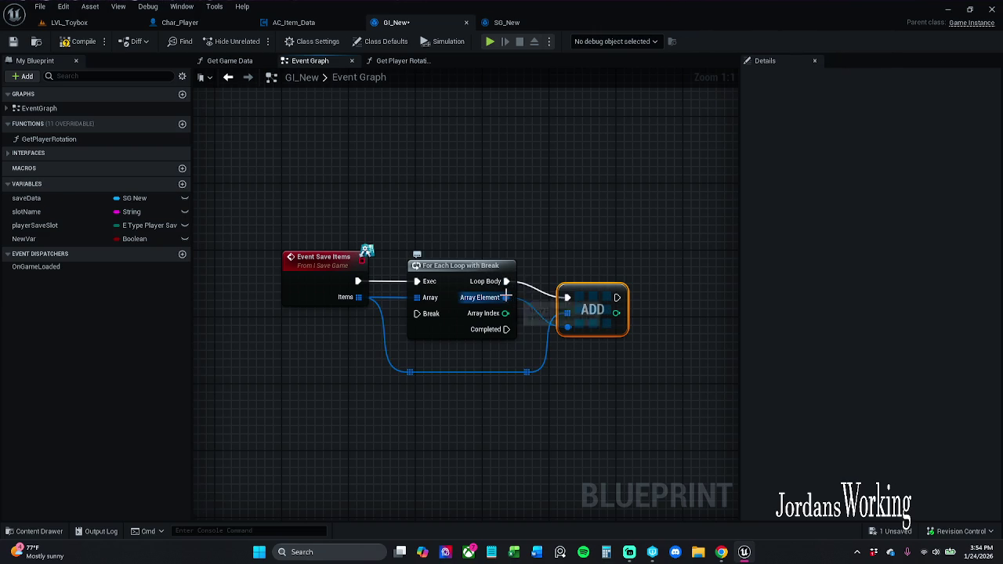
pyautogui.keyDown('alt'); pyautogui.click(505, 298); pyautogui.keyUp('alt')
pyautogui.click(463, 271)
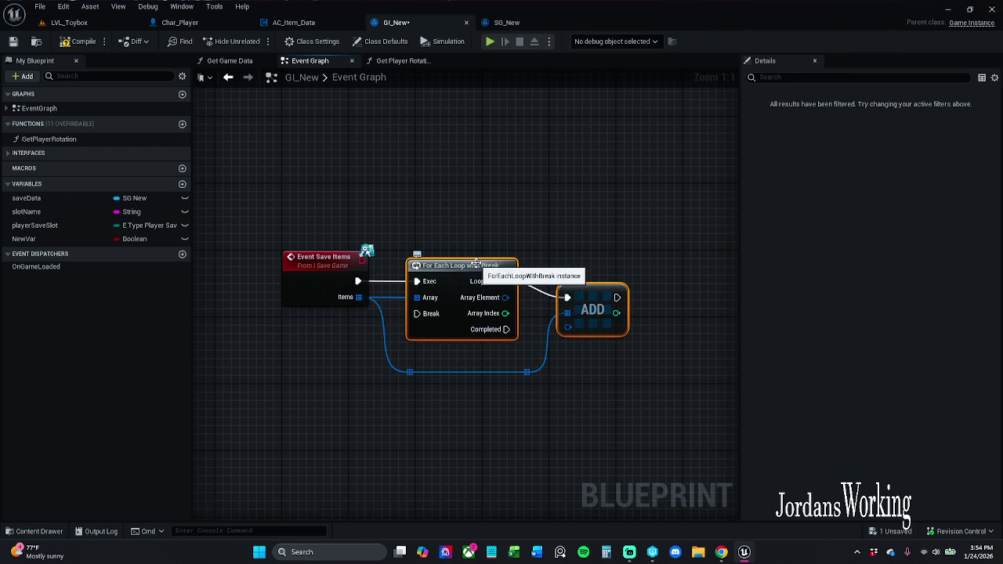
pyautogui.press('q')
pyautogui.click(583, 336)
# Wire the loop's Array Element into the ADD node's item input
pyautogui.moveTo(567, 310); pyautogui.dragTo(506, 298)
pyautogui.click(596, 292)
pyautogui.moveTo(596, 292); pyautogui.dragTo(606, 294)
pyautogui.click(627, 315)
pyautogui.keyDown('alt'); pyautogui.click(575, 311); pyautogui.keyUp('alt')
pyautogui.moveTo(436, 216)
pyautogui.mouseDown()
pyautogui.moveTo(499, 298)
pyautogui.moveTo(641, 297)
pyautogui.mouseUp()
pyautogui.click(639, 301)
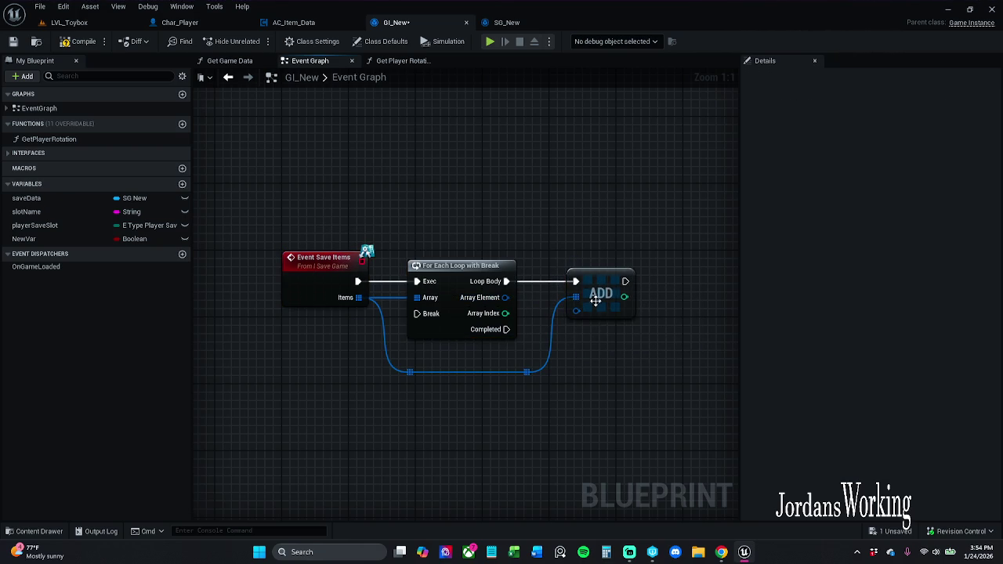
pyautogui.moveTo(495, 297); pyautogui.dragTo(575, 304)
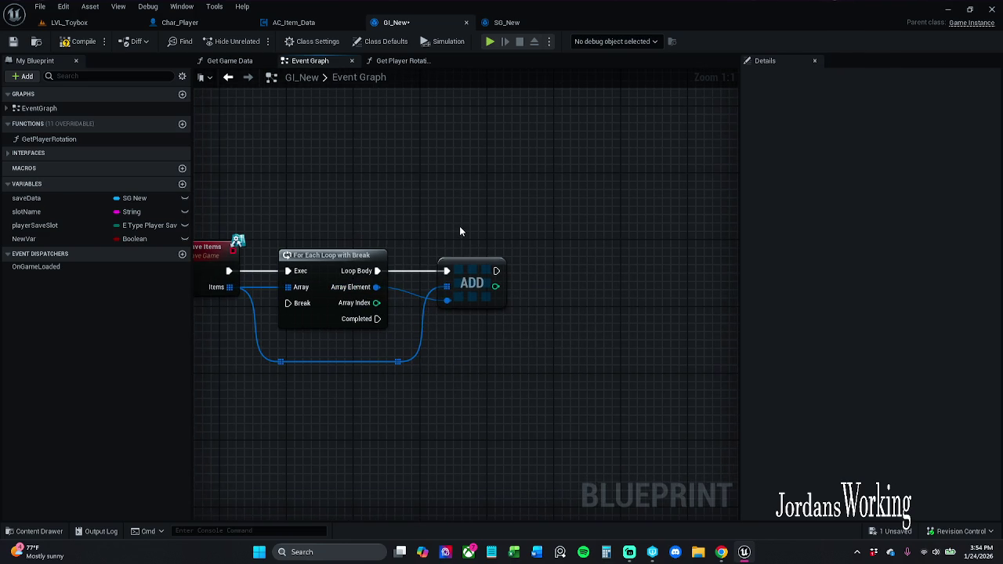
pyautogui.scroll(-2, 439, 239)
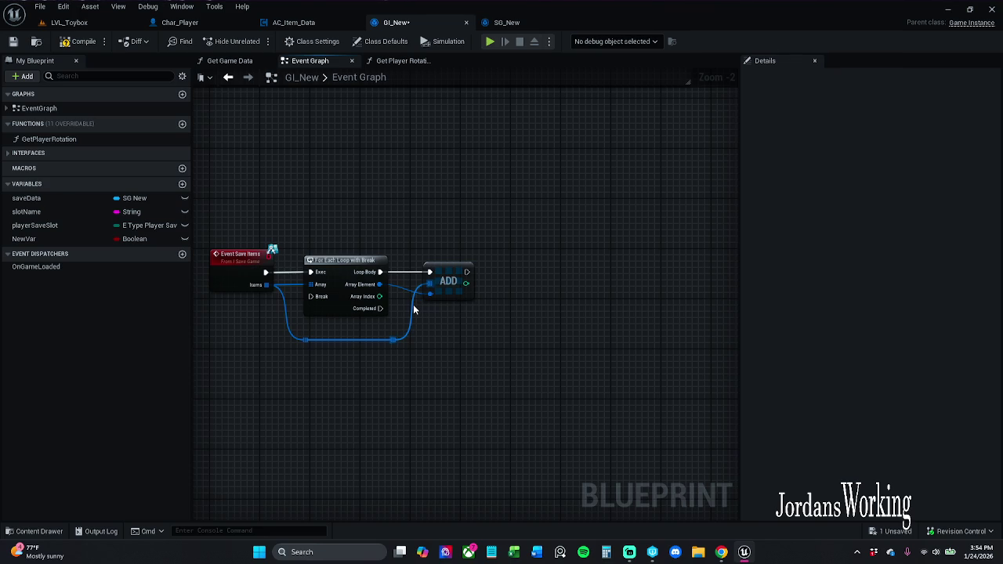
pyautogui.rightClick(268, 272)
pyautogui.press('Escape')
pyautogui.moveTo(340, 243); pyautogui.dragTo(438, 228)
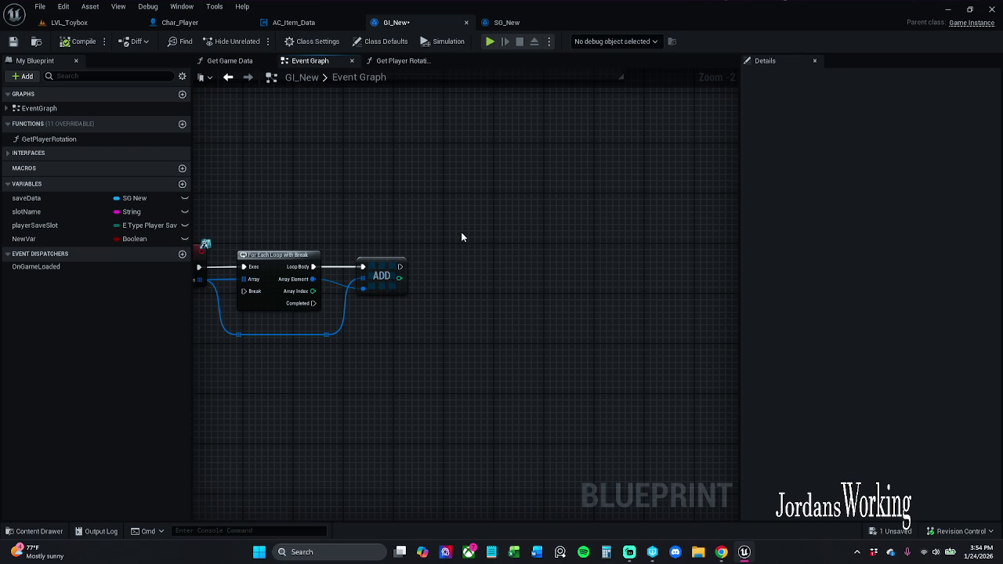
pyautogui.moveTo(414, 240); pyautogui.dragTo(496, 231)
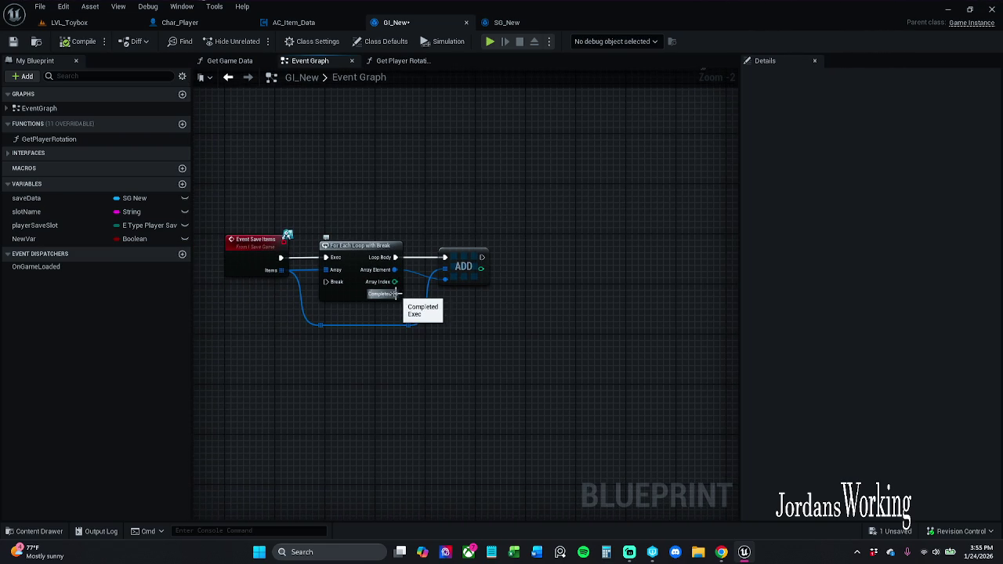
pyautogui.moveTo(396, 294)
pyautogui.mouseDown()
pyautogui.moveTo(420, 186)
pyautogui.moveTo(333, 287)
pyautogui.mouseUp()
pyautogui.click(357, 160)
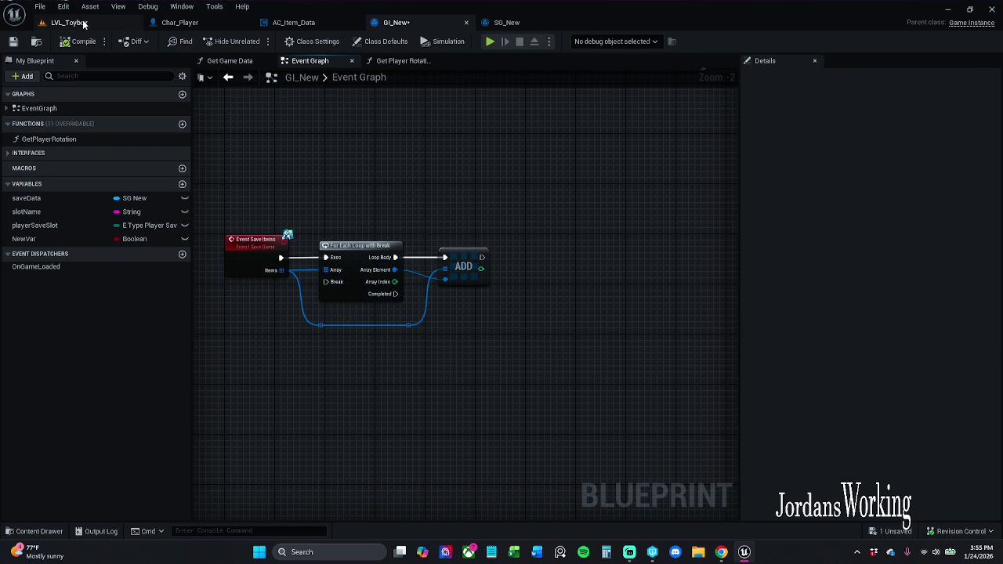
# Play LVL_Toybox in the editor, open and close the inventory with I, then stop
pyautogui.click(69, 22)
pyautogui.click(253, 41)
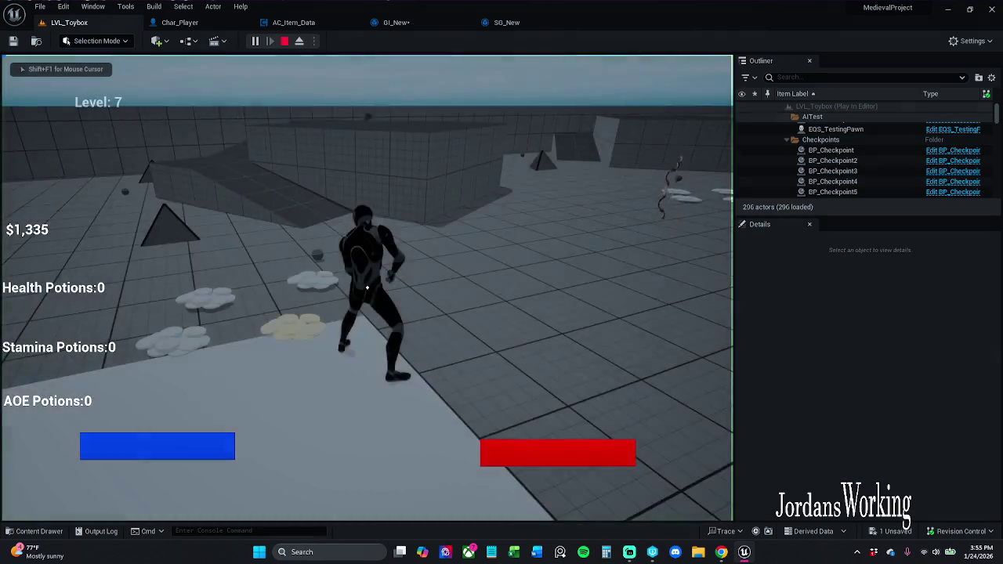
pyautogui.press('w')
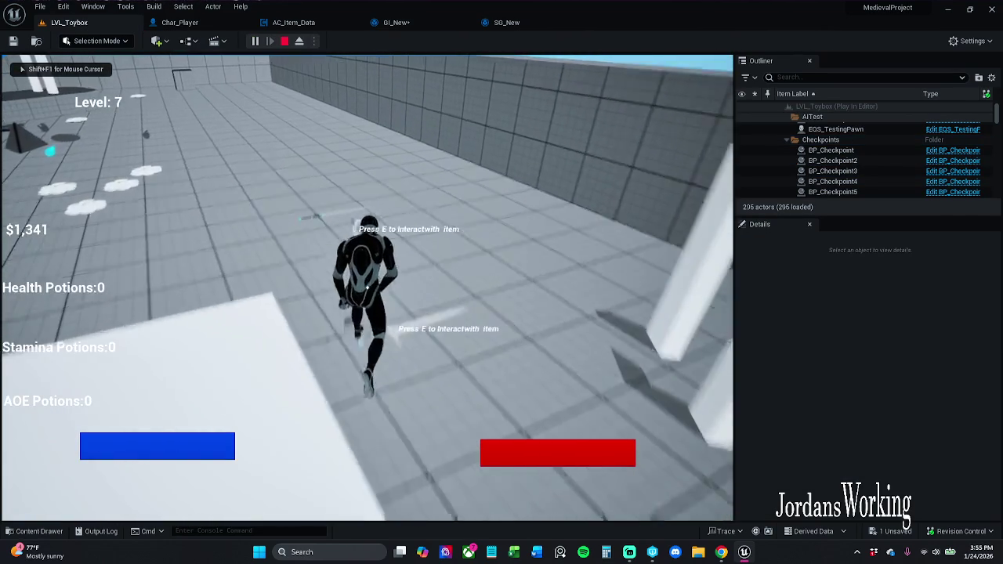
pyautogui.press('i')
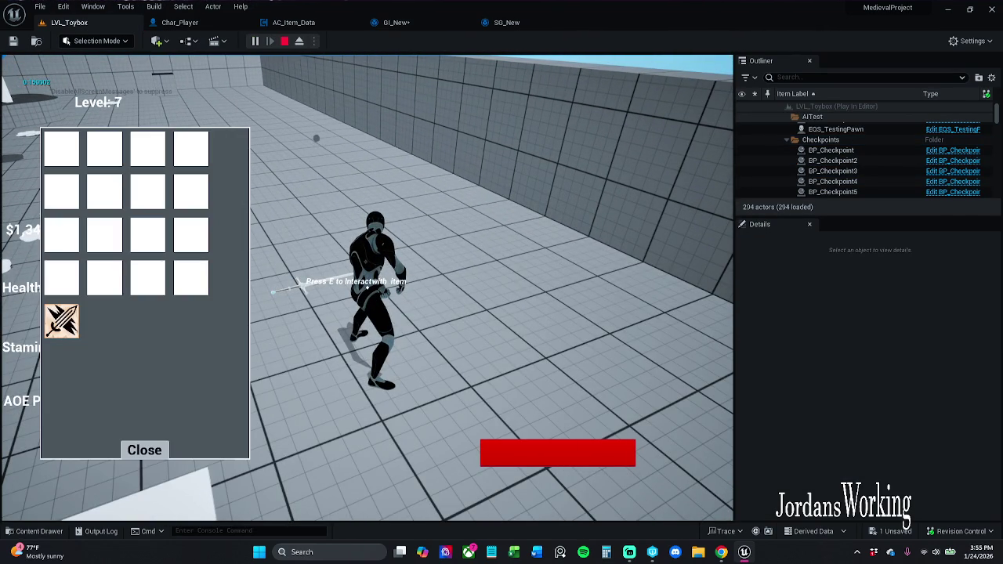
pyautogui.click(143, 447)
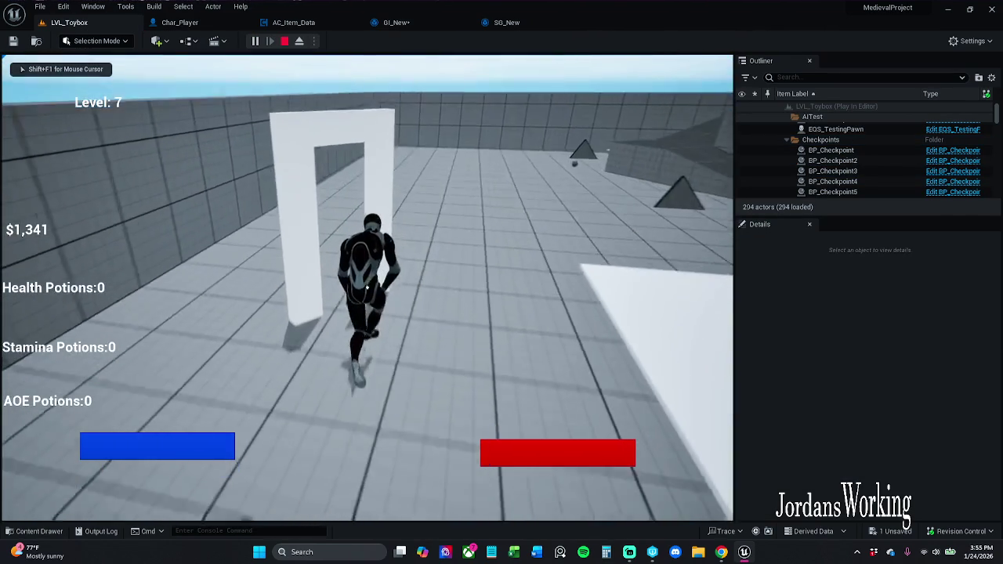
pyautogui.press('i')
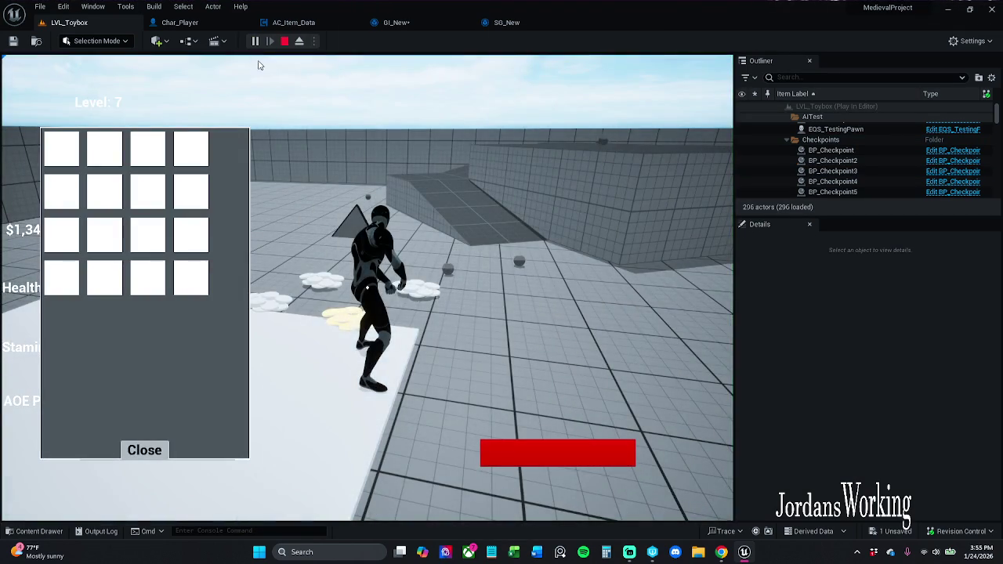
pyautogui.click(285, 40)
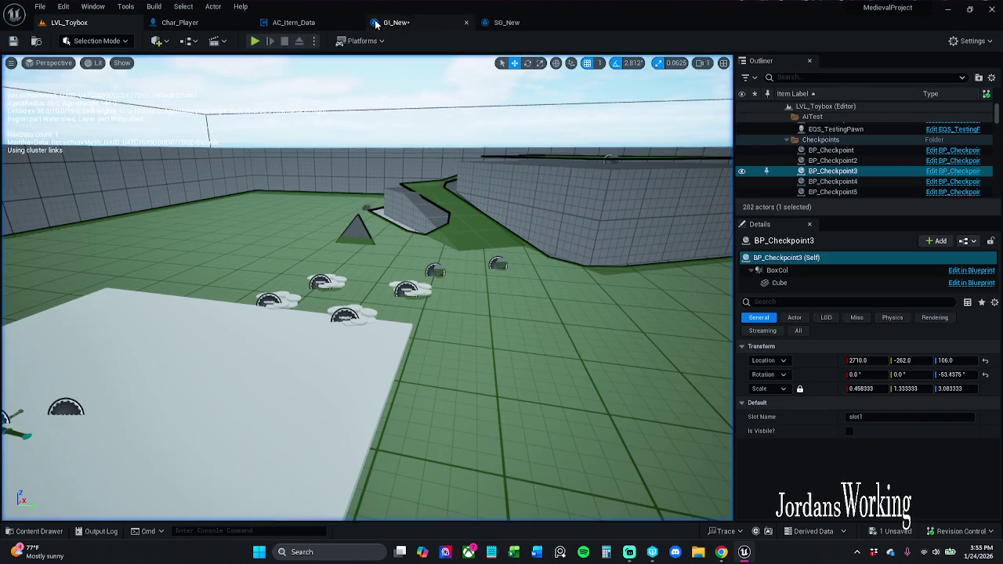
# Frame the checkpoint in LVL_Toybox and compare the SG_New and BP_Checkpoint tabs with GI_New
pyautogui.click(416, 21)
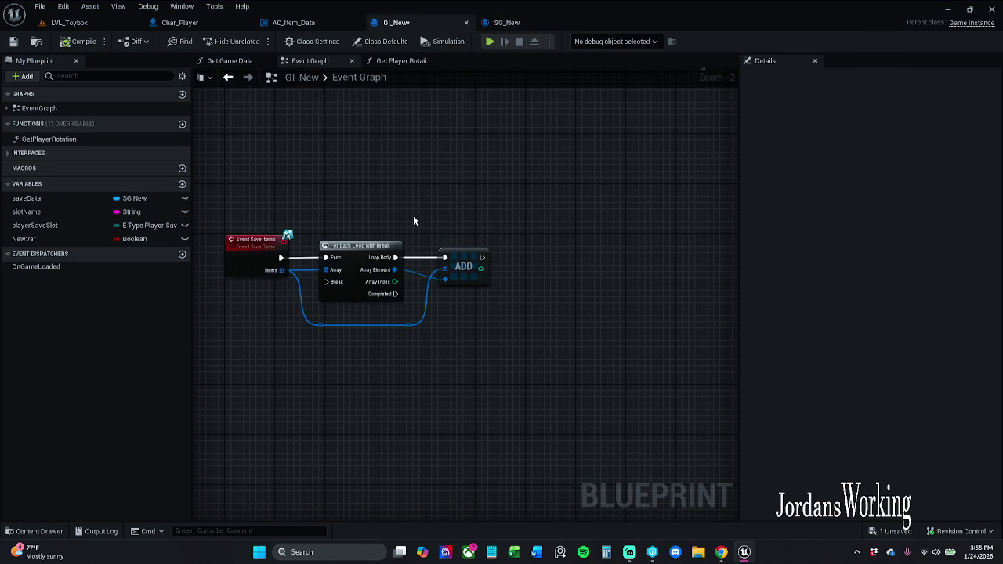
pyautogui.click(117, 25)
pyautogui.press('f')
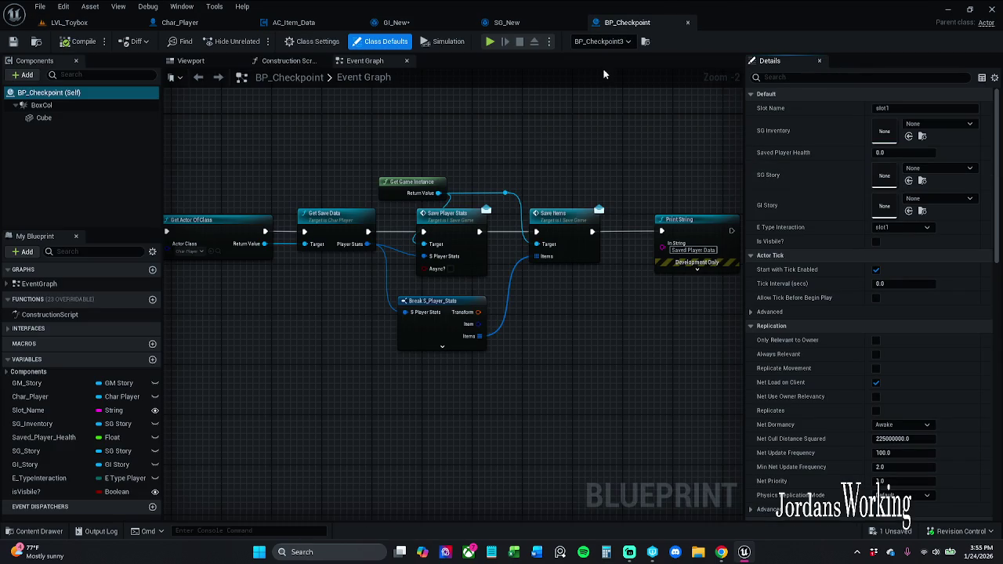
pyautogui.click(521, 27)
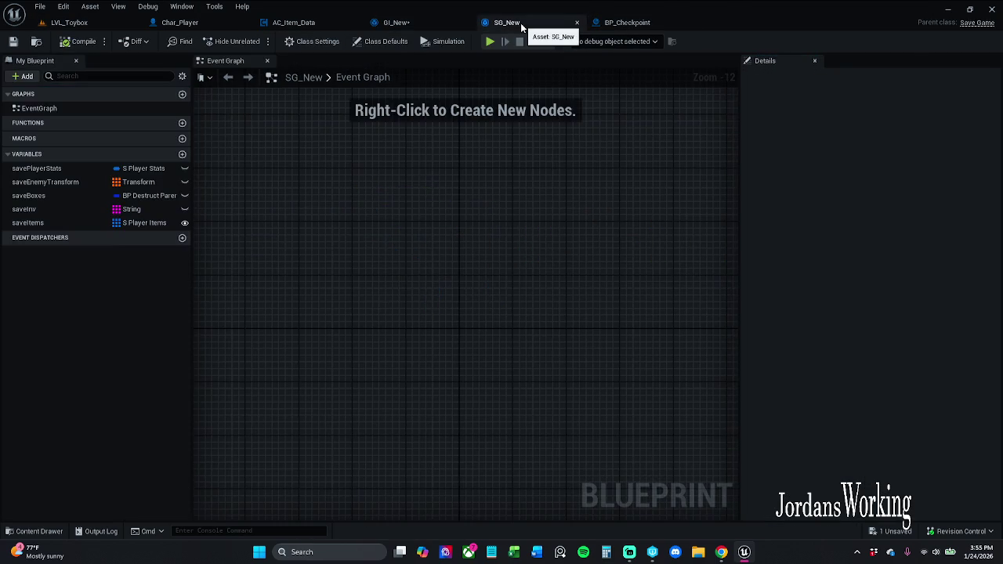
pyautogui.click(399, 22)
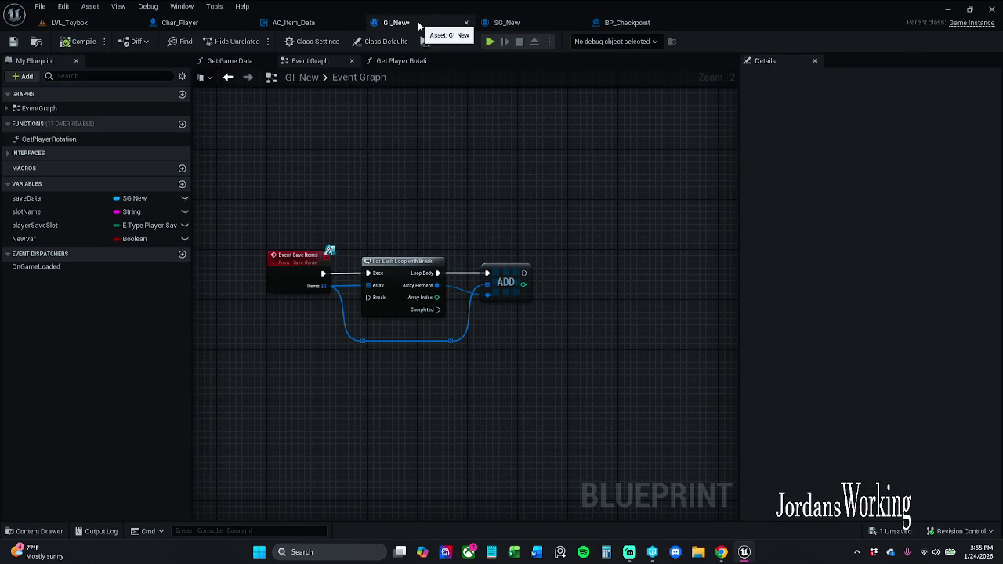
pyautogui.click(633, 23)
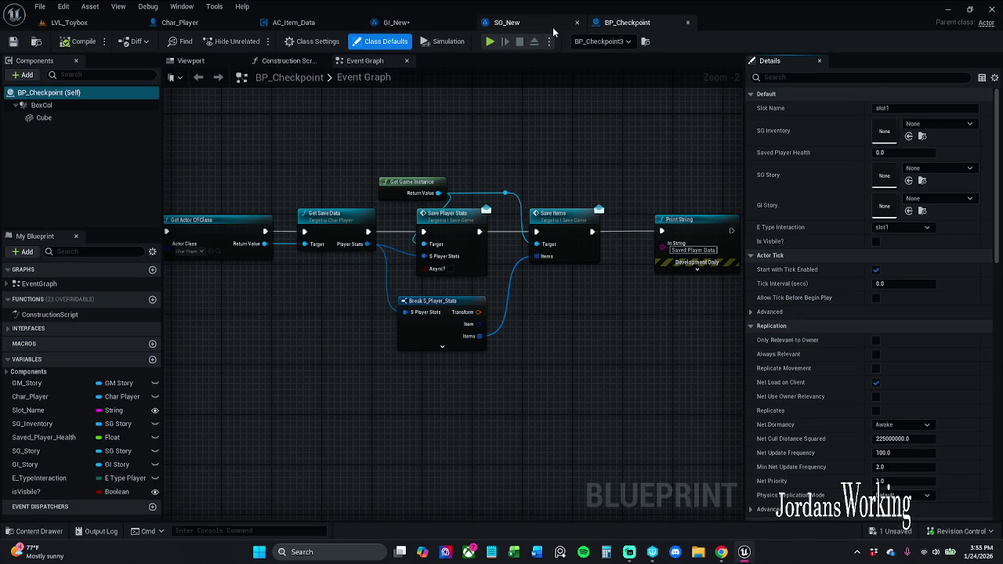
pyautogui.click(408, 23)
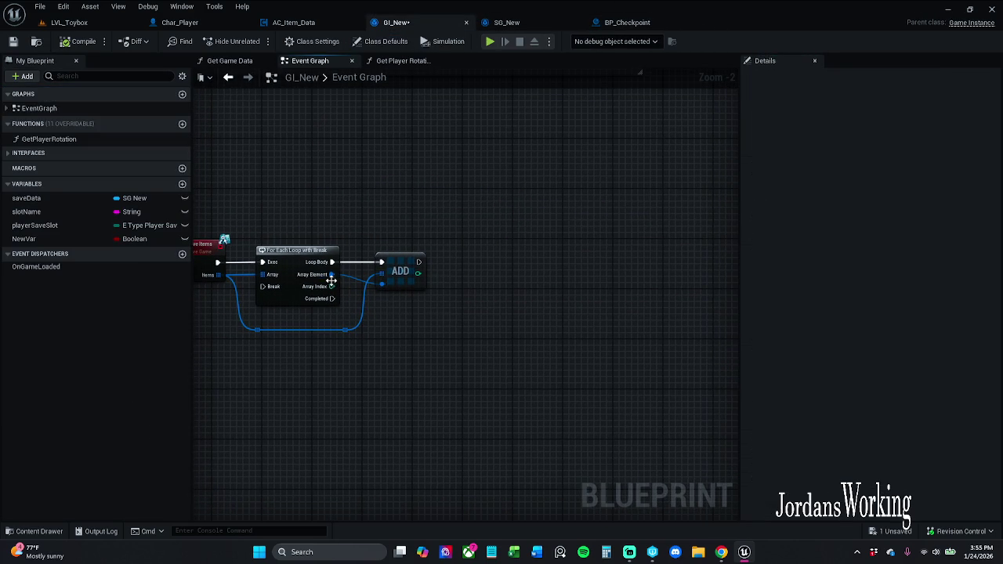
# Nudge GI_New's ADD node slightly right and save the blueprint with Ctrl+S
pyautogui.moveTo(417, 265)
pyautogui.mouseDown()
pyautogui.moveTo(468, 262)
pyautogui.moveTo(517, 242)
pyautogui.mouseUp()
pyautogui.click(464, 213)
pyautogui.moveTo(447, 334); pyautogui.dragTo(524, 271)
pyautogui.click(510, 324)
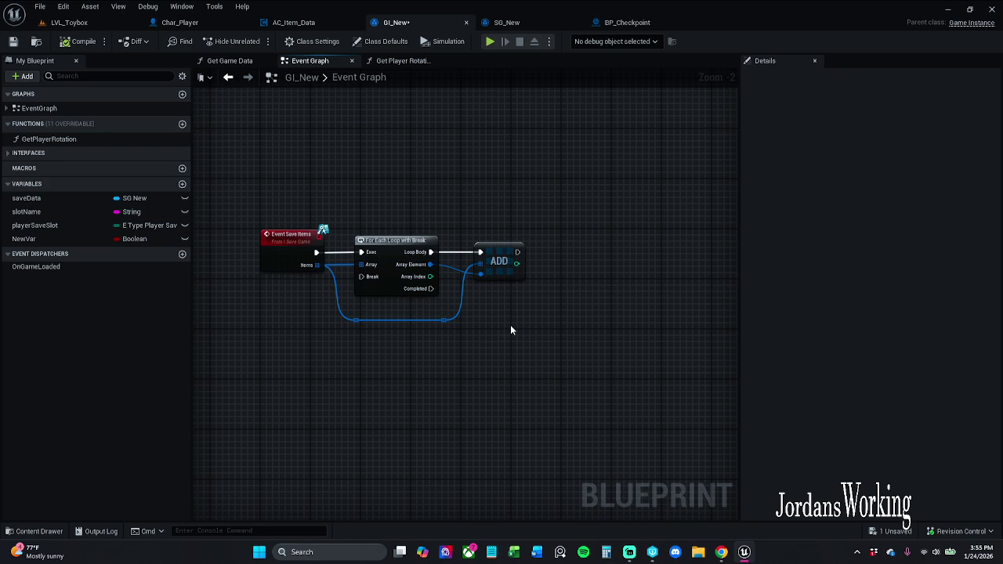
pyautogui.moveTo(506, 246); pyautogui.dragTo(517, 245)
pyautogui.click(505, 227)
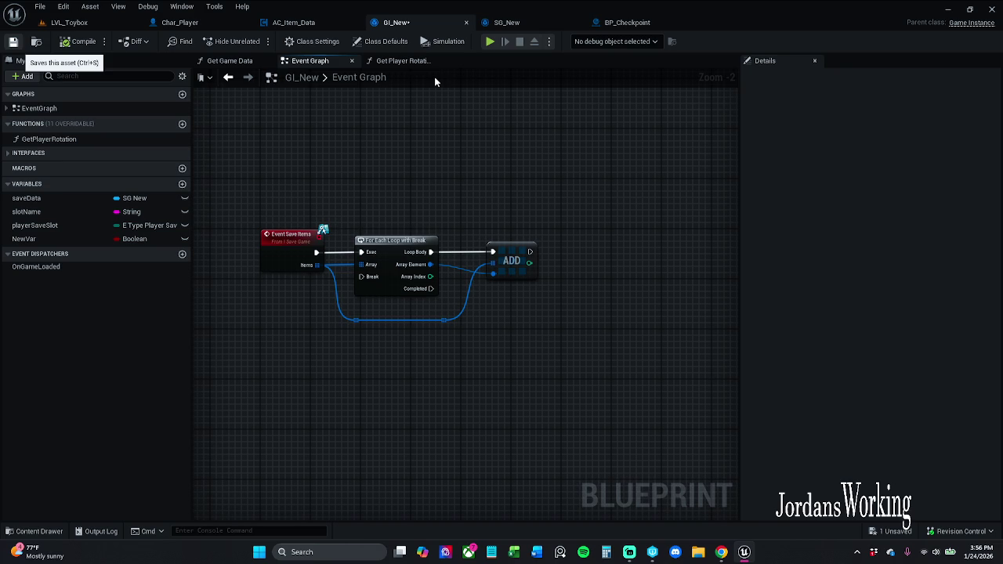
pyautogui.hotkey('ctrl', 's')
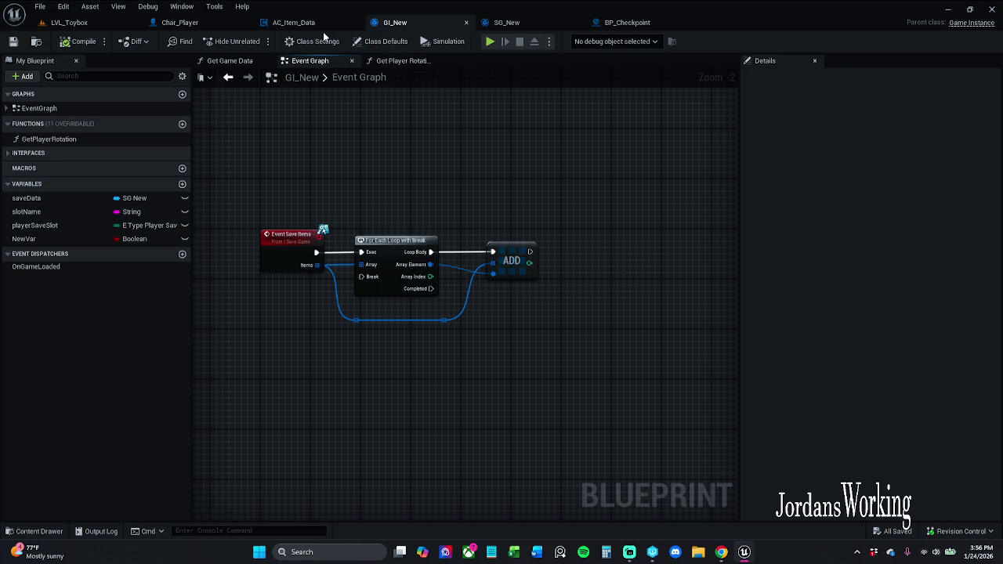
pyautogui.click(316, 23)
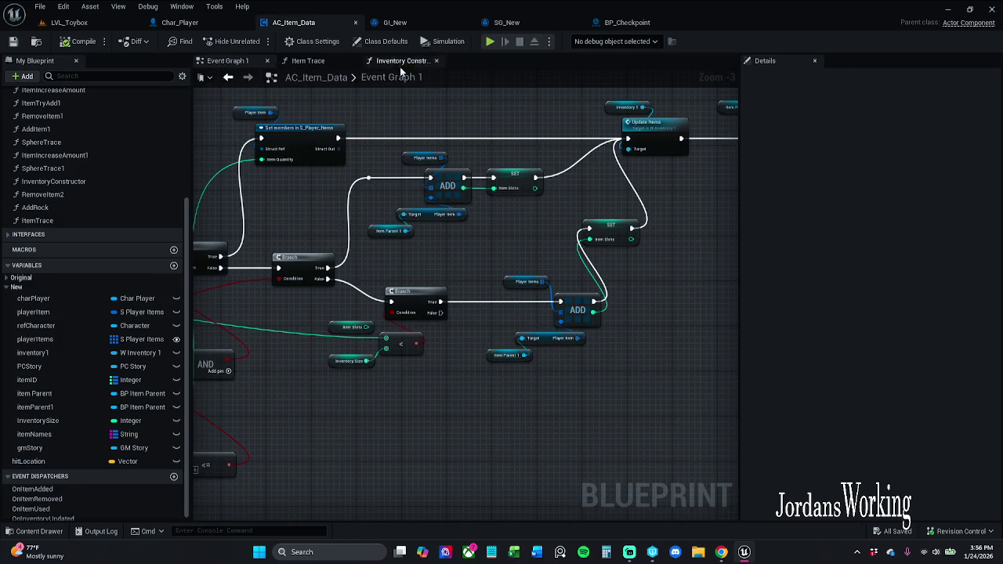
# Inspect AC_Item_Data's item loop, select GI_New's ADD node, then view SG_New's save variables
pyautogui.scroll(1, 477, 129)
pyautogui.scroll(-1, 477, 129)
pyautogui.moveTo(478, 130)
pyautogui.mouseDown()
pyautogui.moveTo(528, 257)
pyautogui.moveTo(528, 311)
pyautogui.moveTo(499, 315)
pyautogui.mouseUp()
pyautogui.scroll(2, 499, 315)
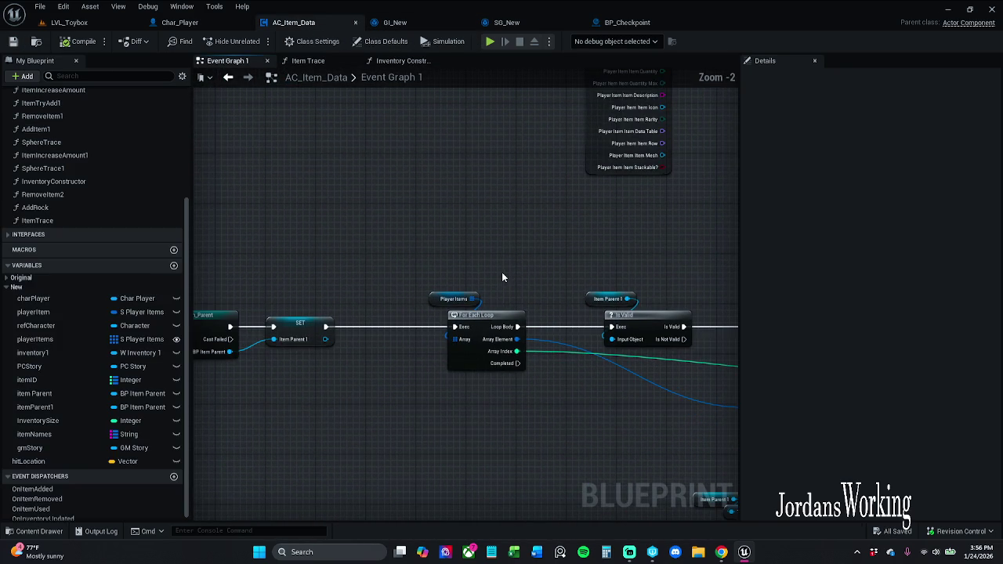
pyautogui.click(424, 29)
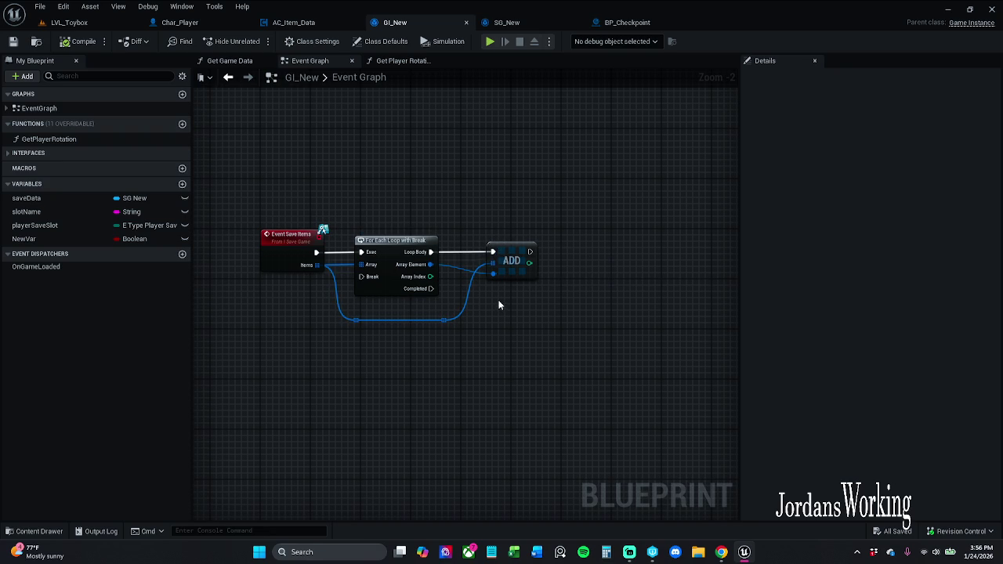
pyautogui.moveTo(456, 216); pyautogui.dragTo(531, 316)
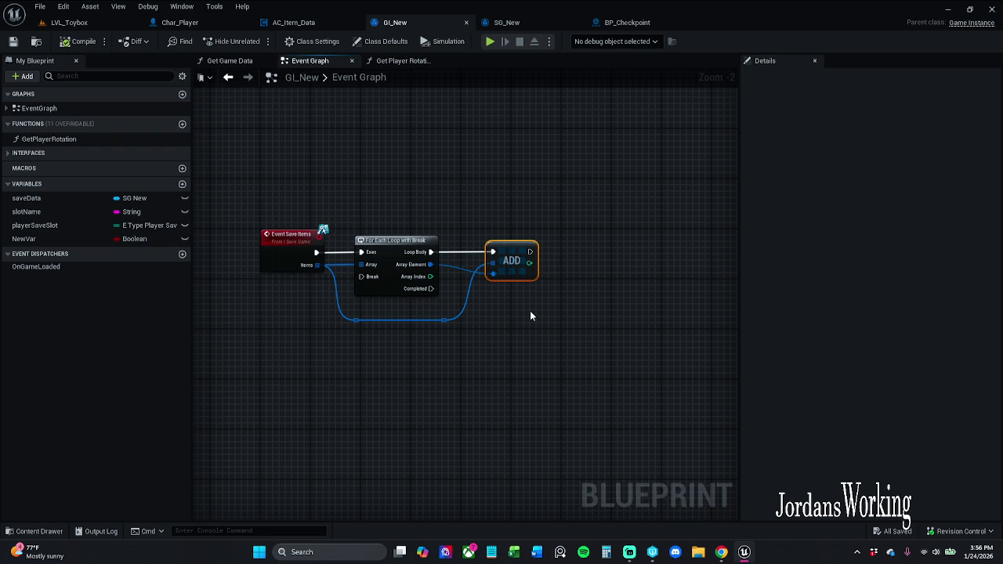
pyautogui.click(536, 21)
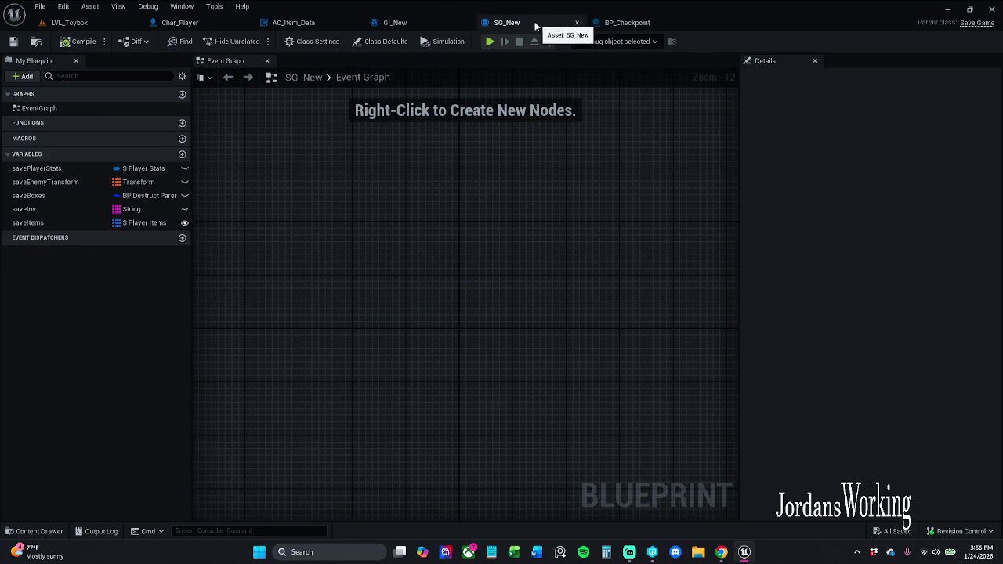
# Delete the ADD node and add a Set Player Items node from the Items wire, Context Sensitive off
pyautogui.click(409, 24)
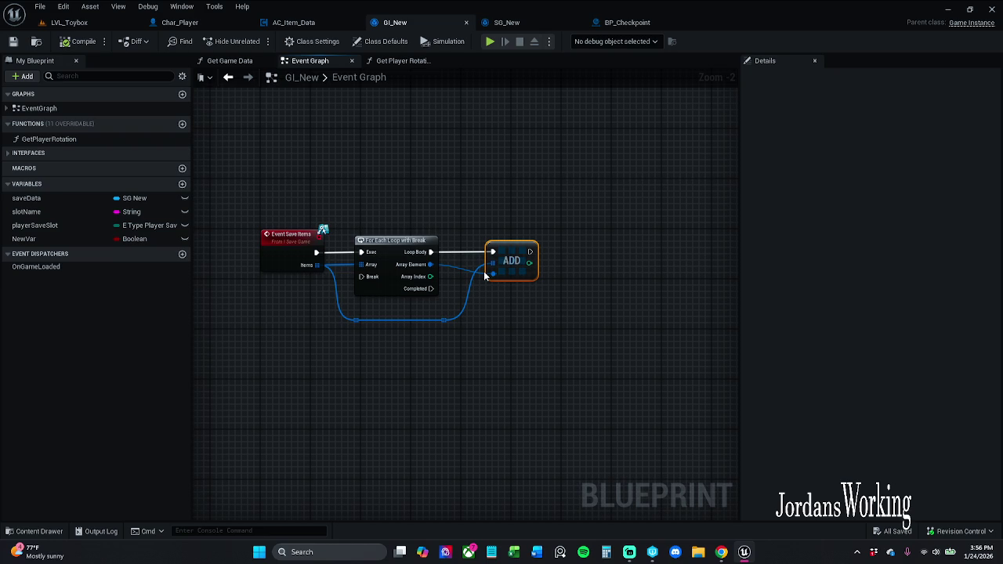
pyautogui.press('Delete')
pyautogui.moveTo(446, 320)
pyautogui.mouseDown()
pyautogui.moveTo(501, 317)
pyautogui.moveTo(483, 276)
pyautogui.mouseUp()
pyautogui.write('set')
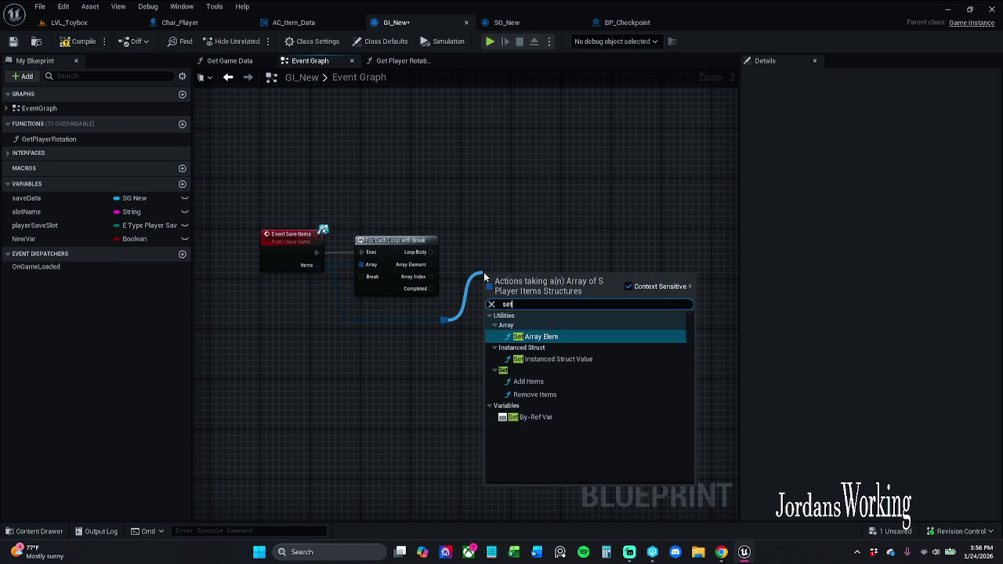
pyautogui.write(' pla')
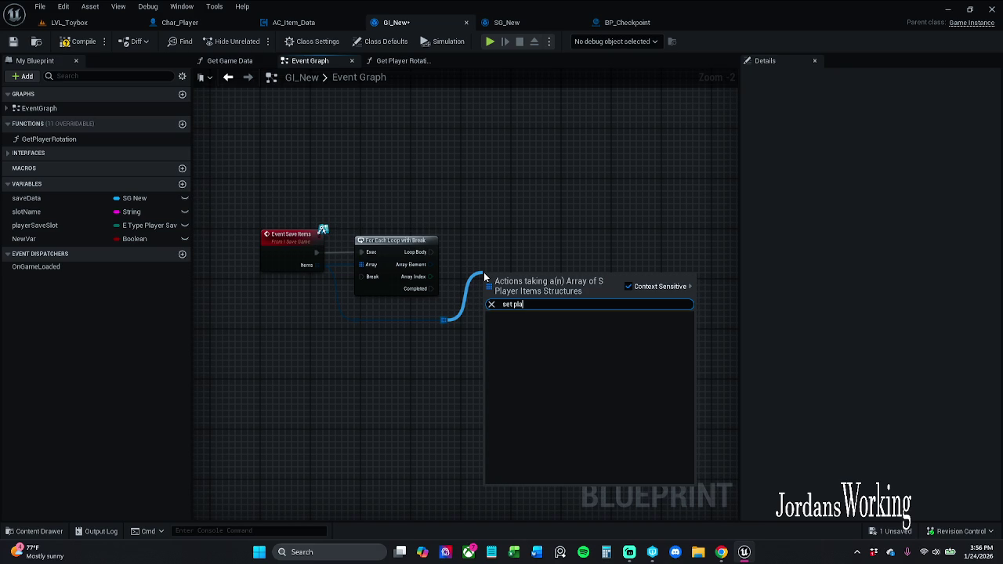
pyautogui.write('yerItems')
pyautogui.click(628, 286)
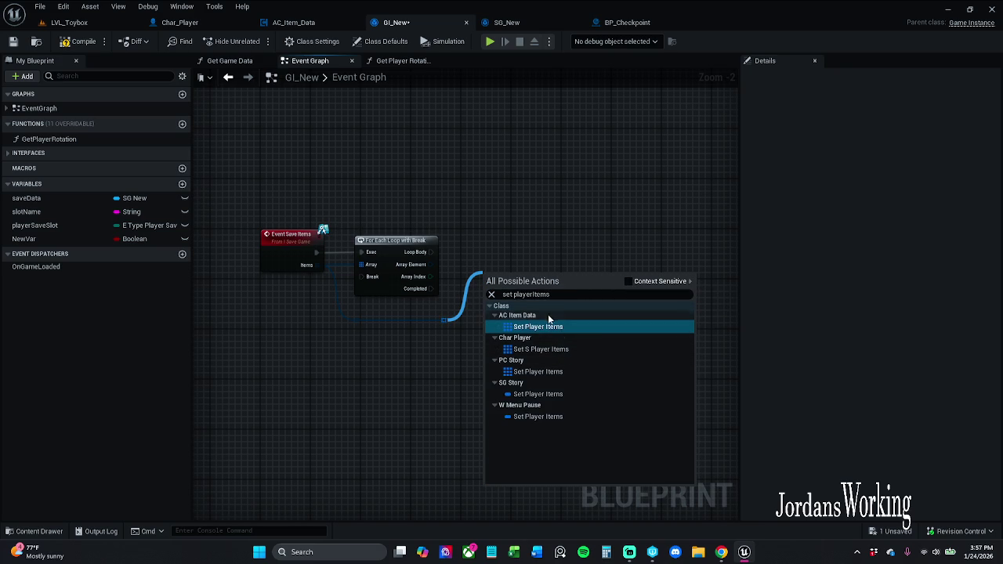
pyautogui.click(578, 294)
pyautogui.moveTo(578, 294); pyautogui.dragTo(405, 290)
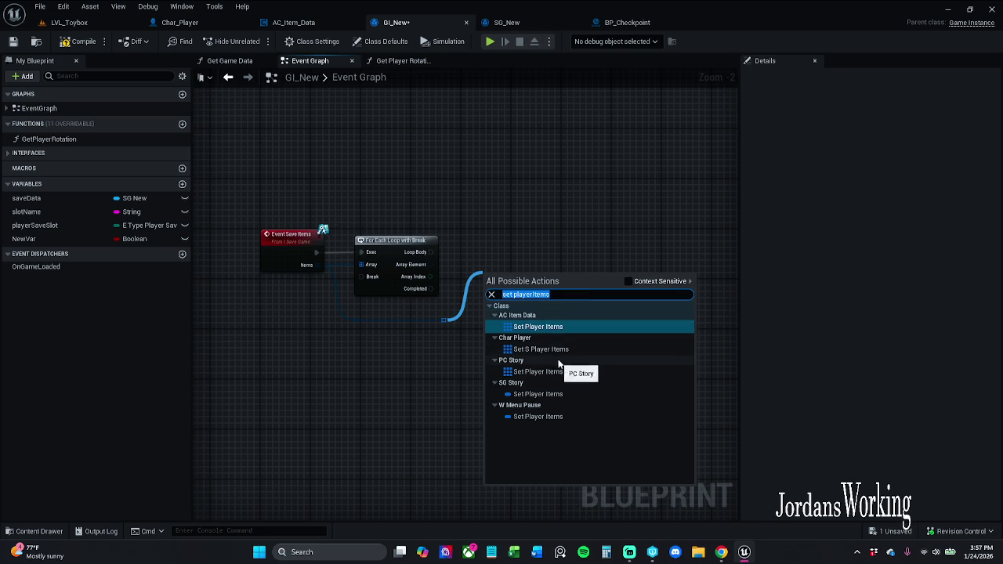
pyautogui.click(565, 394)
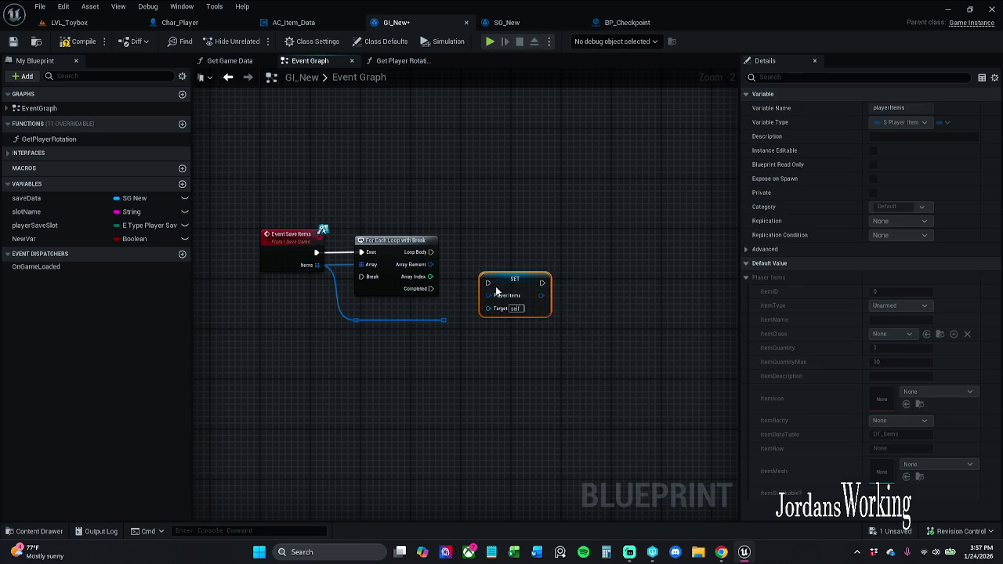
# Wire Loop Body into the SET node, try saveData as its Target, and compile
pyautogui.scroll(2, 498, 289)
pyautogui.moveTo(485, 281)
pyautogui.mouseDown()
pyautogui.moveTo(387, 233)
pyautogui.moveTo(501, 308)
pyautogui.moveTo(486, 304)
pyautogui.moveTo(485, 267)
pyautogui.mouseUp()
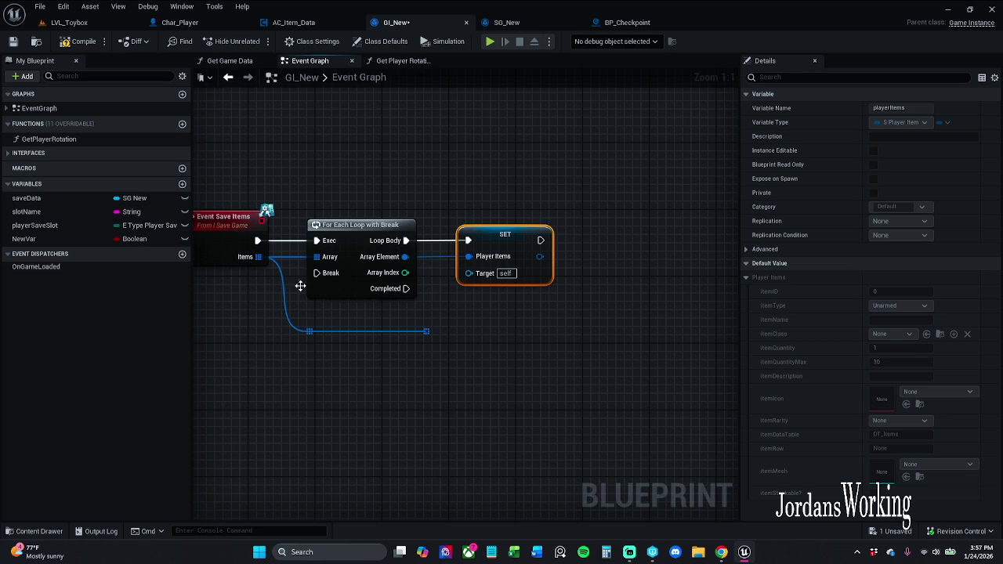
pyautogui.moveTo(47, 198)
pyautogui.mouseDown()
pyautogui.moveTo(468, 275)
pyautogui.moveTo(456, 289)
pyautogui.moveTo(283, 241)
pyautogui.moveTo(461, 171)
pyautogui.moveTo(296, 151)
pyautogui.moveTo(90, 200)
pyautogui.moveTo(479, 278)
pyautogui.mouseUp()
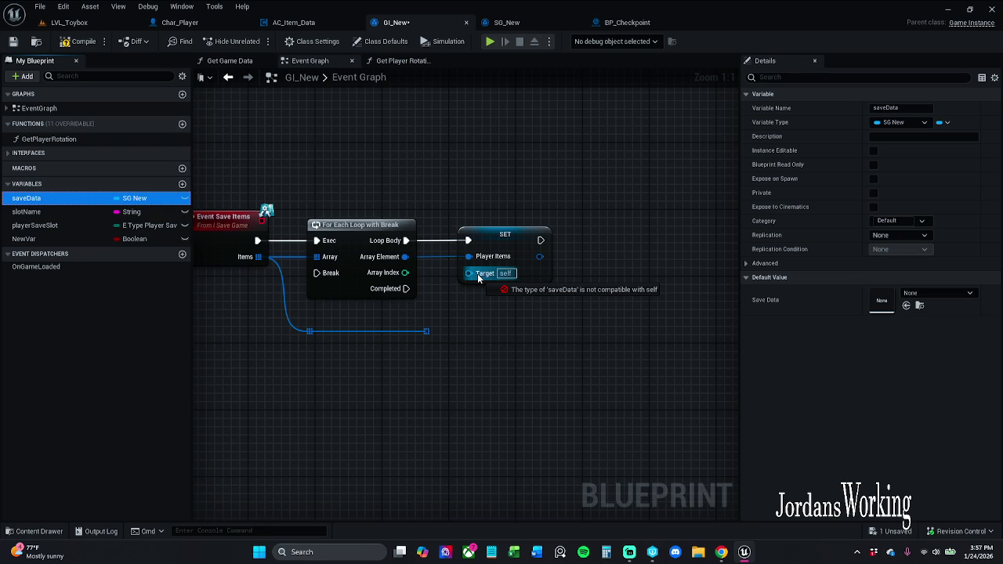
pyautogui.moveTo(479, 278); pyautogui.dragTo(481, 275)
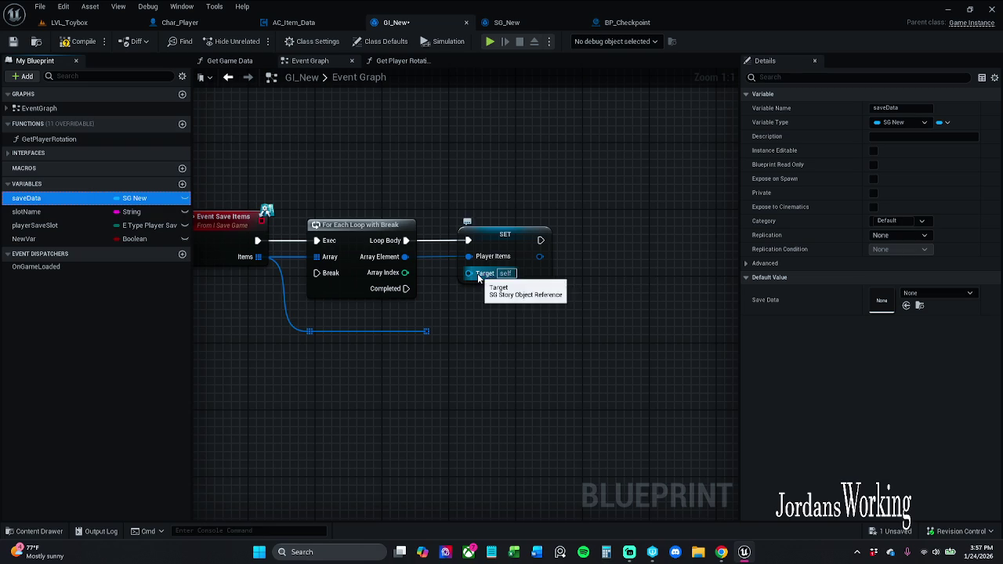
pyautogui.click(78, 41)
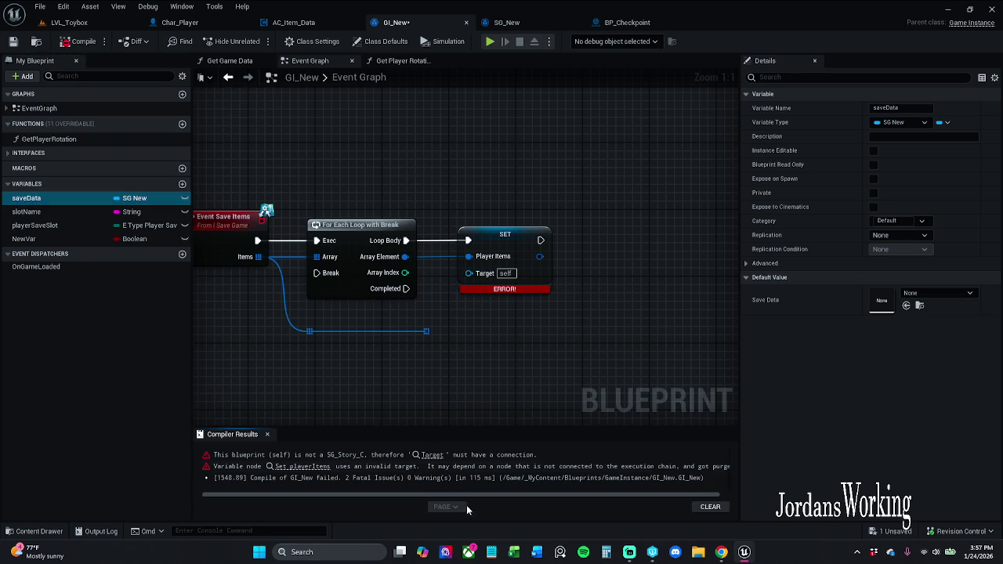
# Add a saveData getter, search its pin actions for 'set playeritems', then check SG_New's variables
pyautogui.moveTo(86, 201)
pyautogui.mouseDown()
pyautogui.moveTo(470, 235)
pyautogui.moveTo(479, 282)
pyautogui.moveTo(487, 166)
pyautogui.moveTo(578, 196)
pyautogui.moveTo(572, 174)
pyautogui.moveTo(614, 178)
pyautogui.moveTo(575, 222)
pyautogui.mouseUp()
pyautogui.click(521, 188)
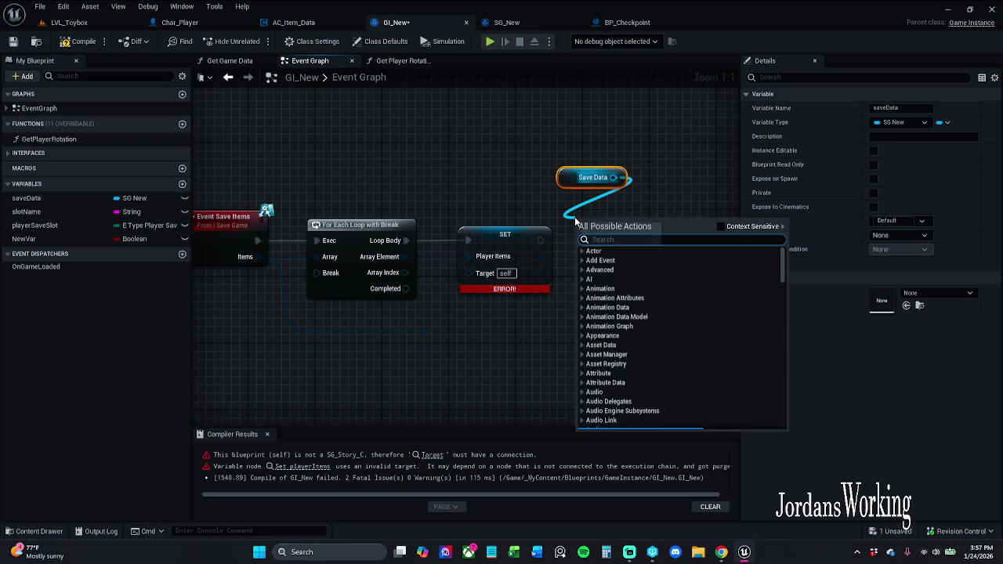
pyautogui.write('set')
pyautogui.press('BackSpace')
pyautogui.press('BackSpace')
pyautogui.press('BackSpace')
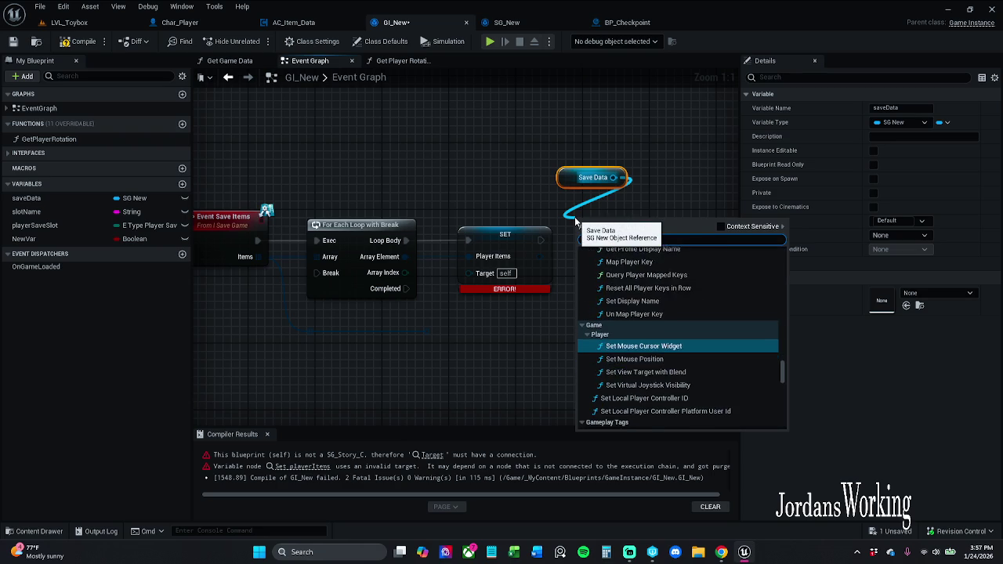
pyautogui.write('set playeritems')
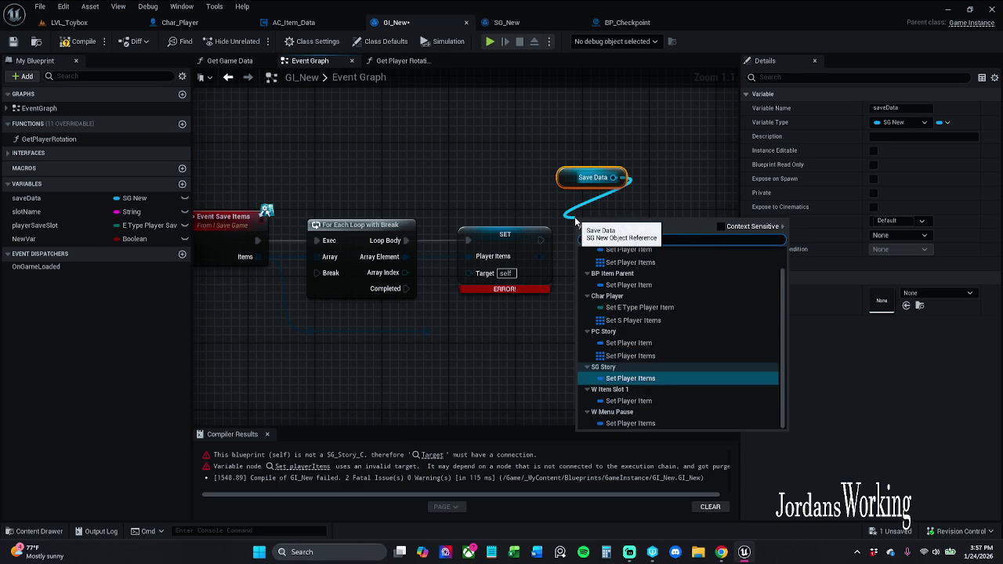
pyautogui.click(724, 227)
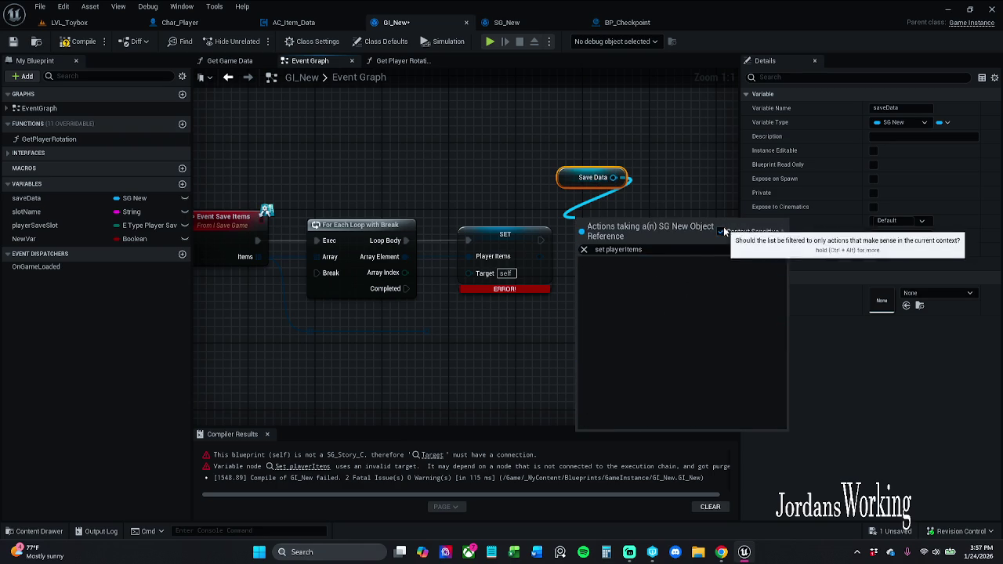
pyautogui.click(734, 234)
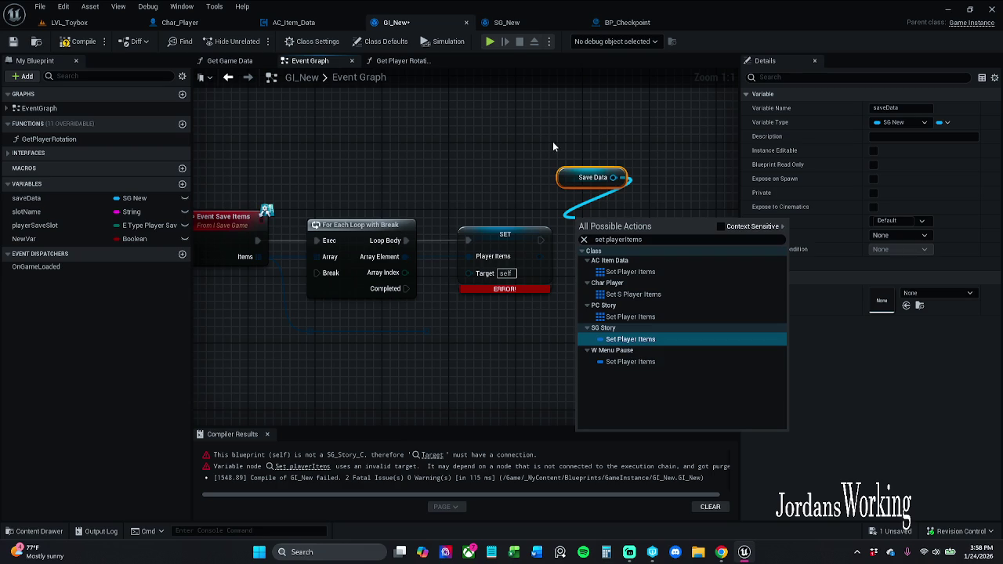
pyautogui.click(521, 22)
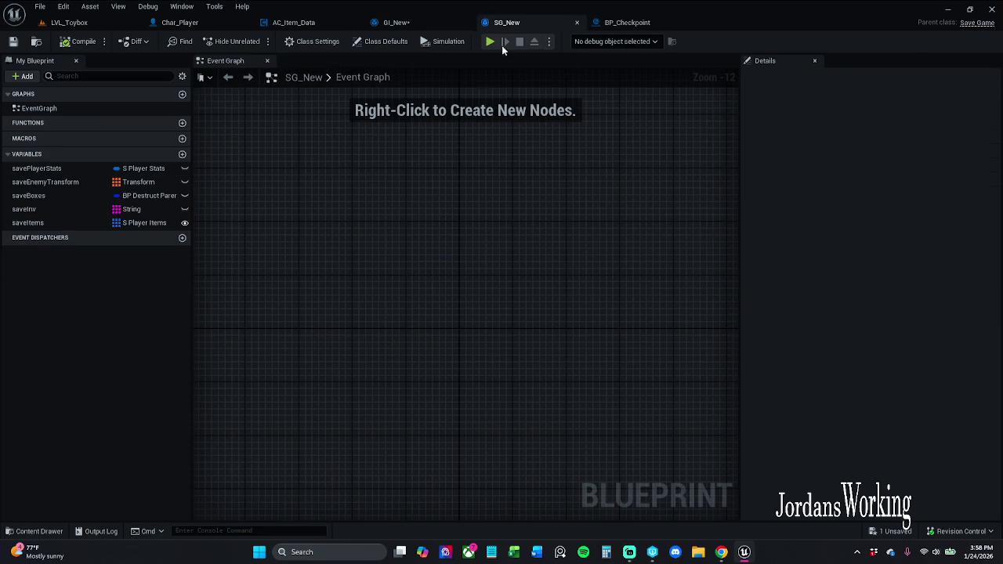
# Try pulling a node from Save Data, then recheck SG_New's variable names
pyautogui.click(402, 23)
pyautogui.moveTo(614, 177)
pyautogui.mouseDown()
pyautogui.moveTo(635, 234)
pyautogui.moveTo(598, 221)
pyautogui.mouseUp()
pyautogui.click(617, 138)
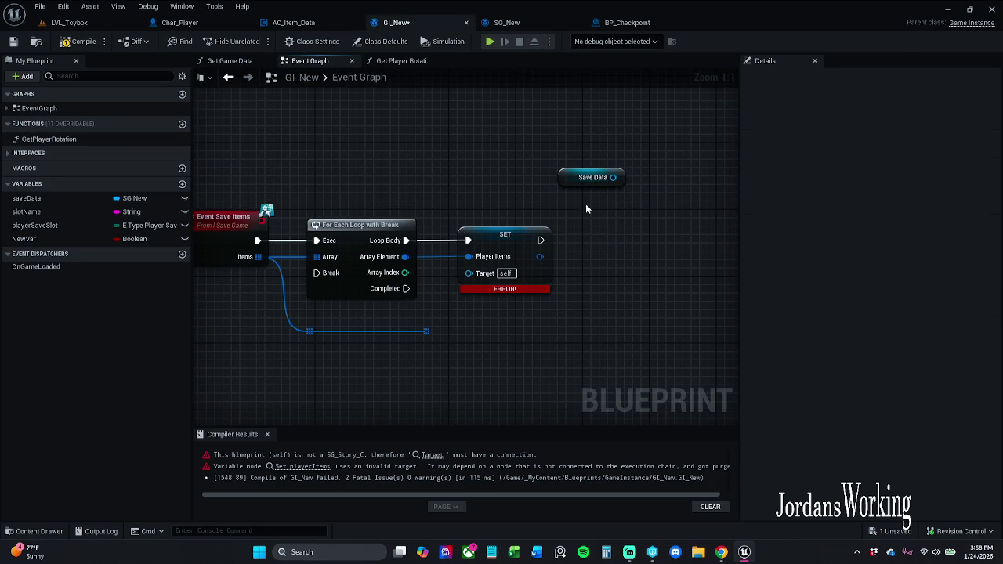
pyautogui.click(518, 23)
pyautogui.click(423, 23)
# Add a Set Save Items node from Save Data and delete the broken SET Player Items node
pyautogui.moveTo(614, 177); pyautogui.dragTo(615, 222)
pyautogui.write('set savew')
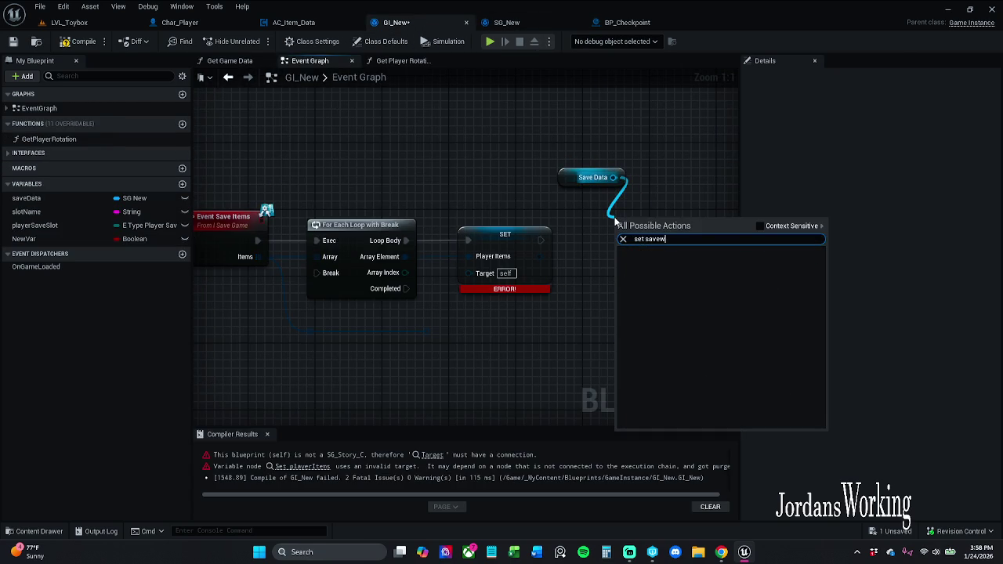
pyautogui.press('BackSpace')
pyautogui.write('Items')
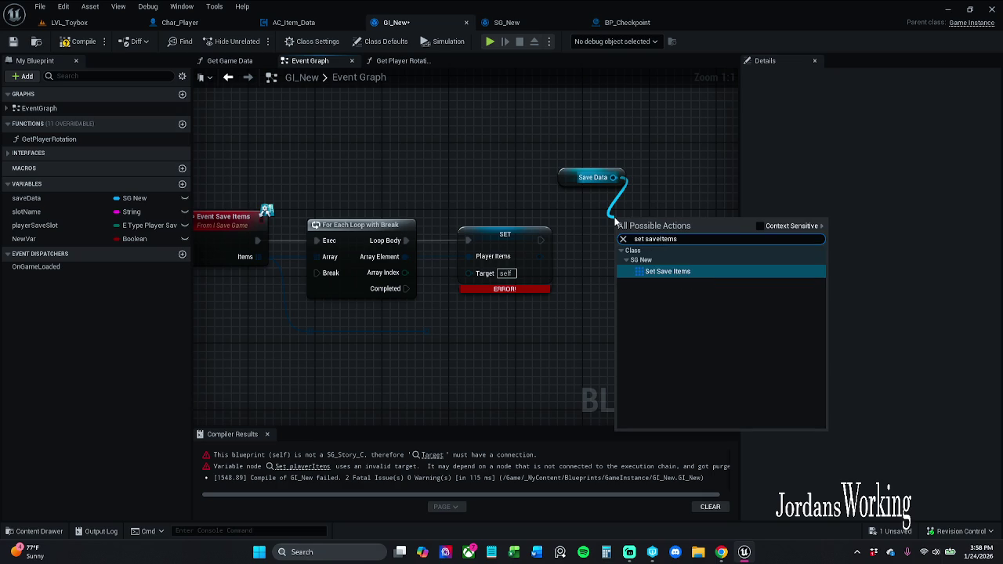
pyautogui.press('Return')
pyautogui.click(520, 269)
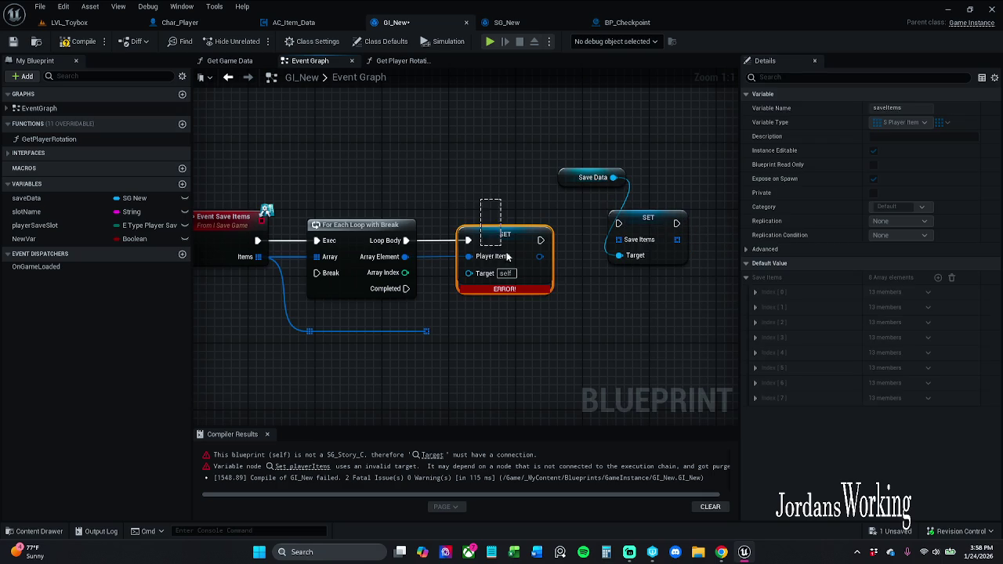
pyautogui.press('Delete')
# Wire Loop Body into SET Save Items, align the nodes, and compile GI_New
pyautogui.moveTo(555, 149)
pyautogui.mouseDown()
pyautogui.moveTo(633, 239)
pyautogui.moveTo(527, 232)
pyautogui.mouseUp()
pyautogui.click(506, 182)
pyautogui.moveTo(450, 188)
pyautogui.mouseDown()
pyautogui.moveTo(475, 205)
pyautogui.moveTo(465, 205)
pyautogui.mouseUp()
pyautogui.moveTo(406, 241)
pyautogui.mouseDown()
pyautogui.moveTo(493, 232)
pyautogui.moveTo(439, 335)
pyautogui.moveTo(426, 331)
pyautogui.mouseUp()
pyautogui.moveTo(473, 174); pyautogui.dragTo(567, 275)
pyautogui.moveTo(521, 235); pyautogui.dragTo(511, 244)
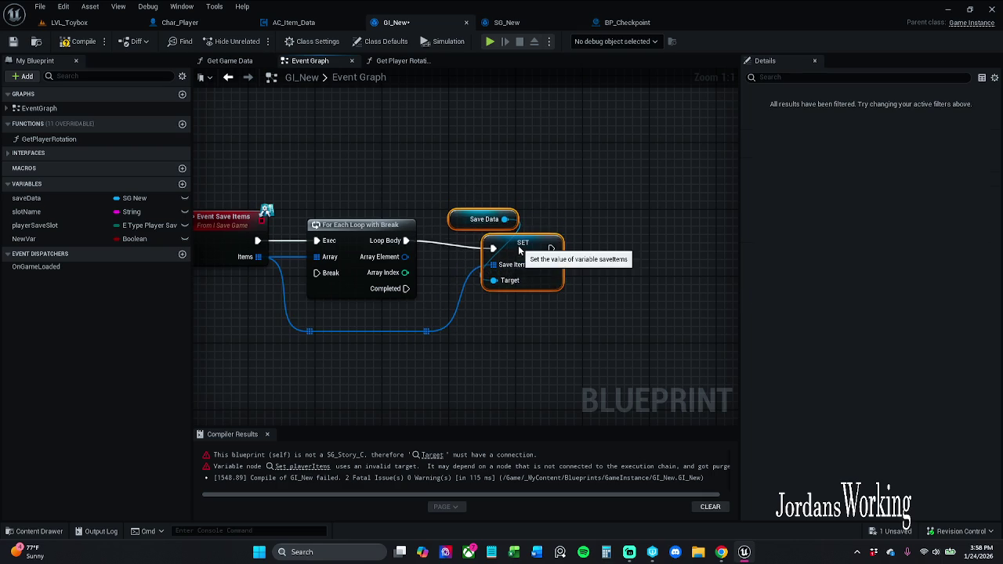
pyautogui.scroll(-1, 687, 235)
pyautogui.moveTo(687, 244); pyautogui.dragTo(381, 290)
pyautogui.click(673, 286)
pyautogui.click(79, 43)
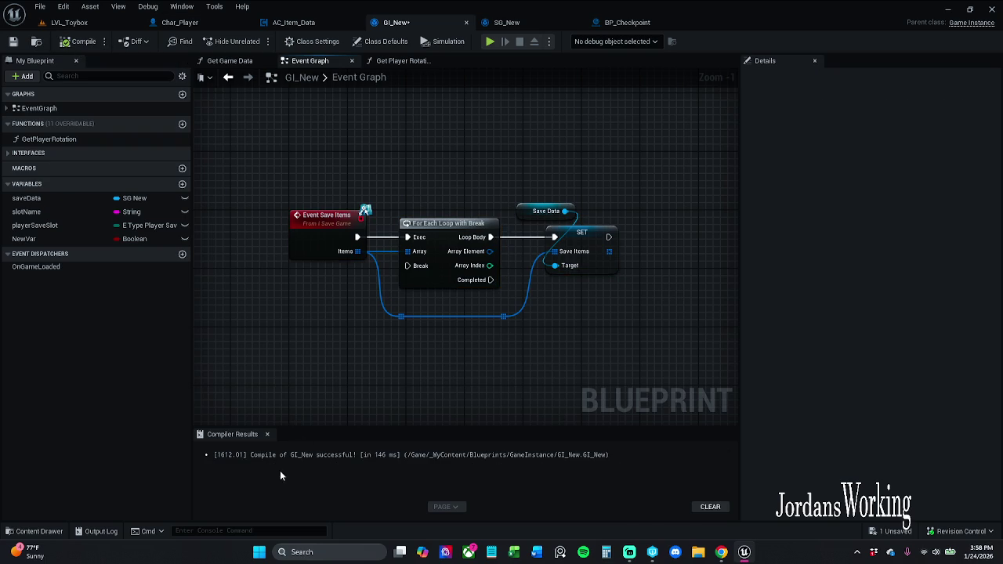
pyautogui.click(268, 434)
# Tidy the reroute points on the Items wire and save GI_New
pyautogui.moveTo(277, 331)
pyautogui.mouseDown()
pyautogui.moveTo(467, 313)
pyautogui.moveTo(449, 298)
pyautogui.moveTo(488, 300)
pyautogui.moveTo(470, 300)
pyautogui.moveTo(441, 340)
pyautogui.mouseUp()
pyautogui.click(451, 300)
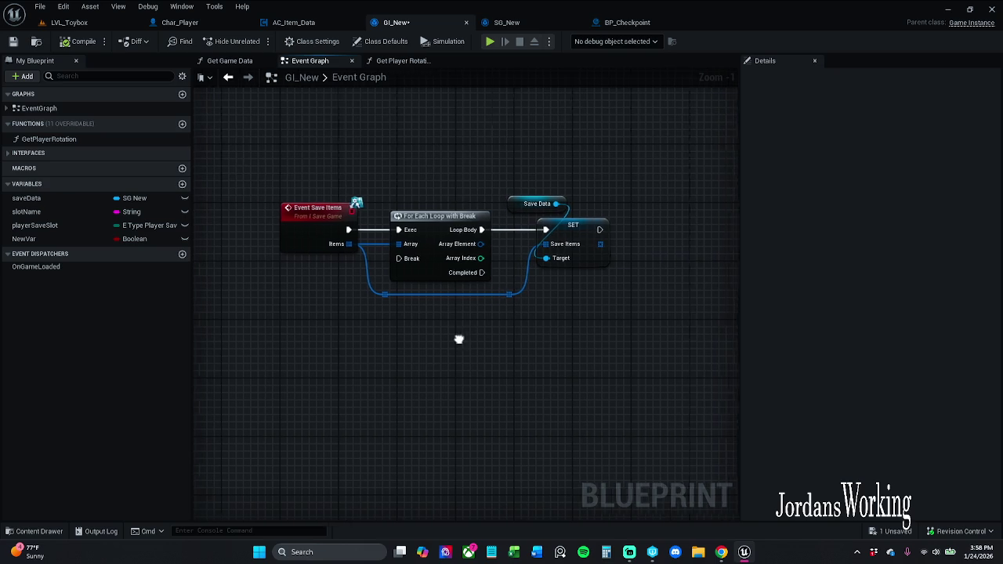
pyautogui.click(423, 316)
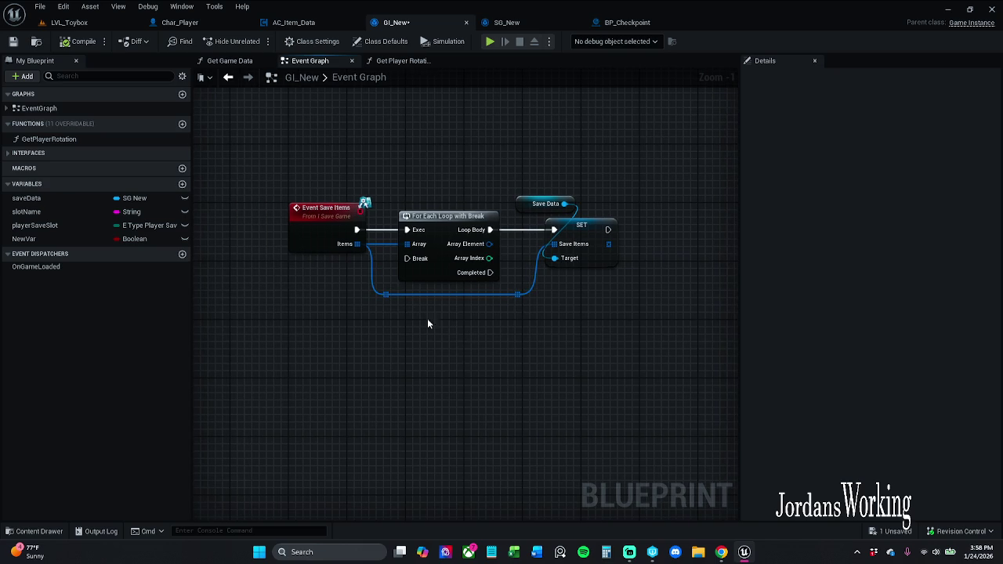
pyautogui.click(14, 41)
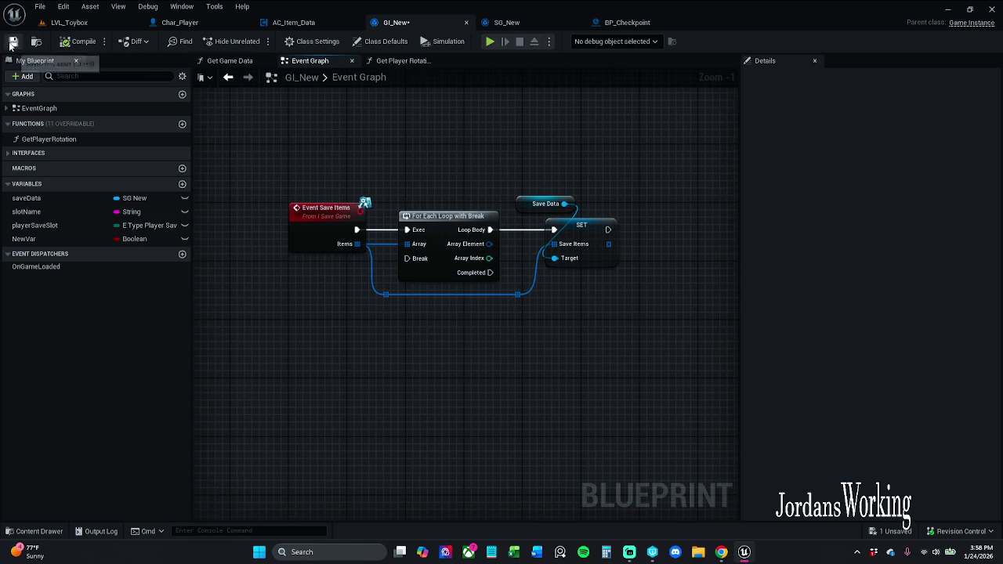
# Add an array ADD node on Save Items fed by Array Element through a reroute, then save
pyautogui.moveTo(571, 181); pyautogui.dragTo(432, 165)
pyautogui.moveTo(468, 229); pyautogui.dragTo(557, 245)
pyautogui.write('add')
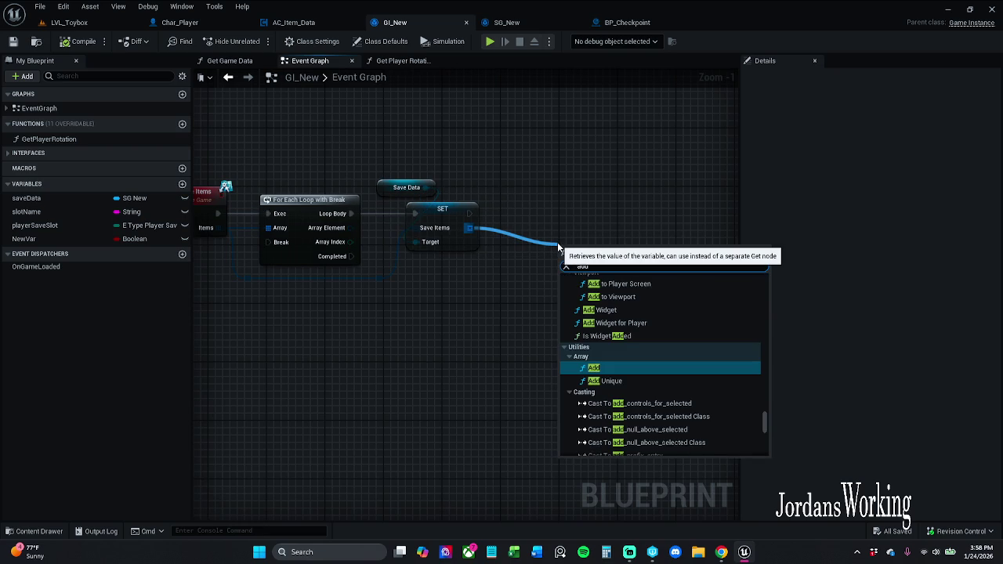
pyautogui.press('Return')
pyautogui.moveTo(587, 259); pyautogui.dragTo(587, 289)
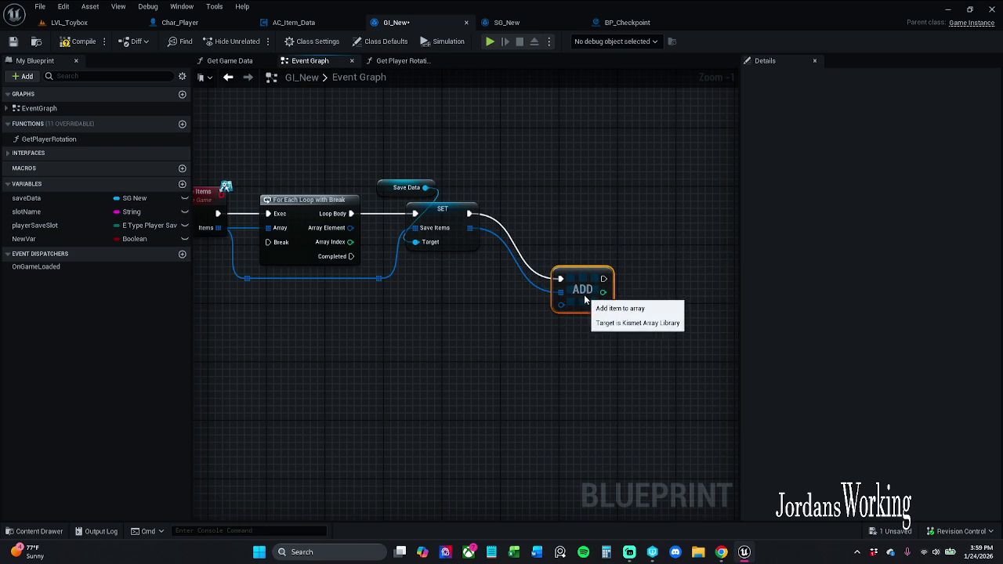
pyautogui.moveTo(350, 227)
pyautogui.mouseDown()
pyautogui.moveTo(447, 272)
pyautogui.moveTo(561, 305)
pyautogui.mouseUp()
pyautogui.doubleClick(444, 259)
pyautogui.moveTo(447, 261)
pyautogui.mouseDown()
pyautogui.moveTo(402, 289)
pyautogui.moveTo(386, 320)
pyautogui.moveTo(402, 296)
pyautogui.moveTo(400, 310)
pyautogui.mouseUp()
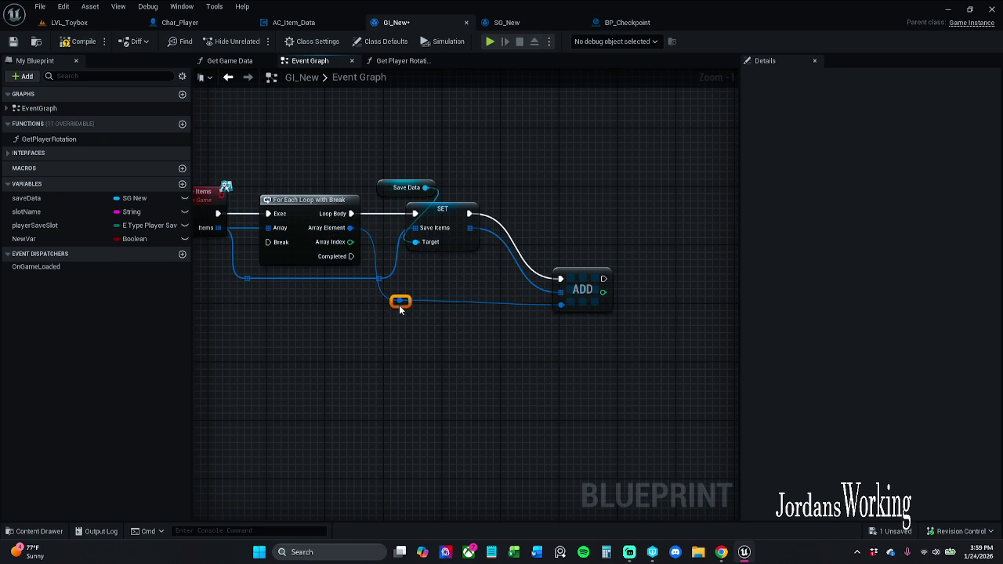
pyautogui.click(571, 227)
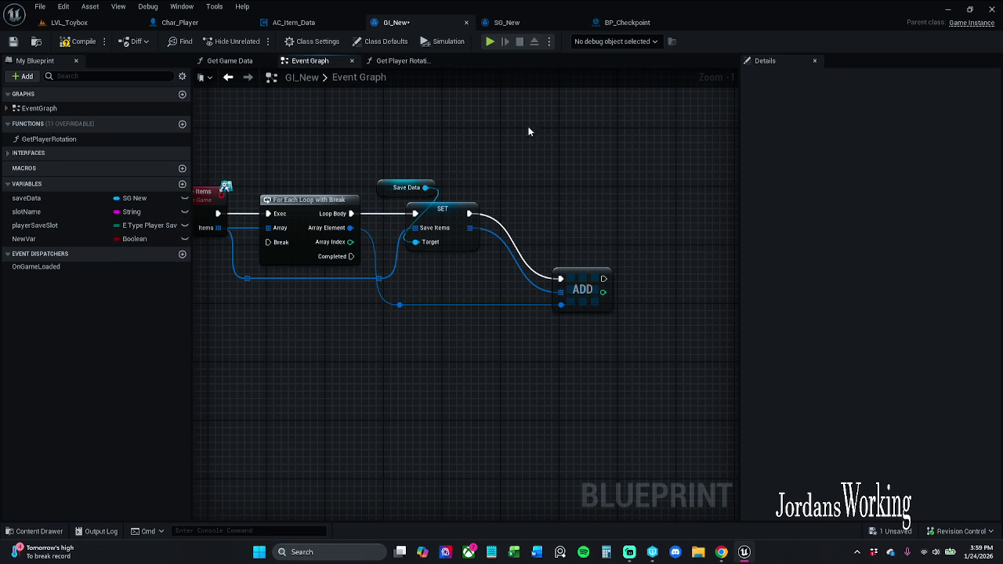
pyautogui.click(14, 41)
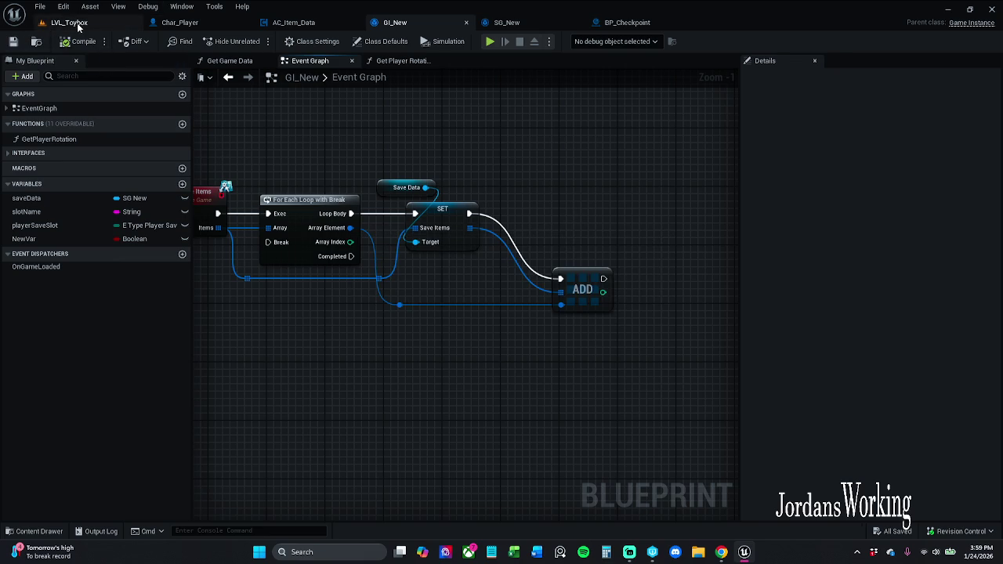
# Playtest LVL_Toybox, collecting potions and running through the checkpoint arch
pyautogui.click(69, 22)
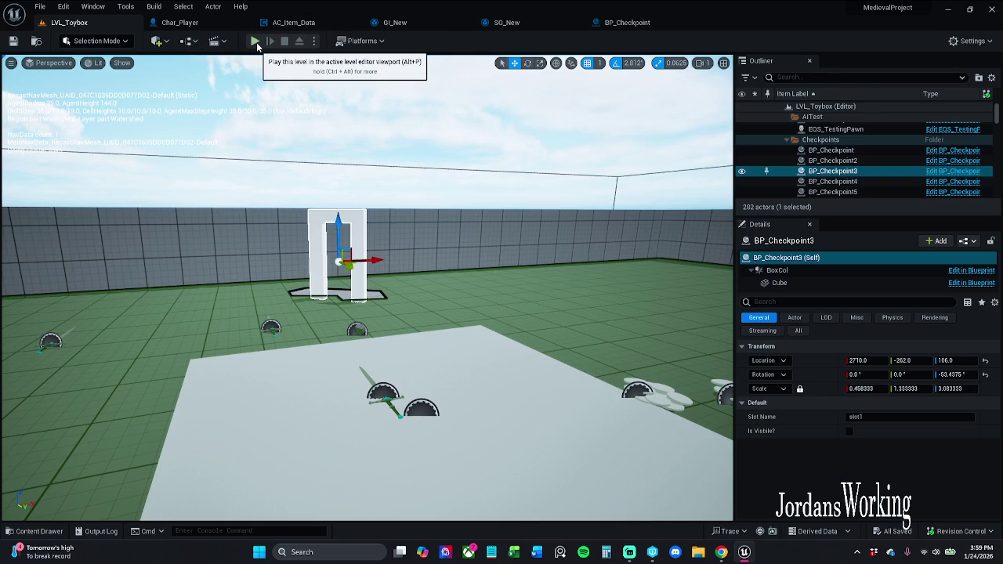
pyautogui.click(255, 42)
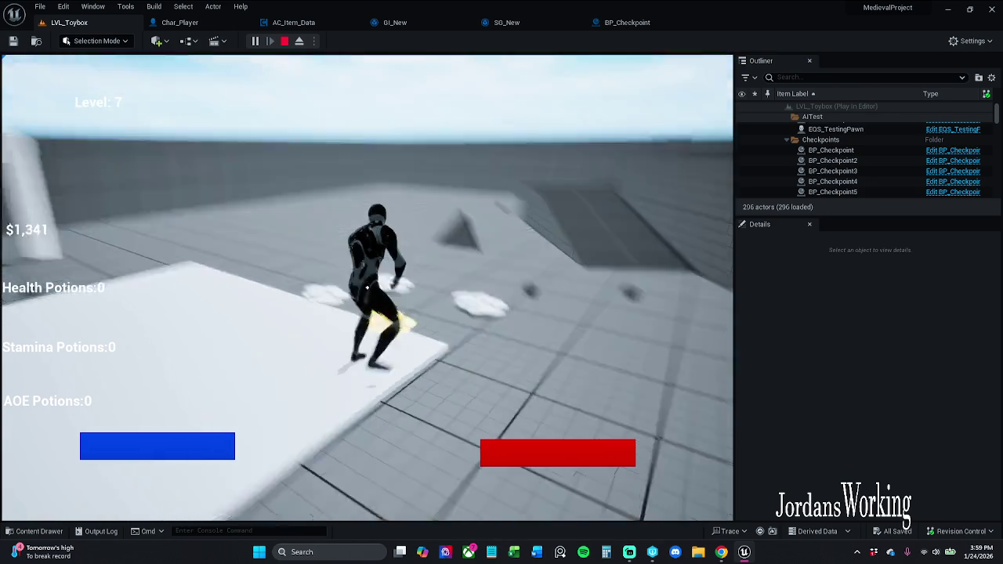
pyautogui.press('e')
pyautogui.press('e')
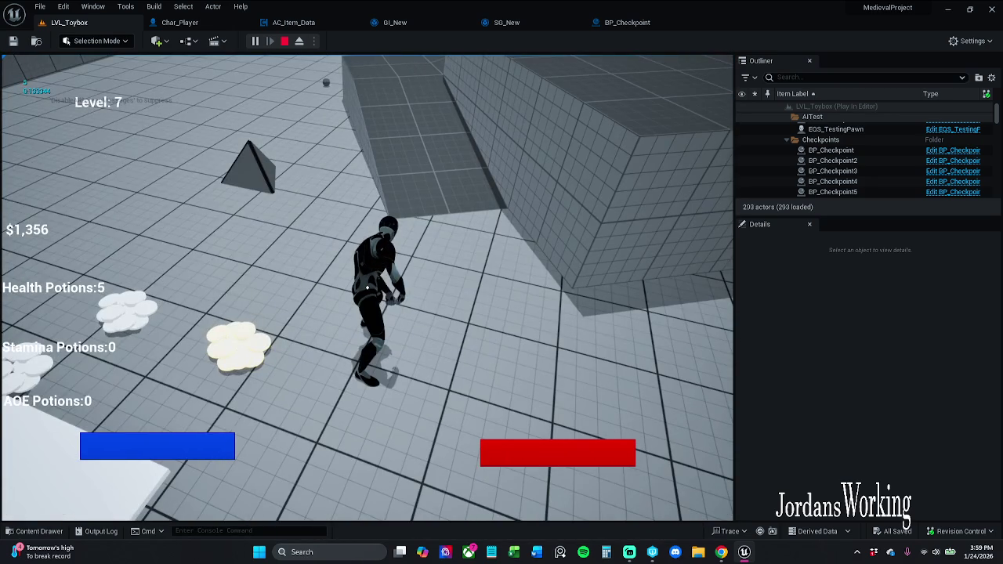
pyautogui.press('i')
pyautogui.click(165, 455)
pyautogui.press('w')
pyautogui.press('w')
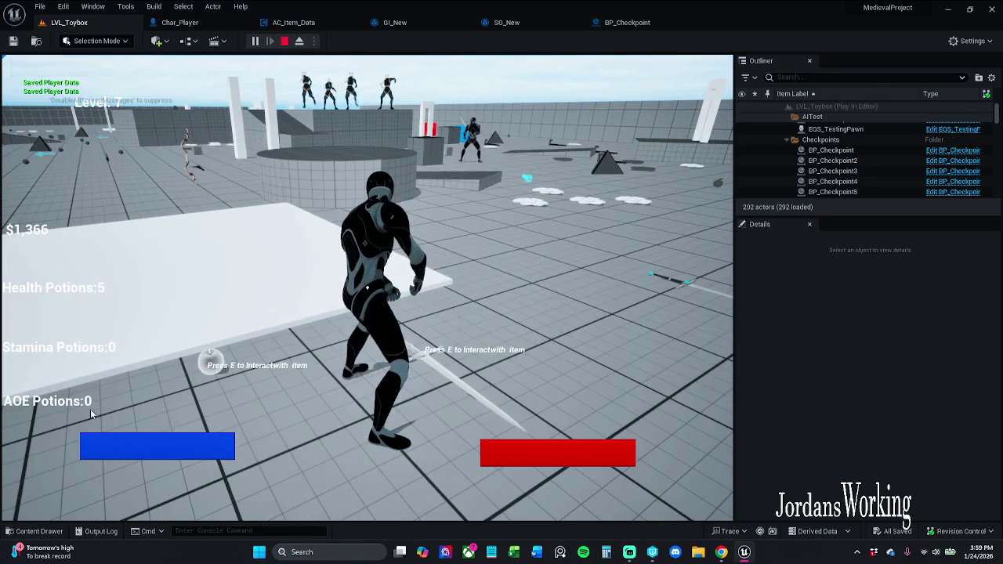
pyautogui.press('Escape')
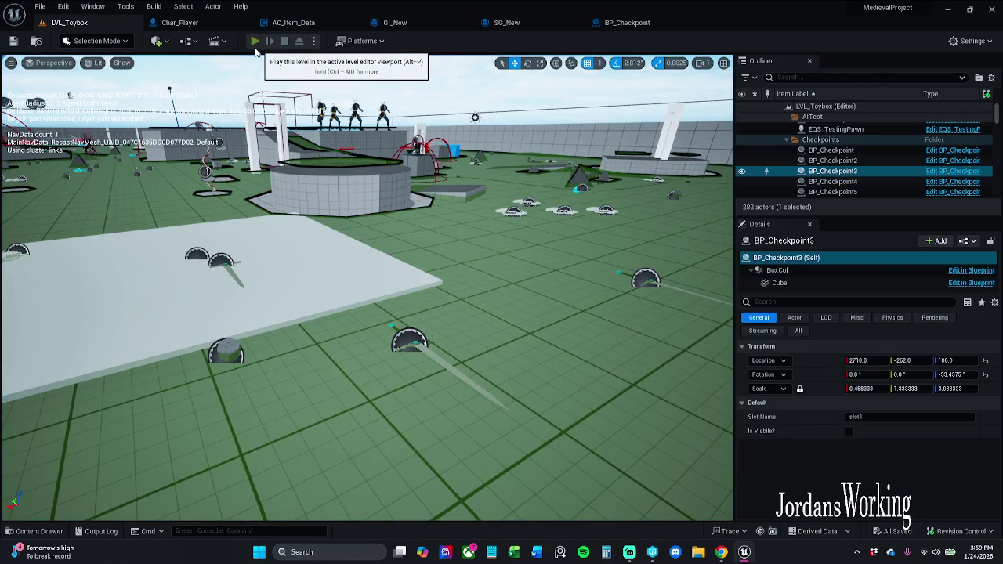
# Replay the level, checking the inventory before and after walking through the checkpoint
pyautogui.click(255, 42)
pyautogui.press('Escape')
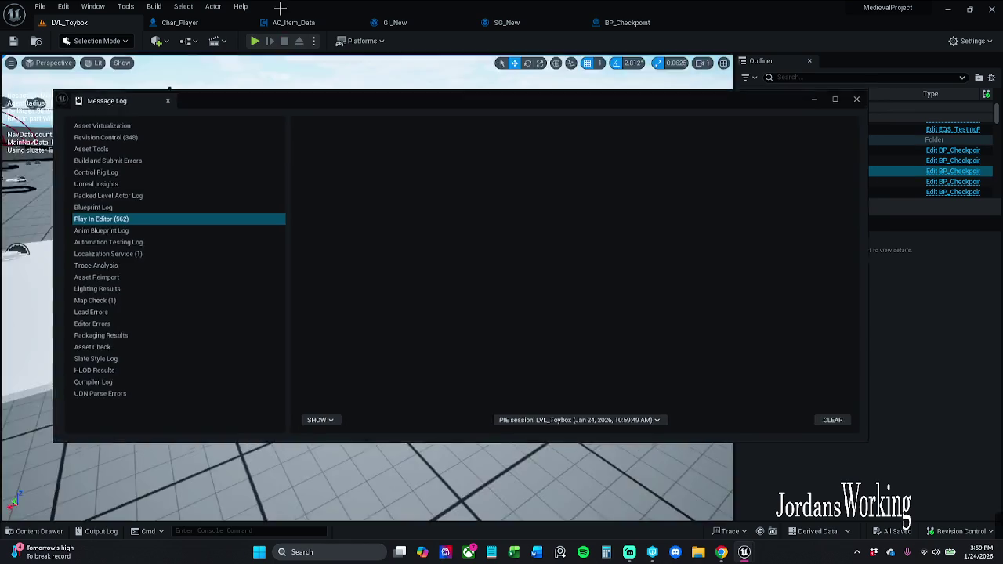
pyautogui.click(872, 94)
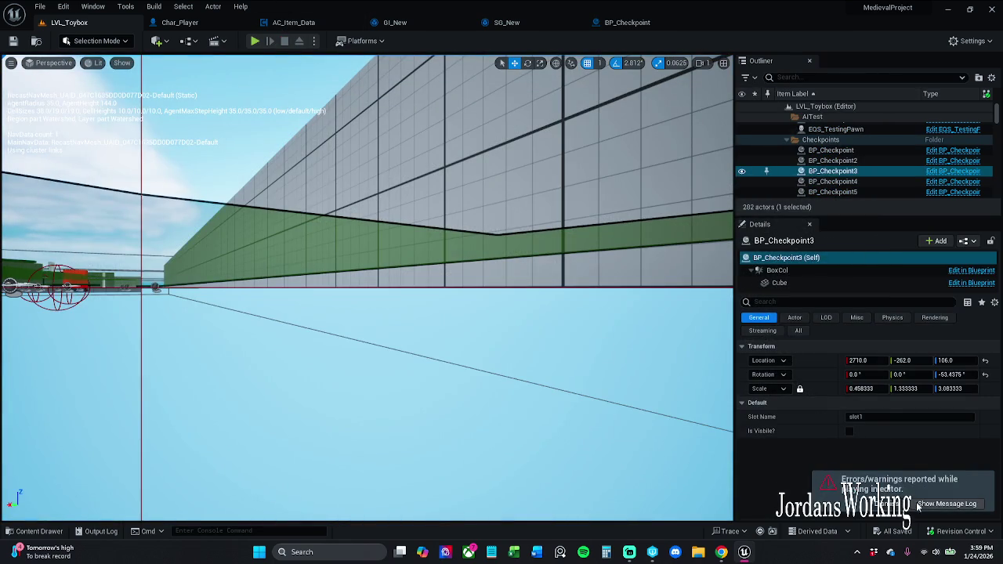
pyautogui.click(255, 41)
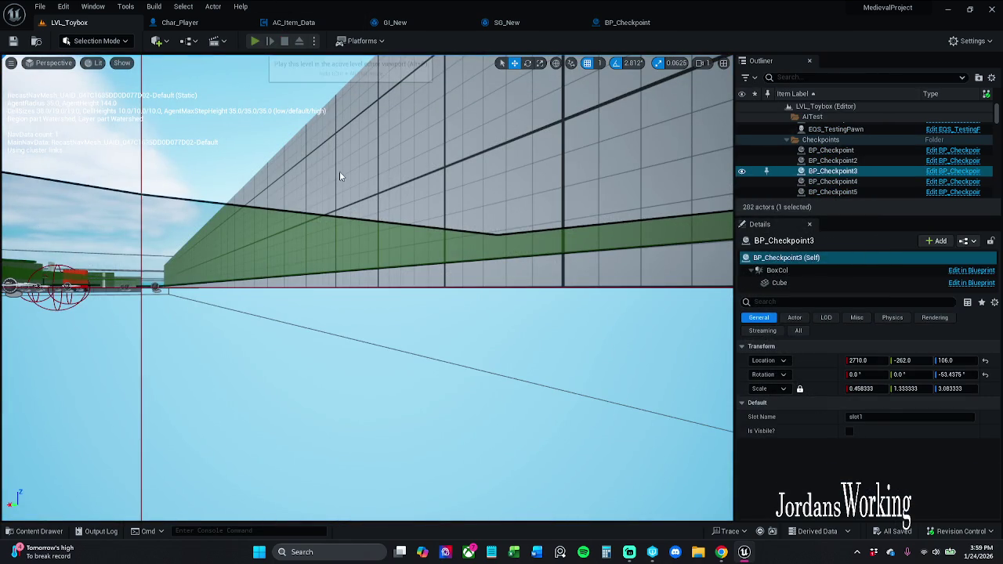
pyautogui.press('i')
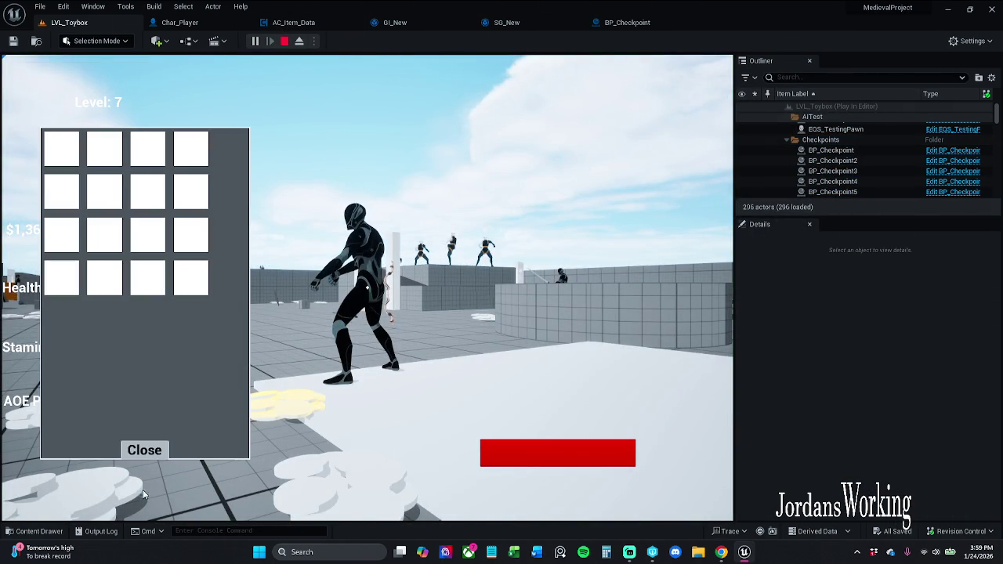
pyautogui.click(145, 451)
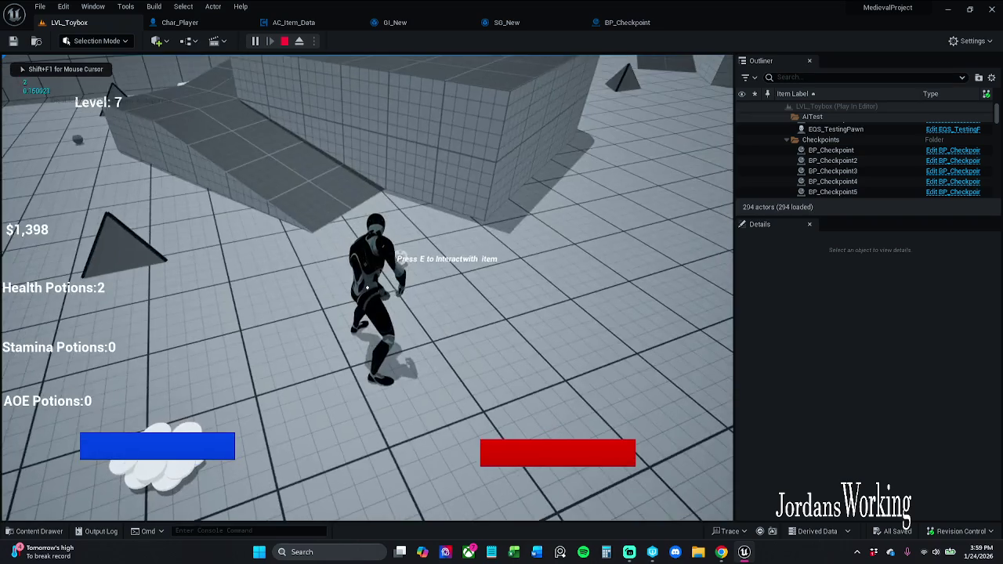
pyautogui.press('i')
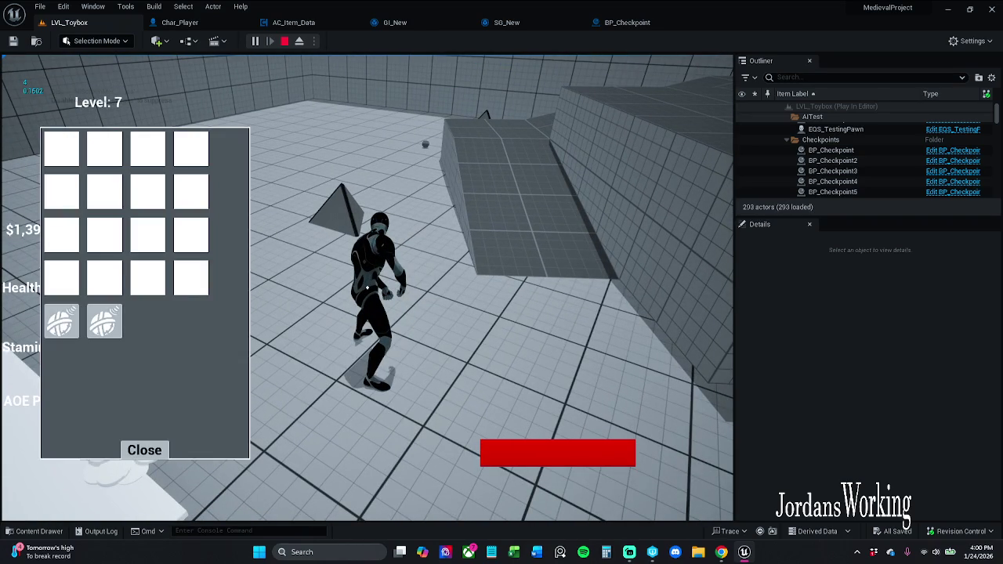
pyautogui.click(154, 453)
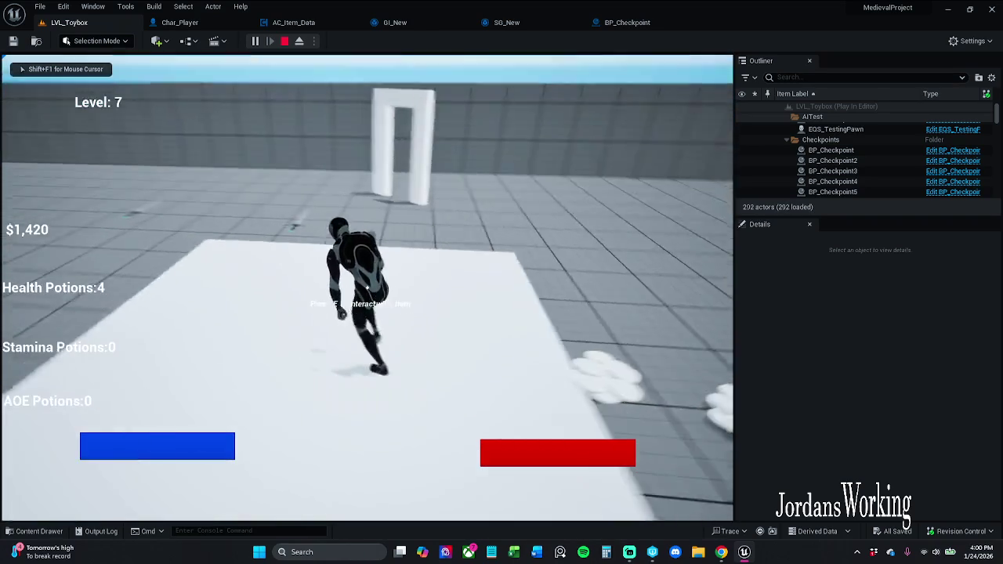
pyautogui.press('e')
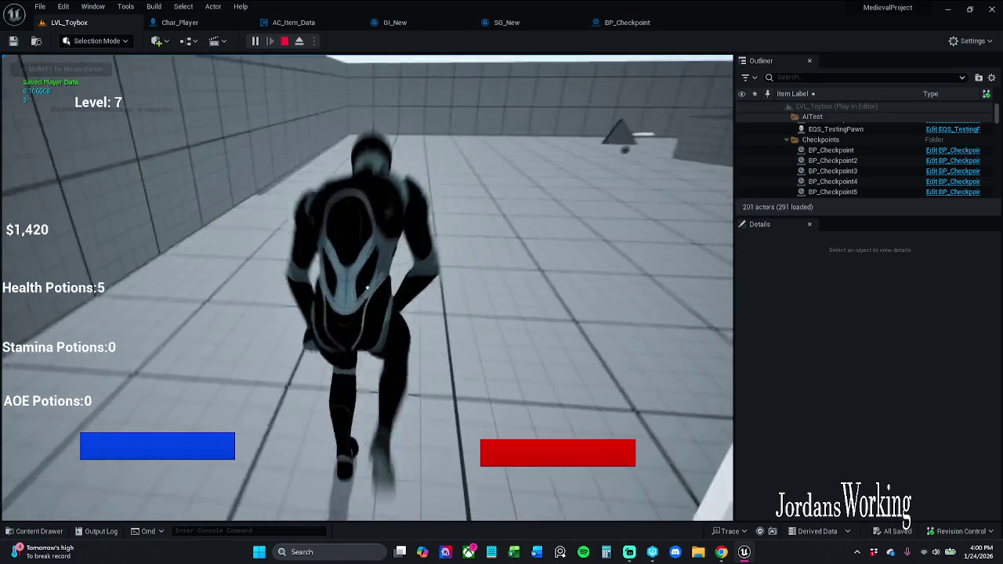
pyautogui.press('i')
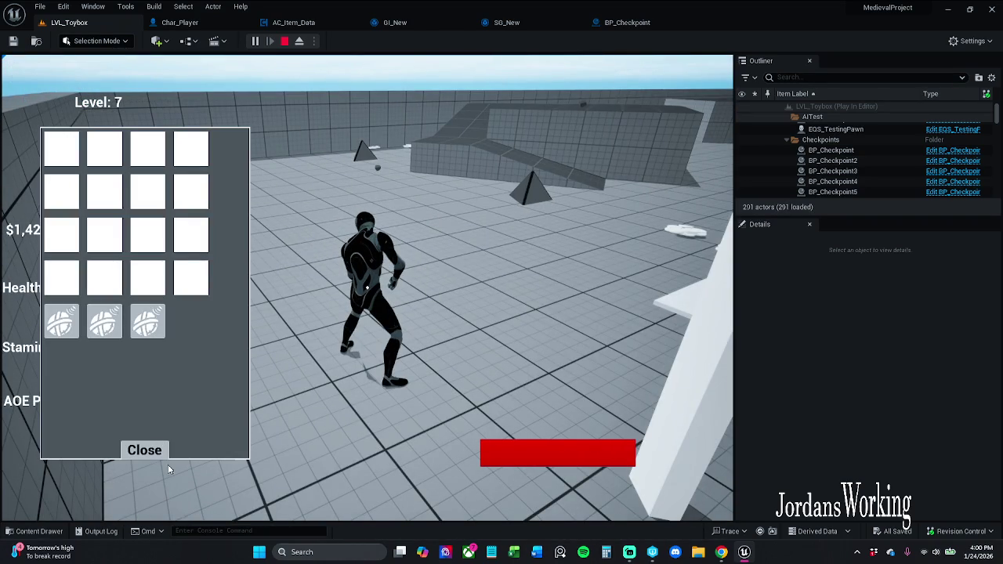
pyautogui.click(157, 450)
pyautogui.press('w')
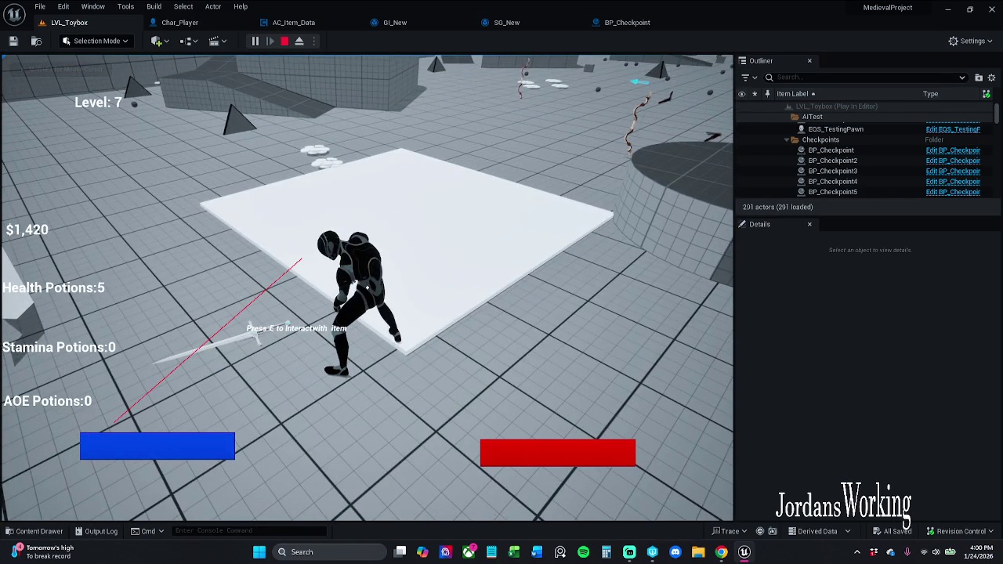
pyautogui.press('Escape')
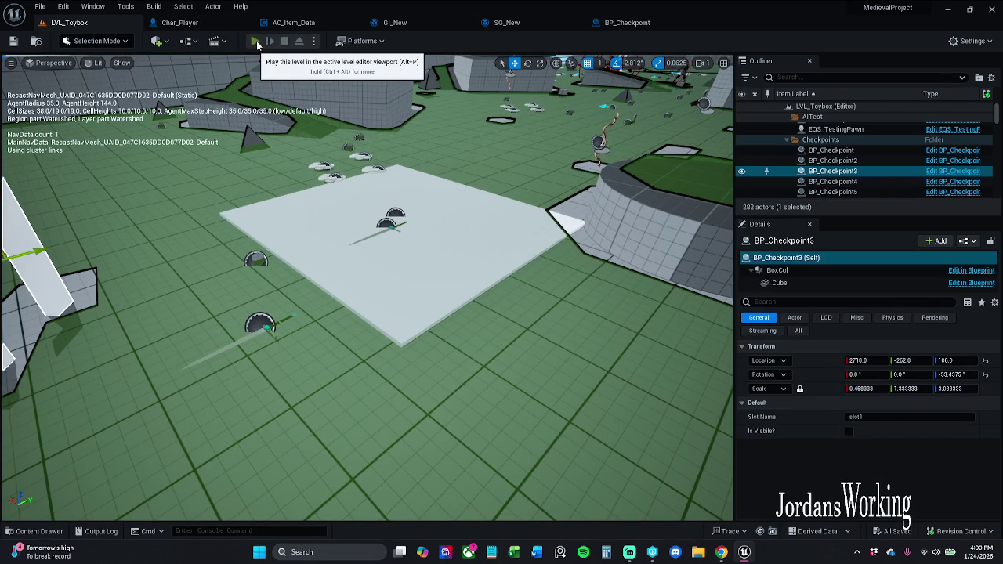
# Play again, collecting potions and crossing the checkpoint, then verify the inventory in a new session
pyautogui.click(256, 41)
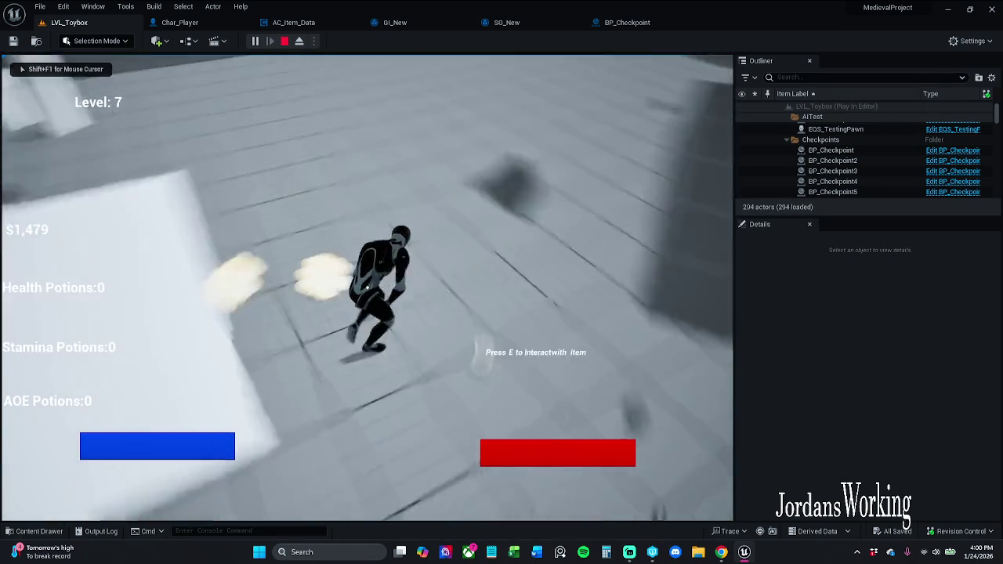
pyautogui.press('w')
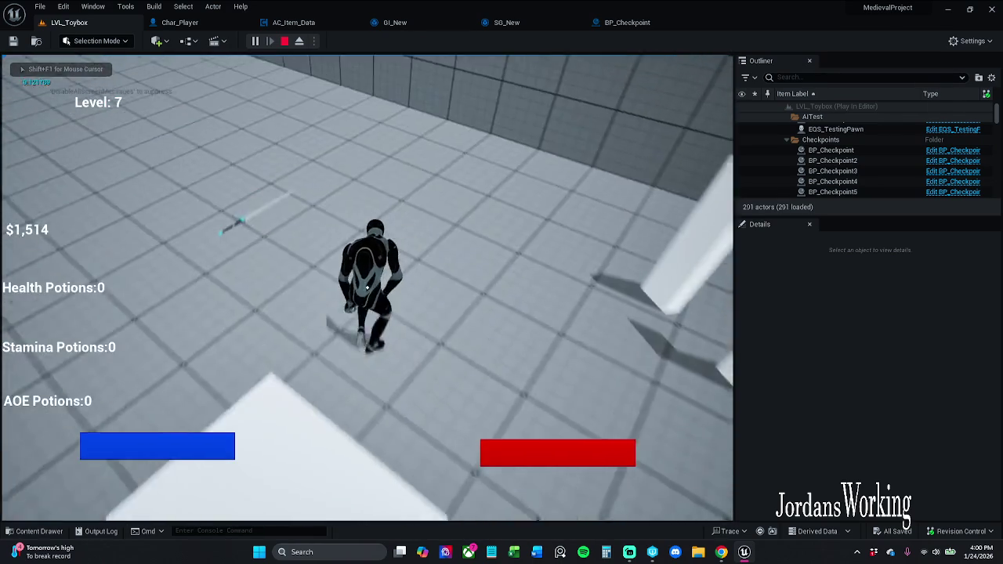
pyautogui.press('w')
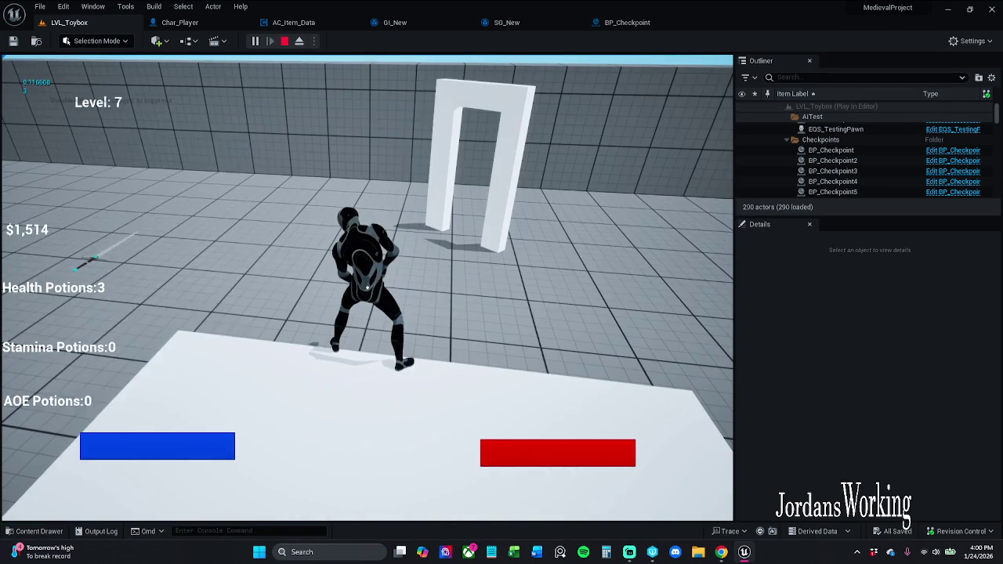
pyautogui.press('i')
pyautogui.click(143, 447)
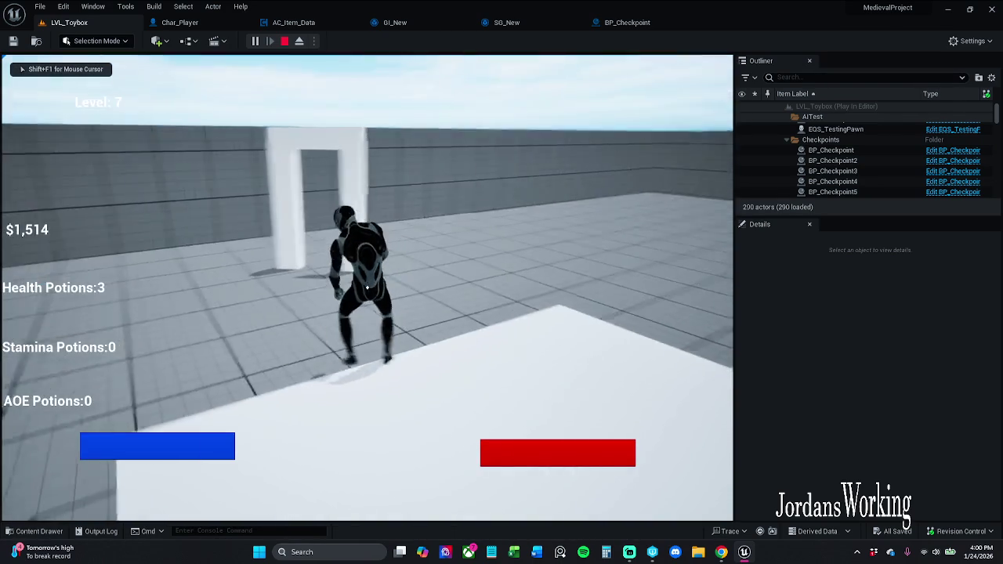
pyautogui.press('w')
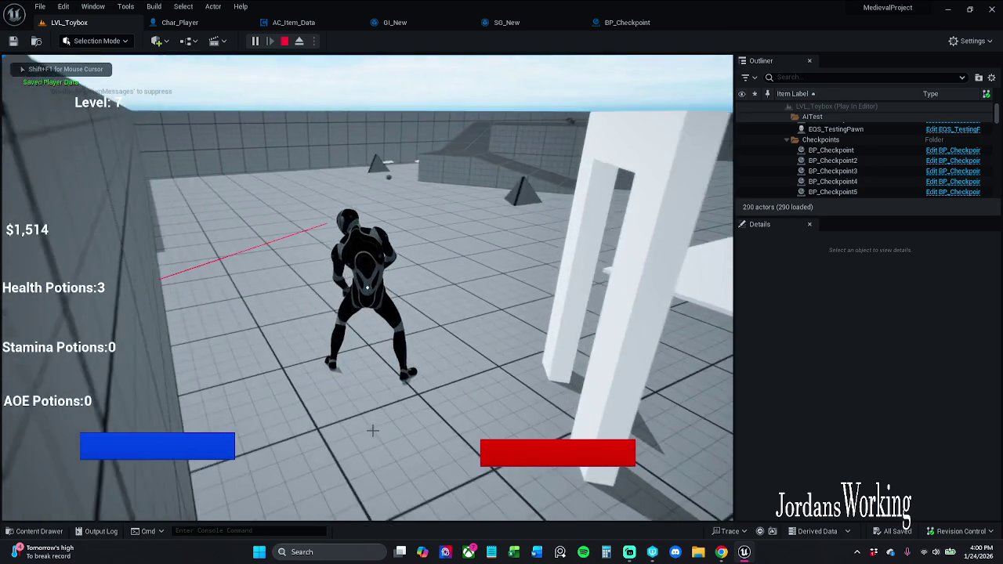
pyautogui.press('Escape')
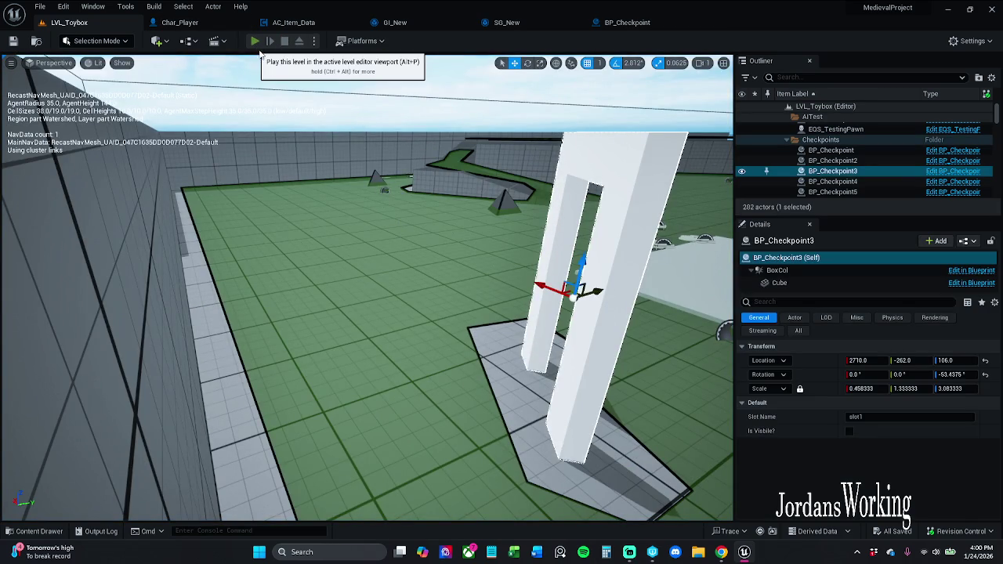
pyautogui.click(256, 43)
pyautogui.press('i')
pyautogui.press('Escape')
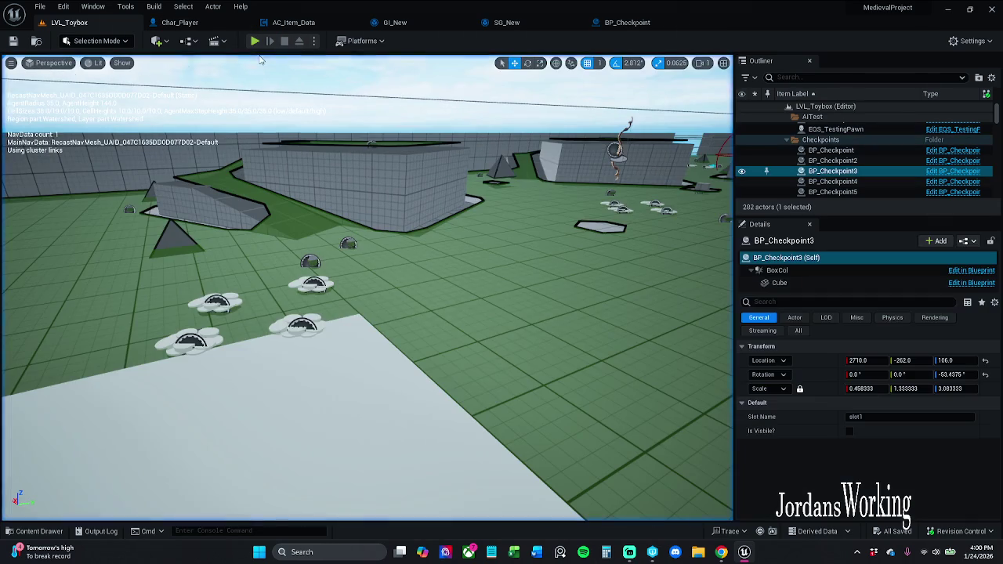
pyautogui.click(647, 26)
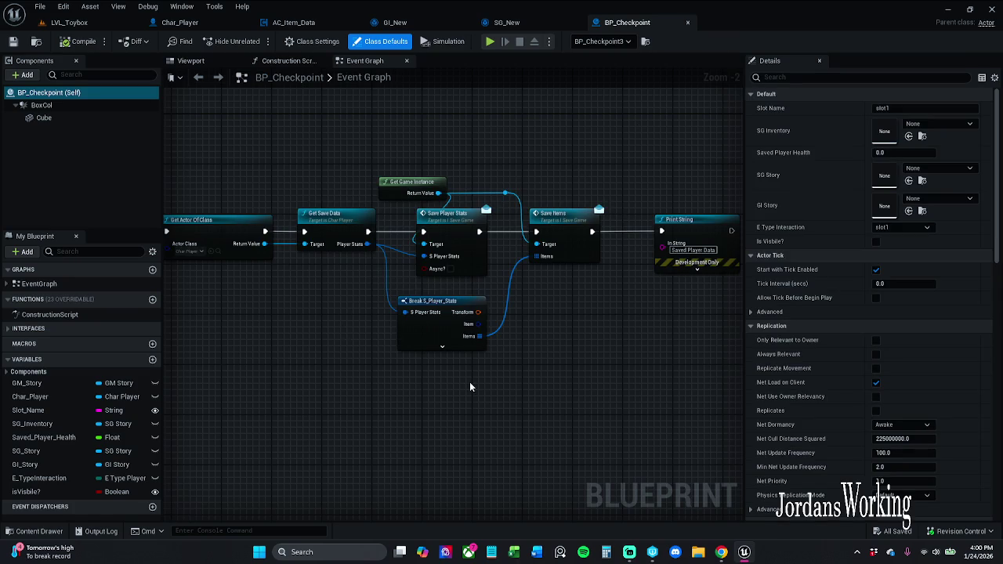
# Delete the Break S_Player_Stats node and check where SG_Inventory is referenced
pyautogui.click(474, 343)
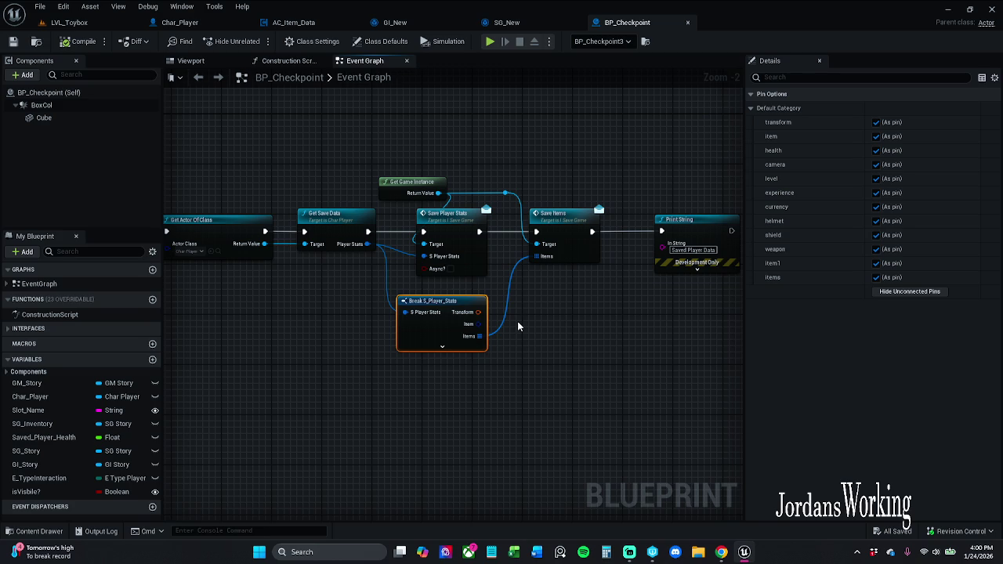
pyautogui.press('Delete')
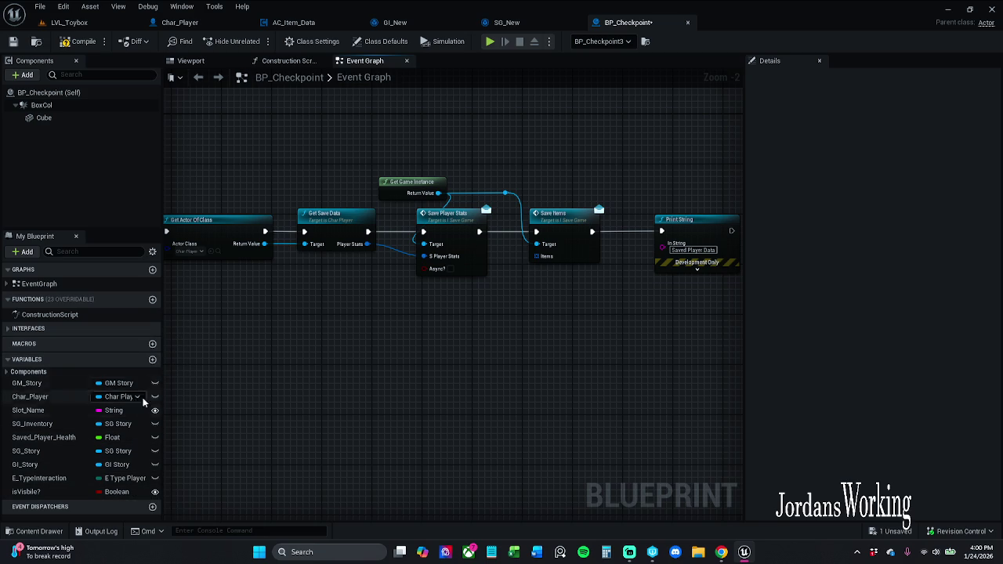
pyautogui.click(81, 428)
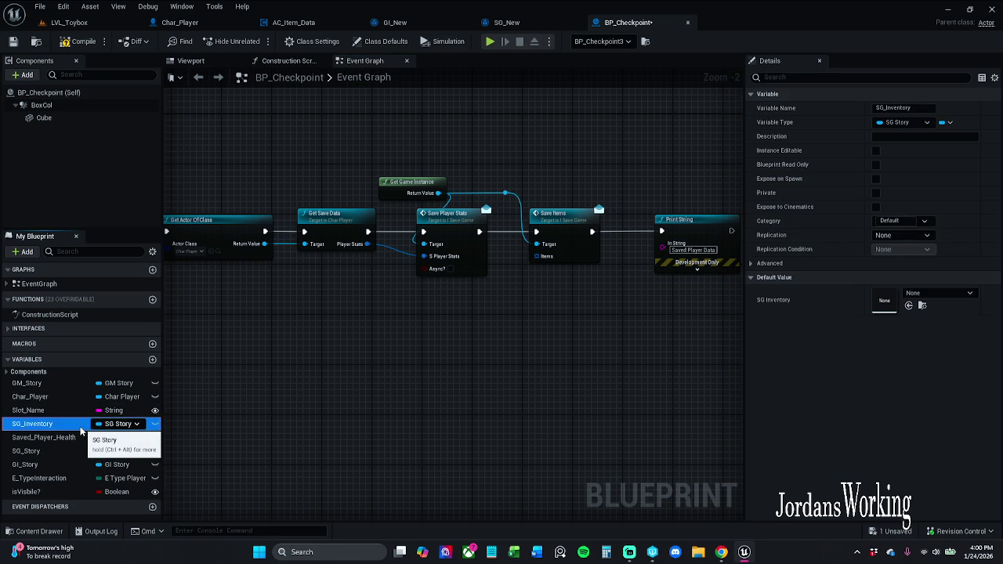
pyautogui.rightClick(82, 427)
pyautogui.click(128, 452)
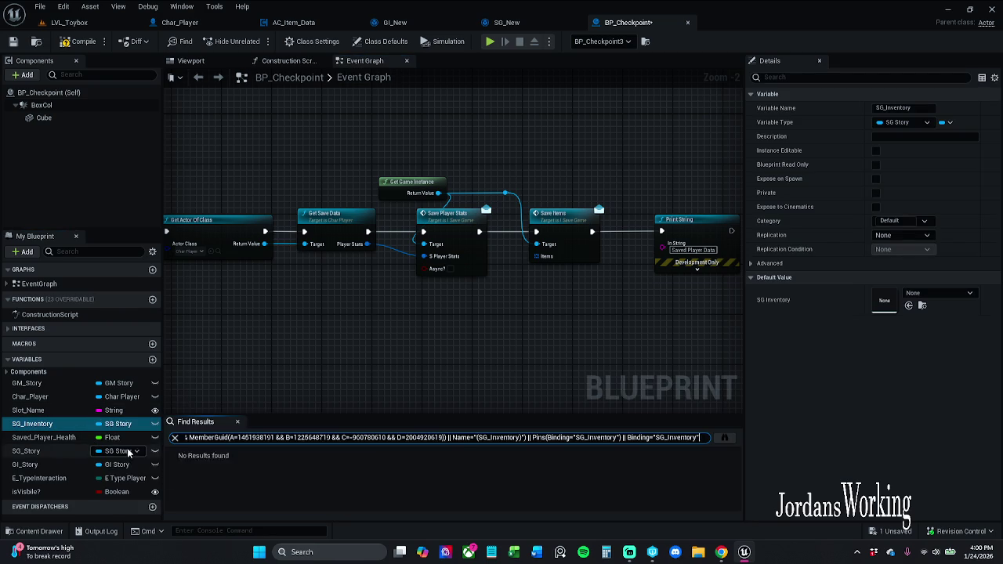
pyautogui.click(238, 421)
# Delete the SG_Inventory variable and compile BP_Checkpoint
pyautogui.click(31, 413)
pyautogui.click(37, 426)
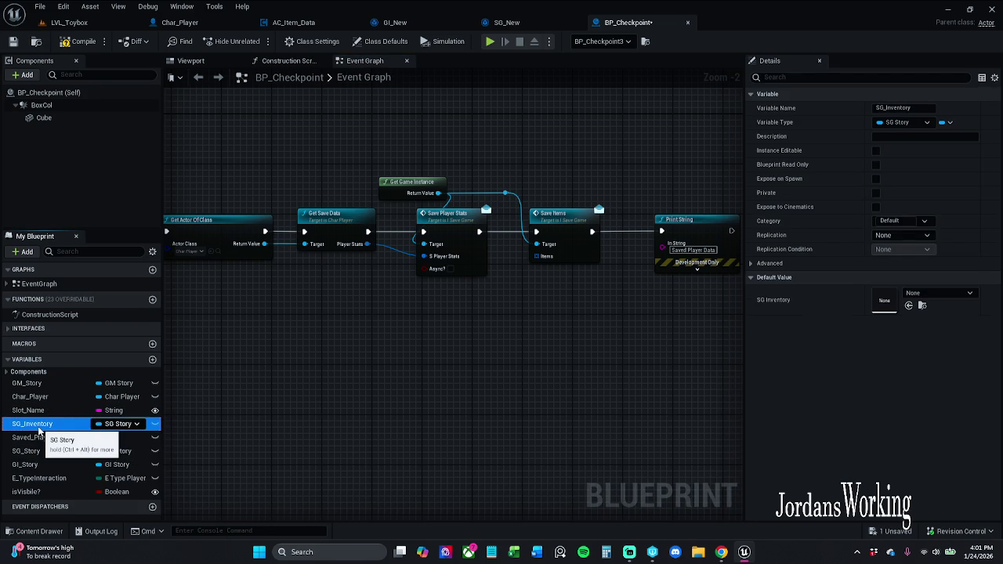
pyautogui.press('Delete')
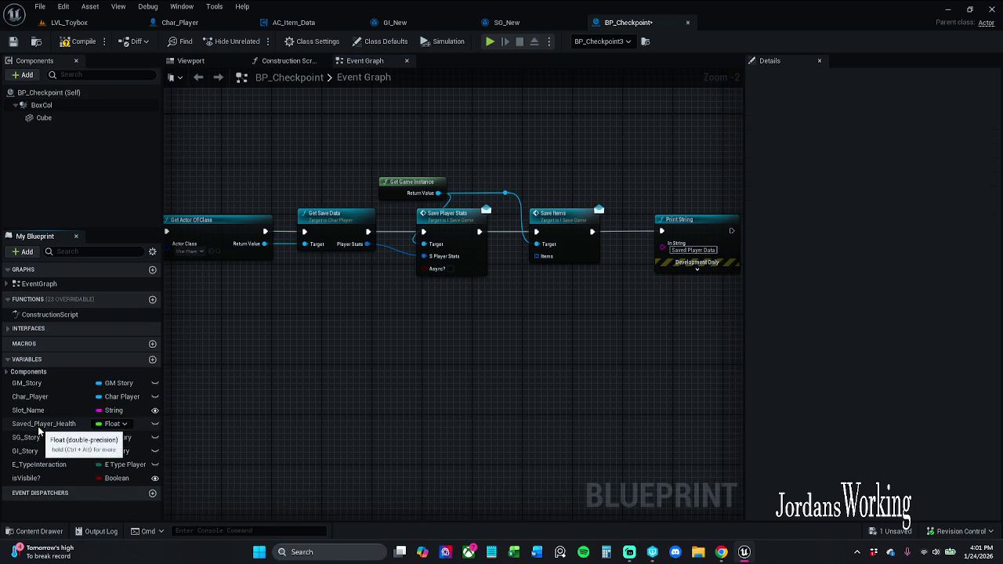
pyautogui.click(79, 43)
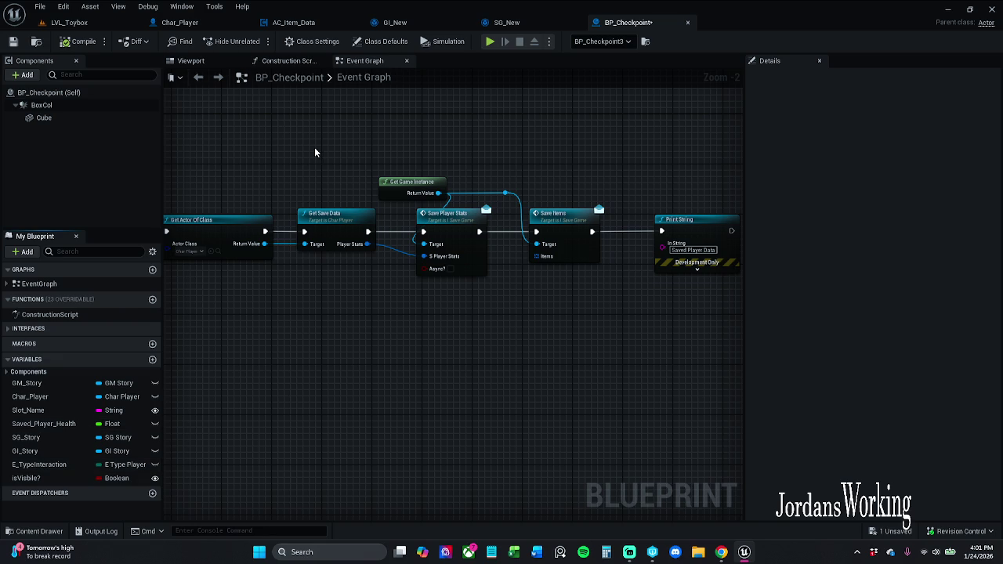
pyautogui.click(517, 24)
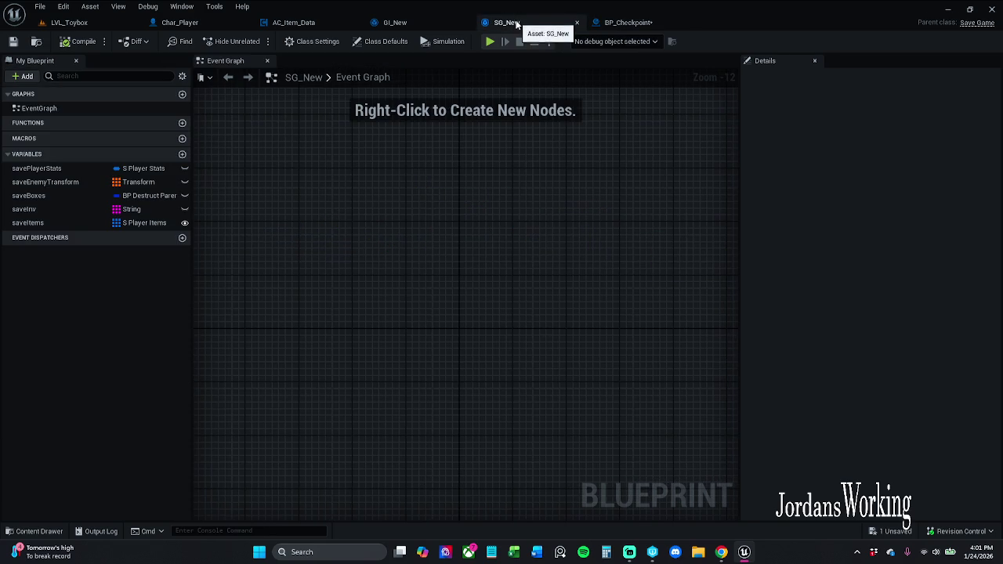
# Shift the Save Items and Print String nodes further right in BP_Checkpoint
pyautogui.click(633, 24)
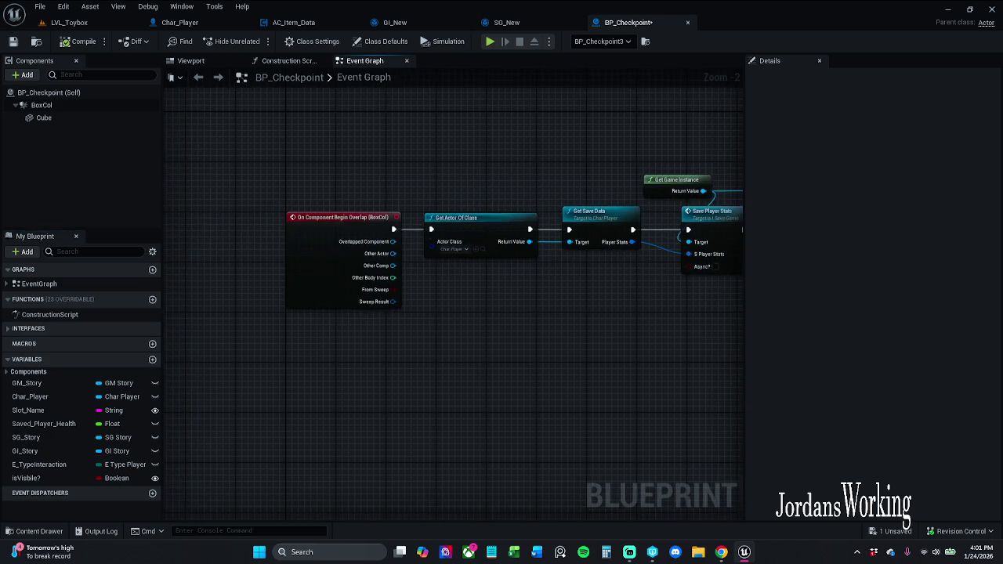
pyautogui.moveTo(450, 166); pyautogui.dragTo(632, 253)
pyautogui.moveTo(565, 219); pyautogui.dragTo(600, 224)
pyautogui.click(495, 149)
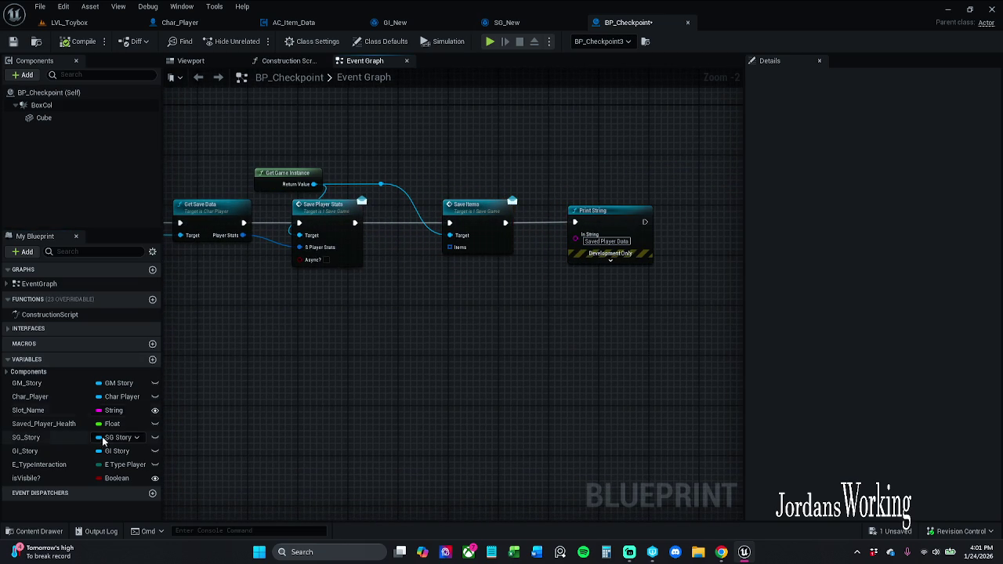
# Try placing SG_Story, GM_Story and GI_Story in the graph, deleting the stray SG Story node
pyautogui.moveTo(36, 443)
pyautogui.mouseDown()
pyautogui.moveTo(396, 335)
pyautogui.moveTo(361, 294)
pyautogui.moveTo(357, 304)
pyautogui.moveTo(394, 331)
pyautogui.moveTo(384, 330)
pyautogui.mouseUp()
pyautogui.click(391, 313)
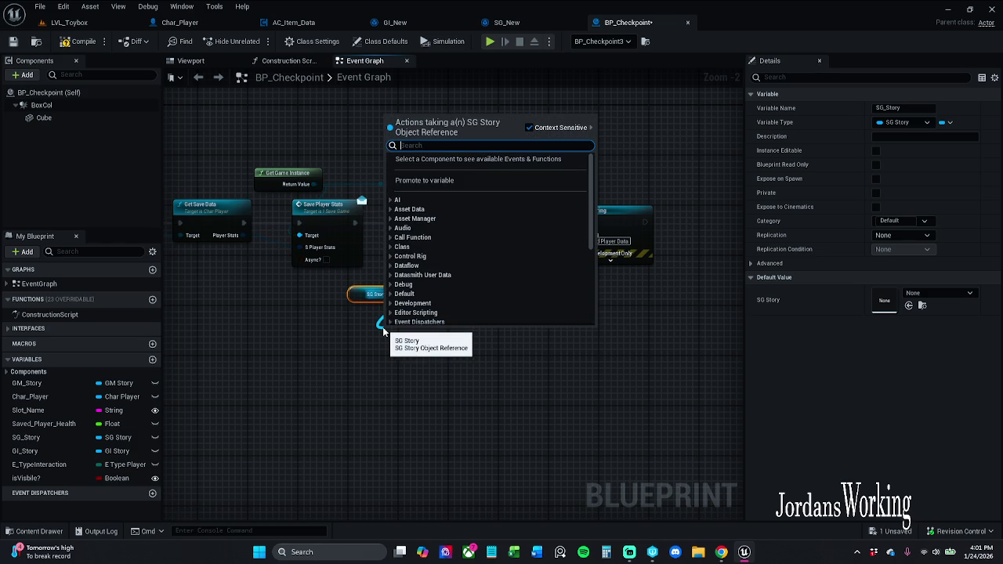
pyautogui.click(351, 388)
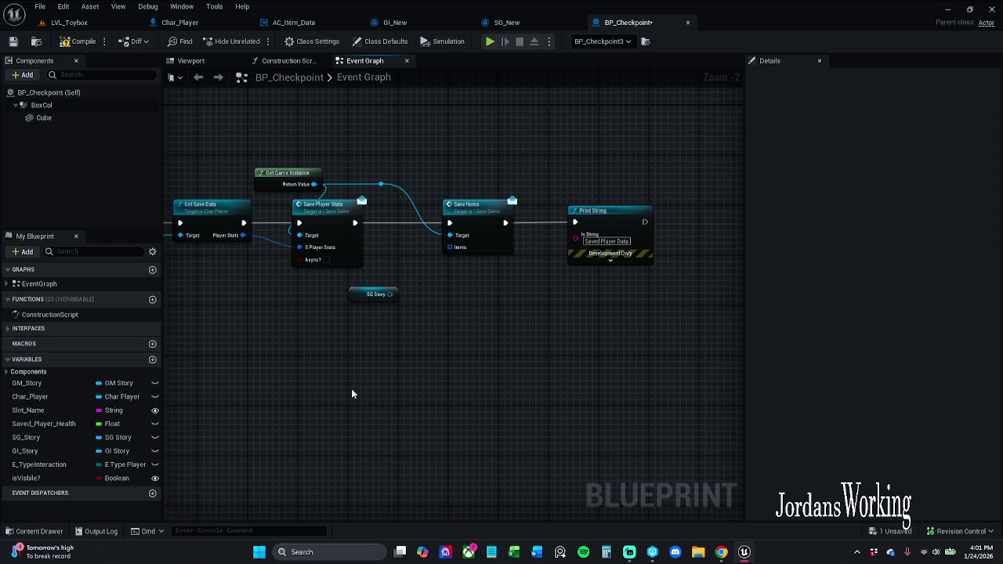
pyautogui.moveTo(331, 390); pyautogui.dragTo(425, 287)
pyautogui.press('Delete')
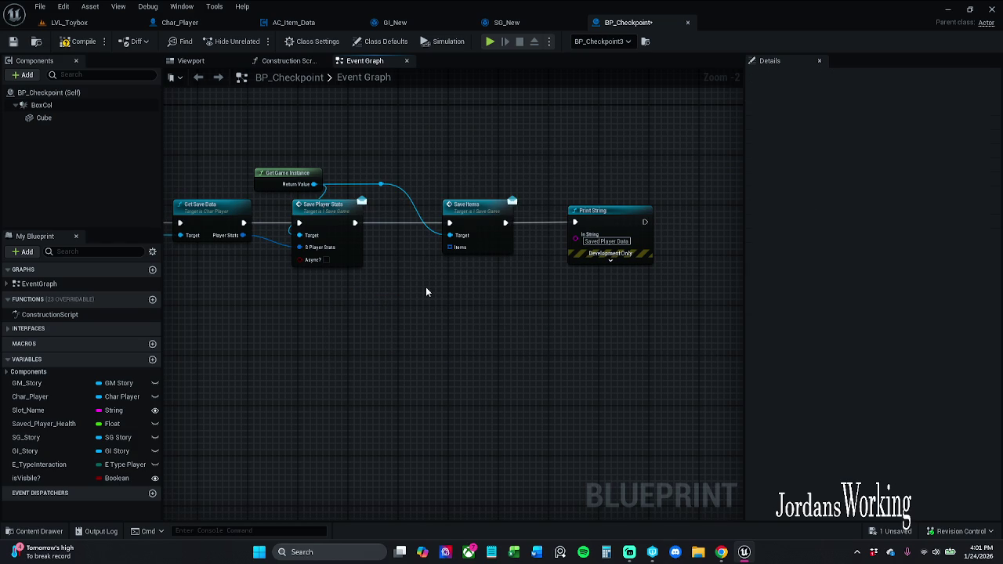
pyautogui.moveTo(31, 383)
pyautogui.mouseDown()
pyautogui.moveTo(291, 315)
pyautogui.moveTo(276, 387)
pyautogui.mouseUp()
pyautogui.moveTo(260, 354); pyautogui.dragTo(328, 418)
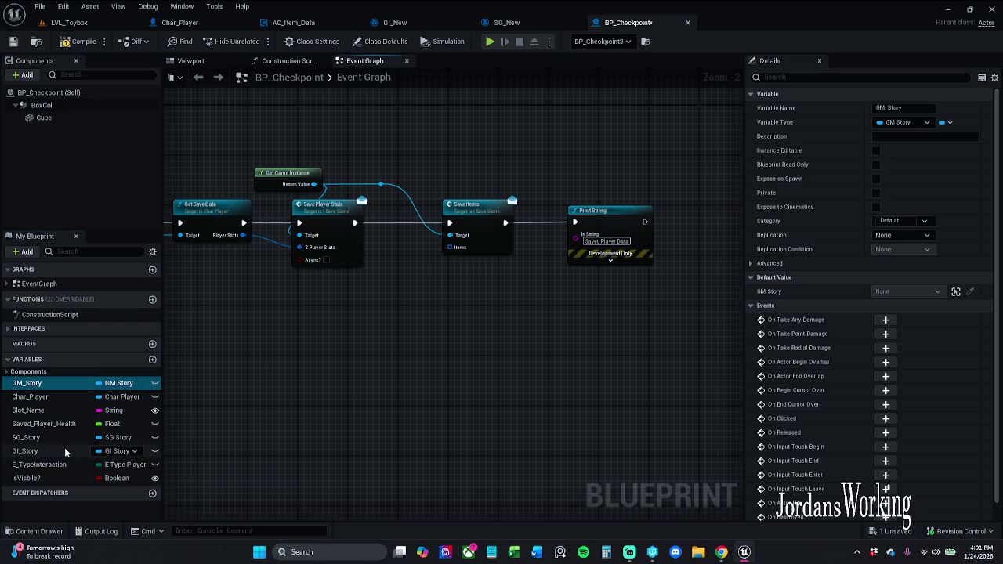
pyautogui.moveTo(73, 451); pyautogui.dragTo(219, 325)
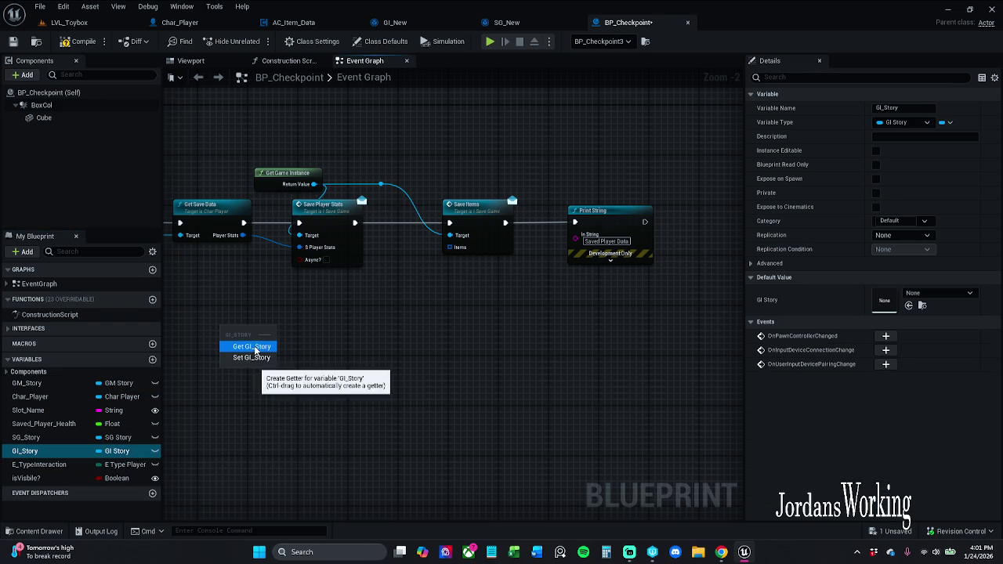
pyautogui.click(236, 417)
# Place and then delete trial SG_Story and GI_Story getter nodes
pyautogui.click(34, 440)
pyautogui.moveTo(34, 443)
pyautogui.mouseDown()
pyautogui.moveTo(276, 345)
pyautogui.moveTo(306, 366)
pyautogui.mouseUp()
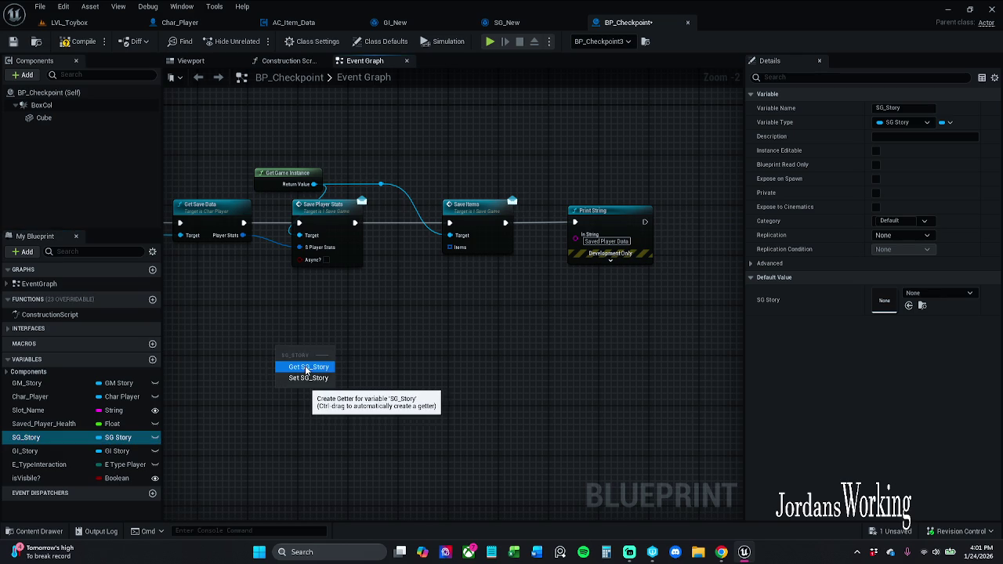
pyautogui.click(306, 367)
pyautogui.press('Delete')
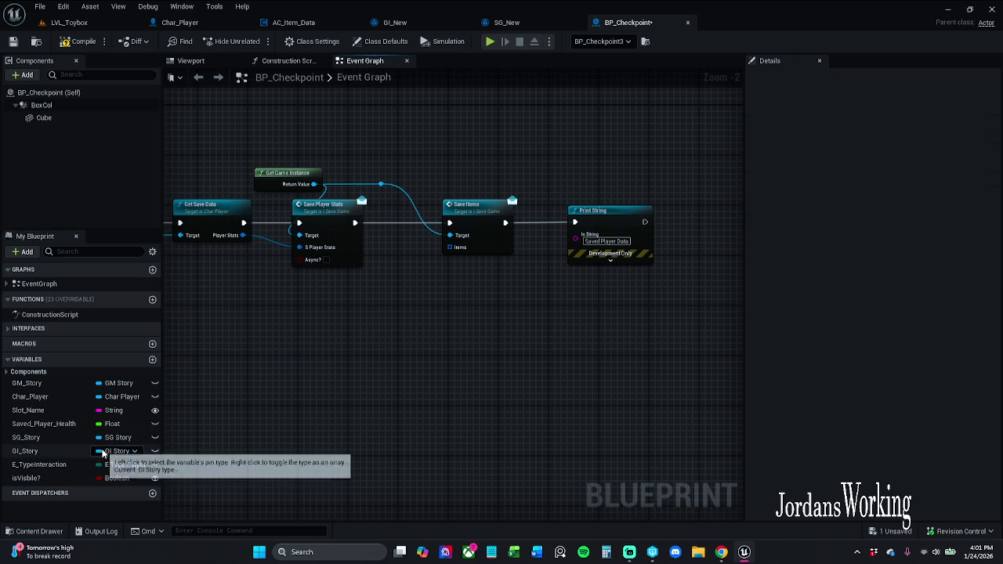
pyautogui.moveTo(65, 450)
pyautogui.mouseDown()
pyautogui.moveTo(323, 409)
pyautogui.moveTo(338, 365)
pyautogui.moveTo(395, 358)
pyautogui.moveTo(367, 354)
pyautogui.mouseUp()
pyautogui.click(380, 389)
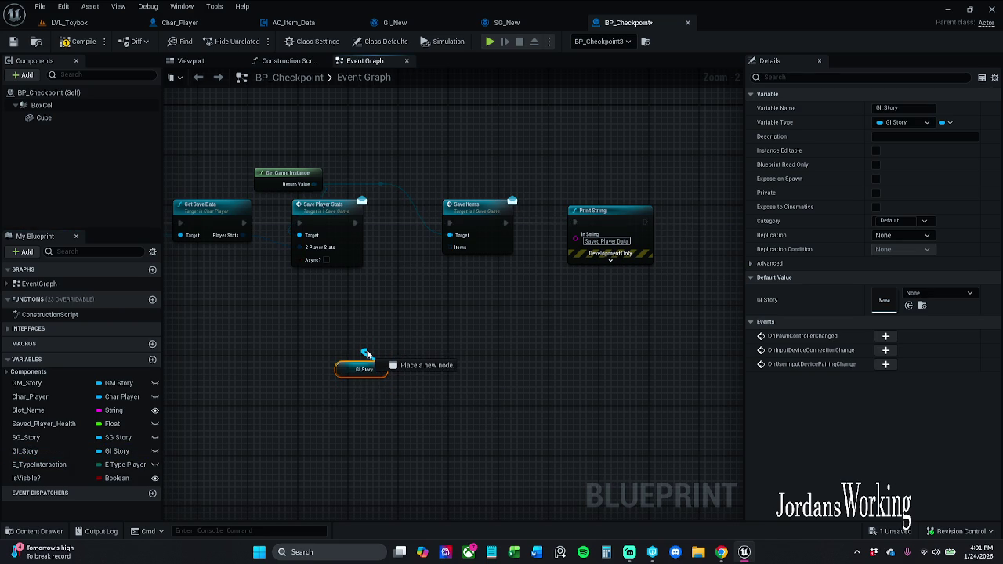
pyautogui.moveTo(367, 354)
pyautogui.mouseDown()
pyautogui.moveTo(432, 324)
pyautogui.moveTo(561, 346)
pyautogui.mouseUp()
pyautogui.click(292, 365)
pyautogui.press('Delete')
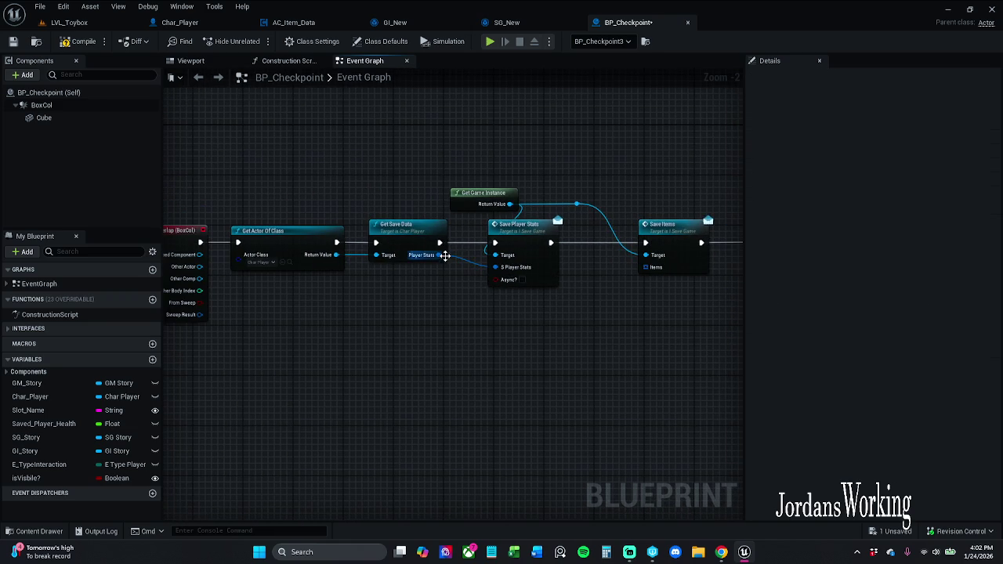
# Connect Player Stats to S Player Stats and find references to GI_Story and SG_Story
pyautogui.moveTo(439, 255); pyautogui.dragTo(495, 267)
pyautogui.click(82, 450)
pyautogui.rightClick(83, 451)
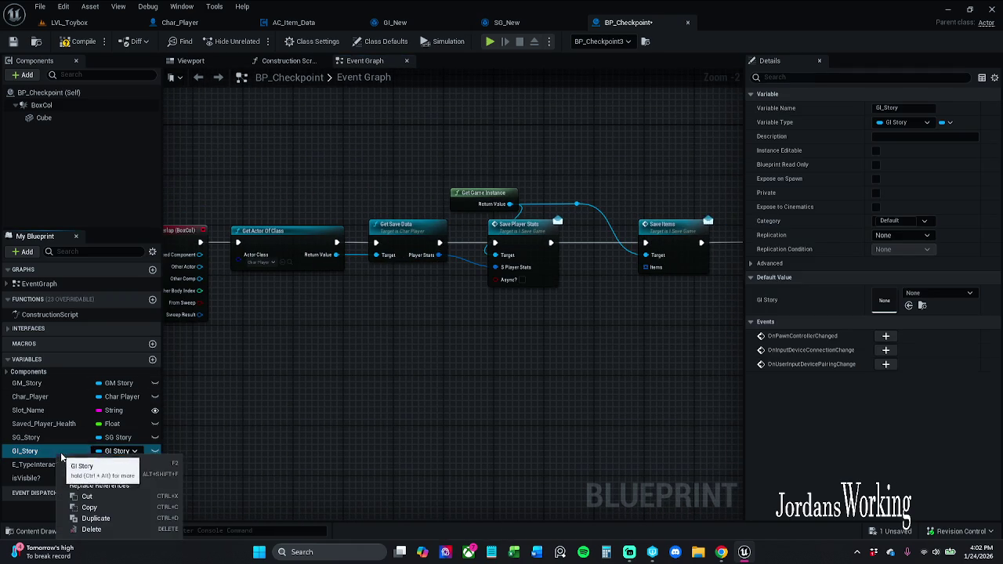
pyautogui.click(113, 478)
pyautogui.rightClick(55, 439)
pyautogui.click(112, 469)
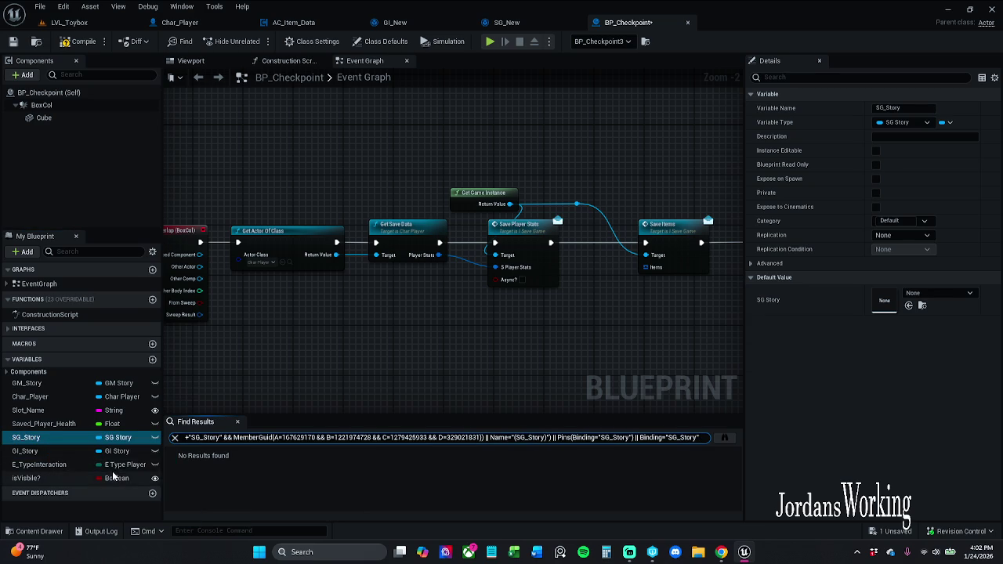
pyautogui.click(238, 422)
pyautogui.click(58, 452)
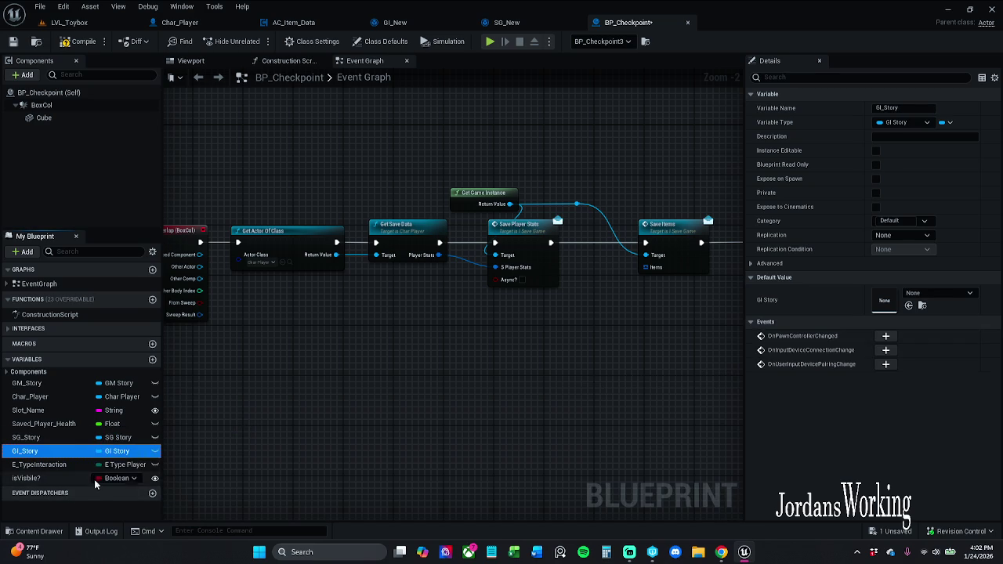
pyautogui.click(153, 359)
pyautogui.write('giN')
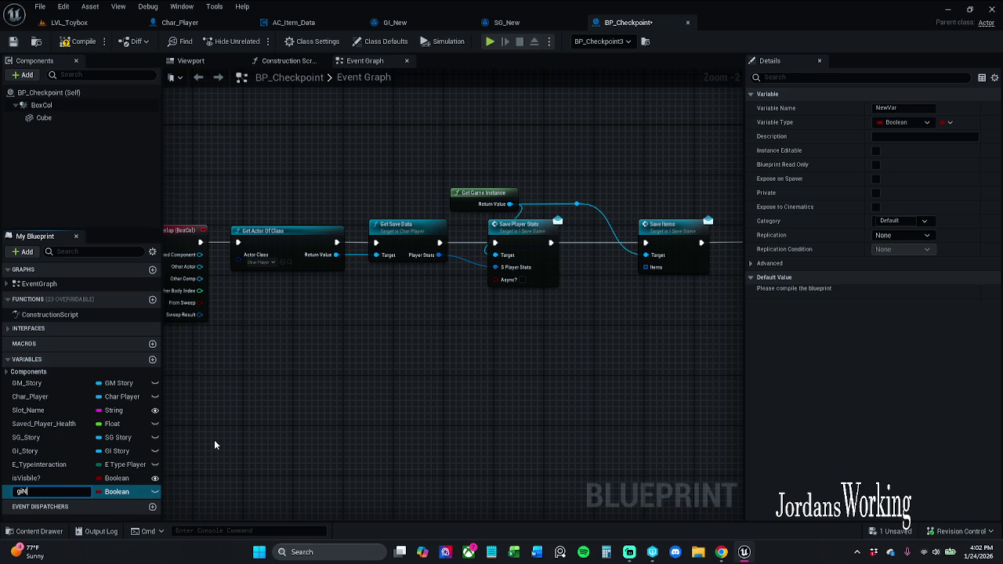
# Name the variable giNew as a GI New object reference, compile, and drop it into the graph
pyautogui.write('ew')
pyautogui.press('Return')
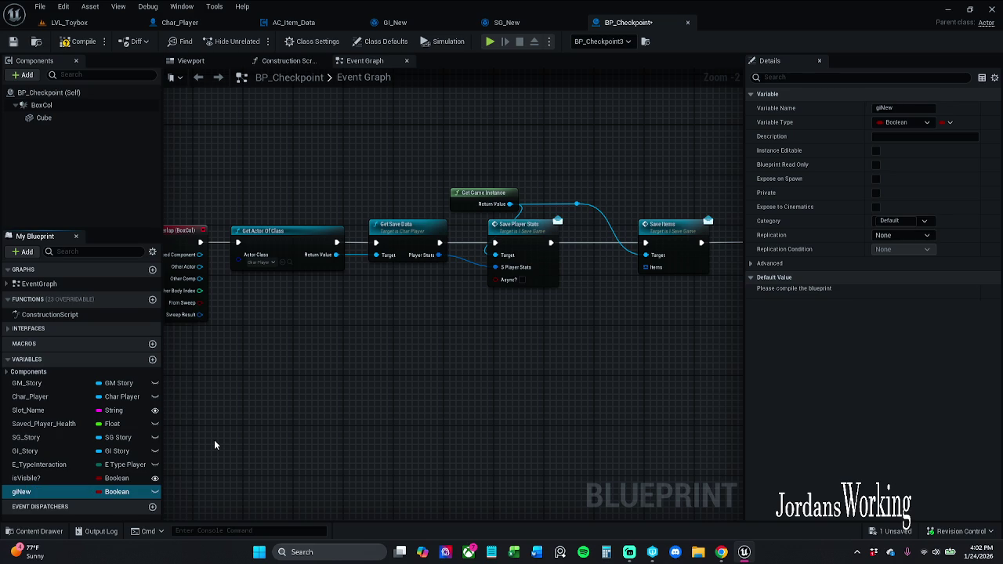
pyautogui.click(102, 493)
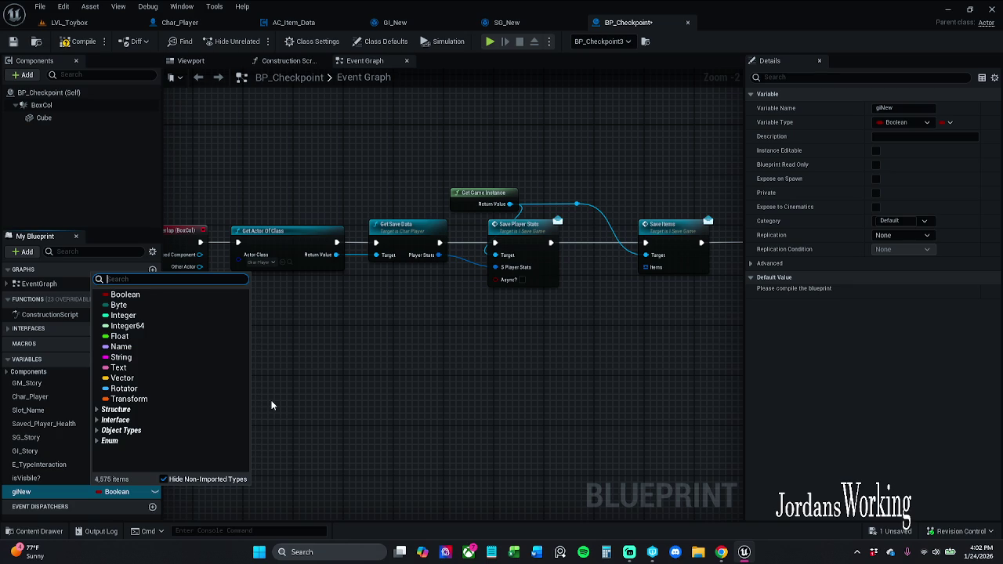
pyautogui.write('gi_NEw')
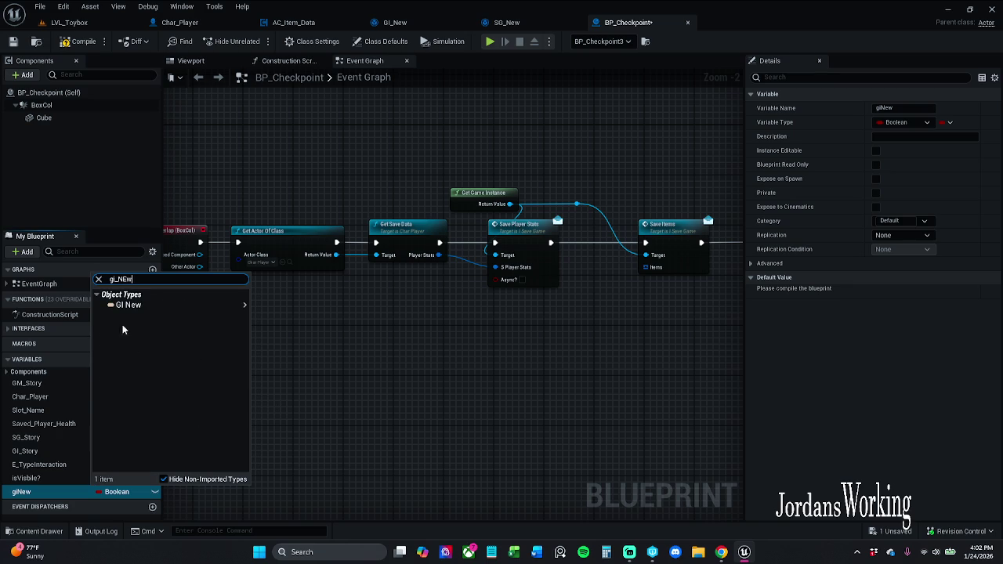
pyautogui.moveTo(132, 306)
pyautogui.click(289, 307)
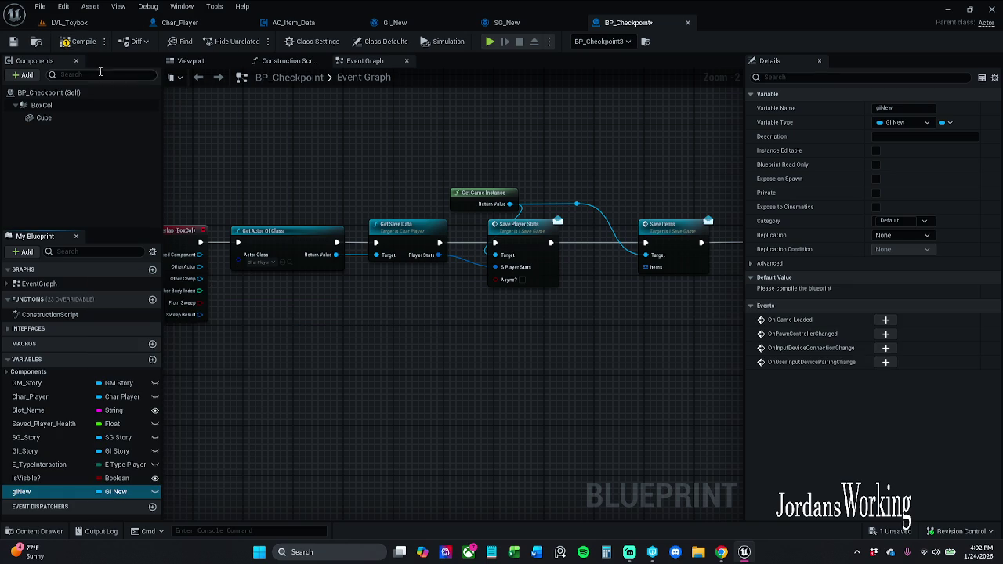
pyautogui.click(64, 43)
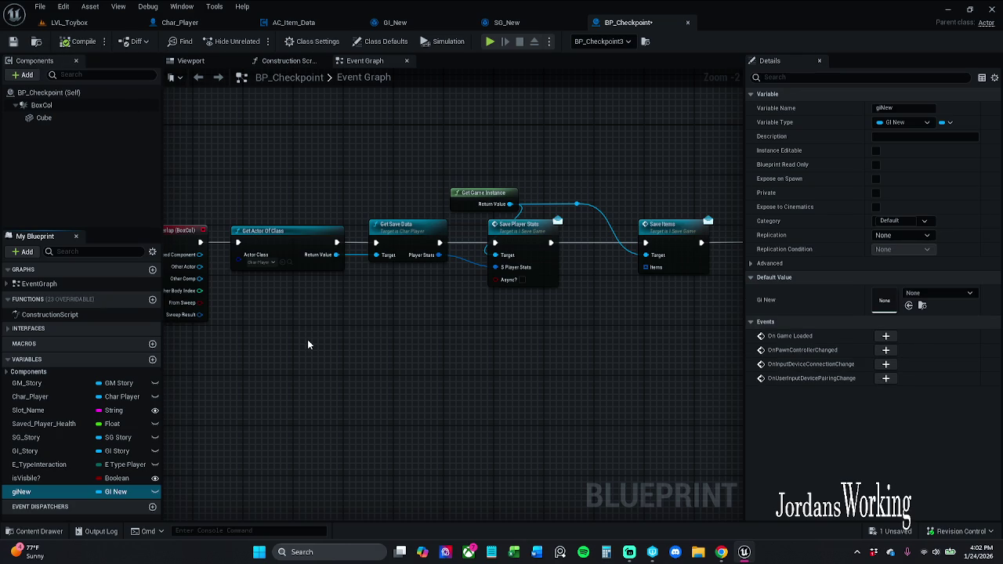
pyautogui.moveTo(324, 334); pyautogui.dragTo(163, 330)
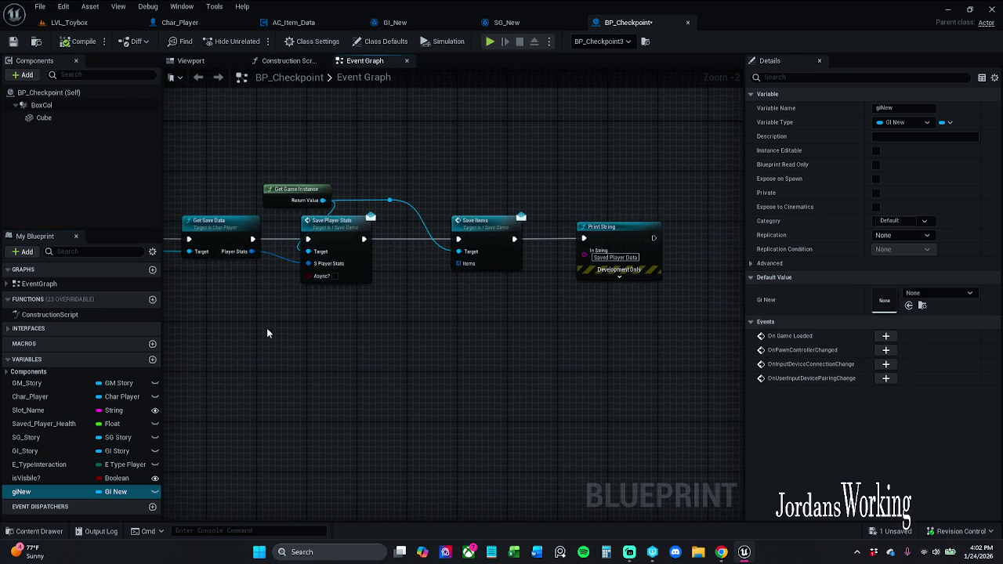
pyautogui.moveTo(27, 492)
pyautogui.mouseDown()
pyautogui.moveTo(275, 425)
pyautogui.moveTo(306, 352)
pyautogui.moveTo(313, 374)
pyautogui.moveTo(301, 345)
pyautogui.mouseUp()
# Add a Get giNew node and a Get SG New node from the full action list
pyautogui.click(335, 391)
pyautogui.write('get sg')
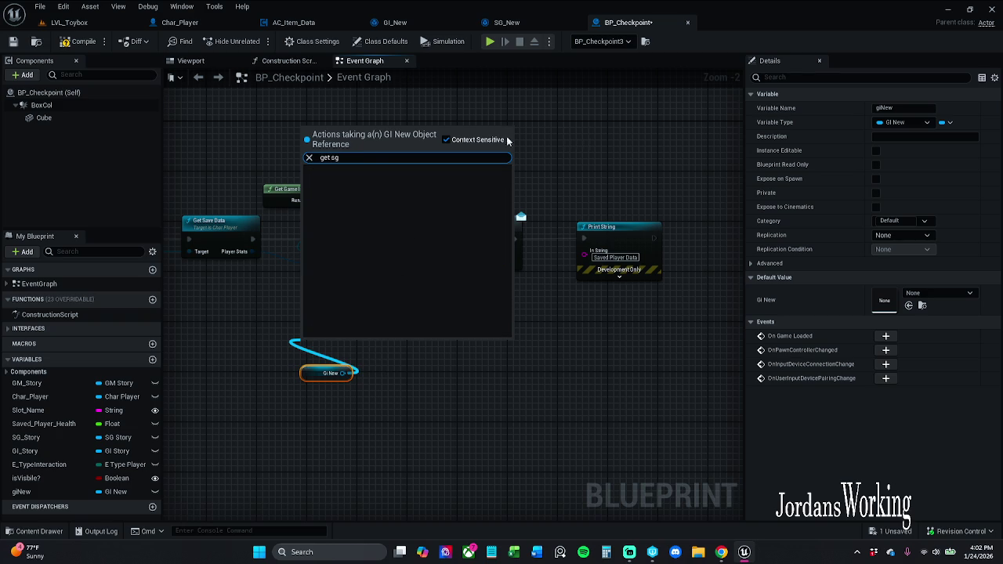
pyautogui.click(461, 141)
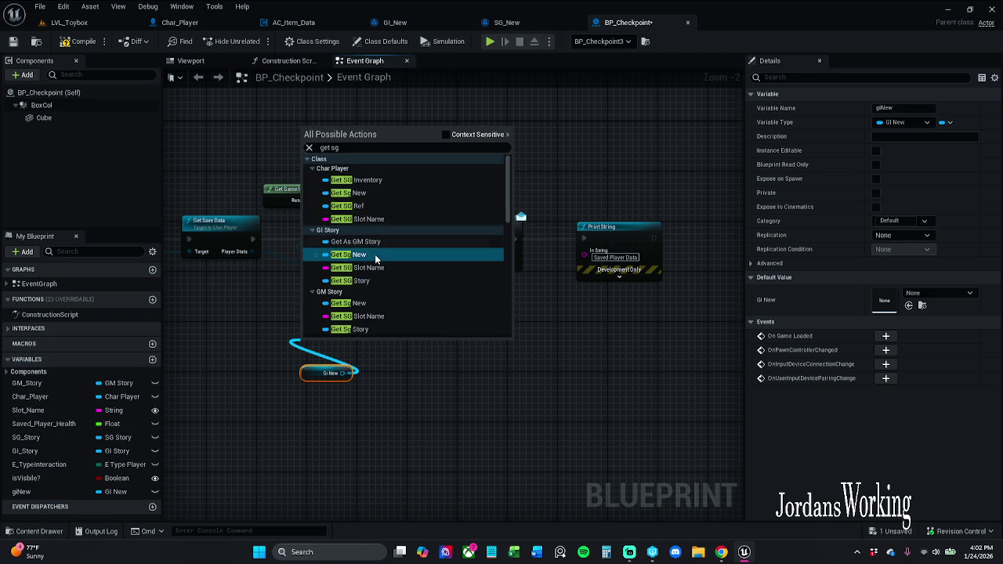
pyautogui.click(374, 256)
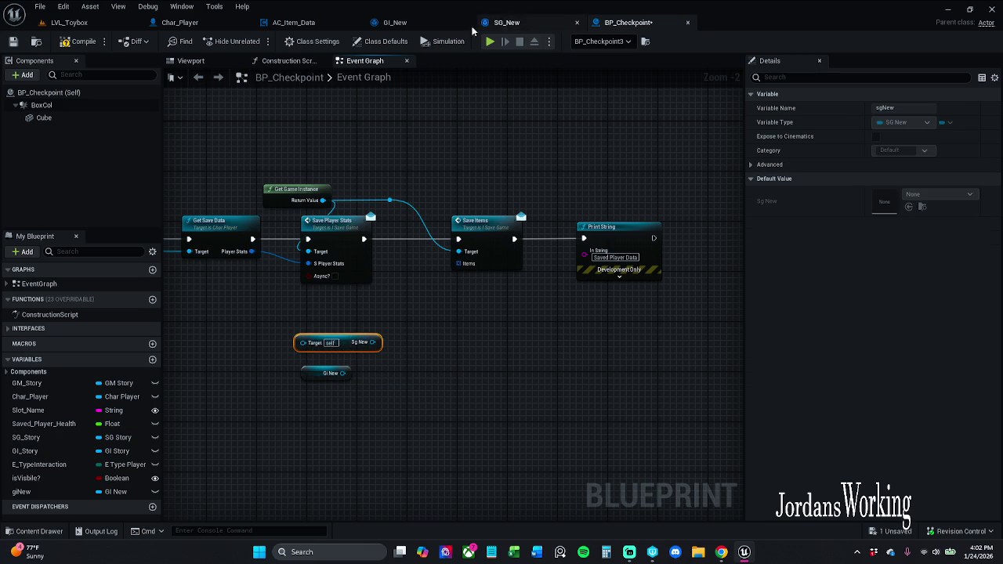
# Delete the sgNew getter in BP_Checkpoint and pull a new connection from GI New's output
pyautogui.click(393, 22)
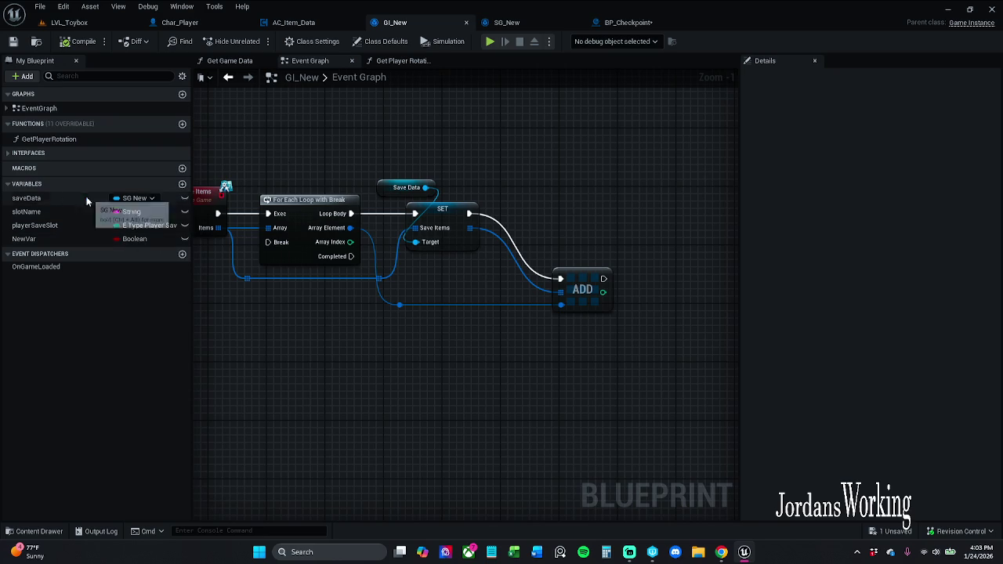
pyautogui.click(627, 23)
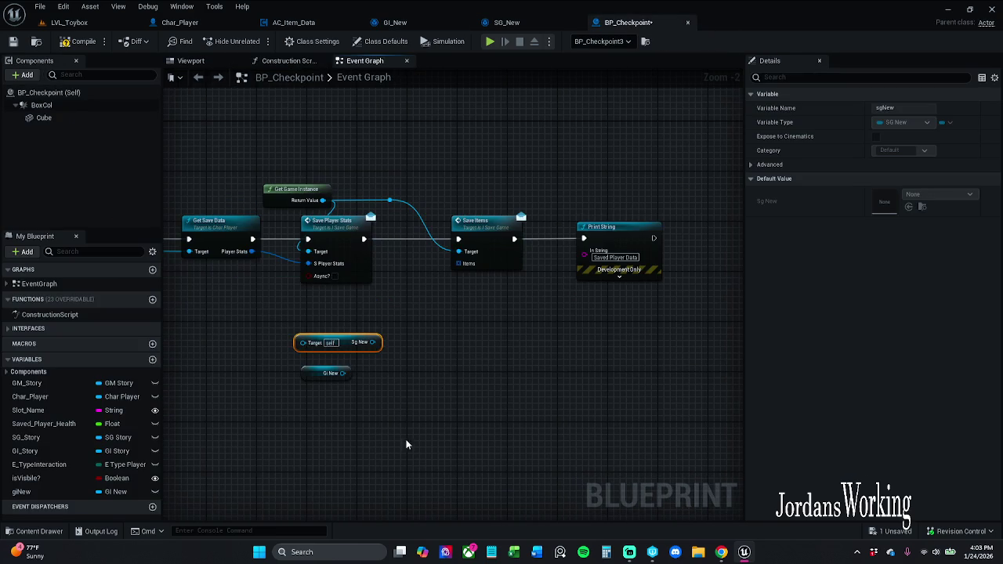
pyautogui.press('Delete')
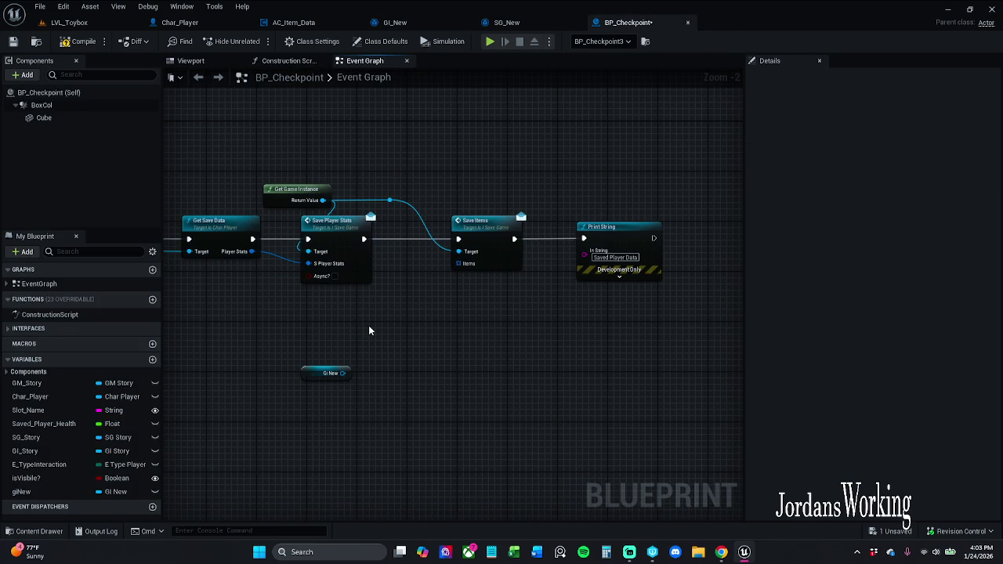
pyautogui.moveTo(342, 373)
pyautogui.mouseDown()
pyautogui.moveTo(350, 359)
pyautogui.moveTo(338, 351)
pyautogui.mouseUp()
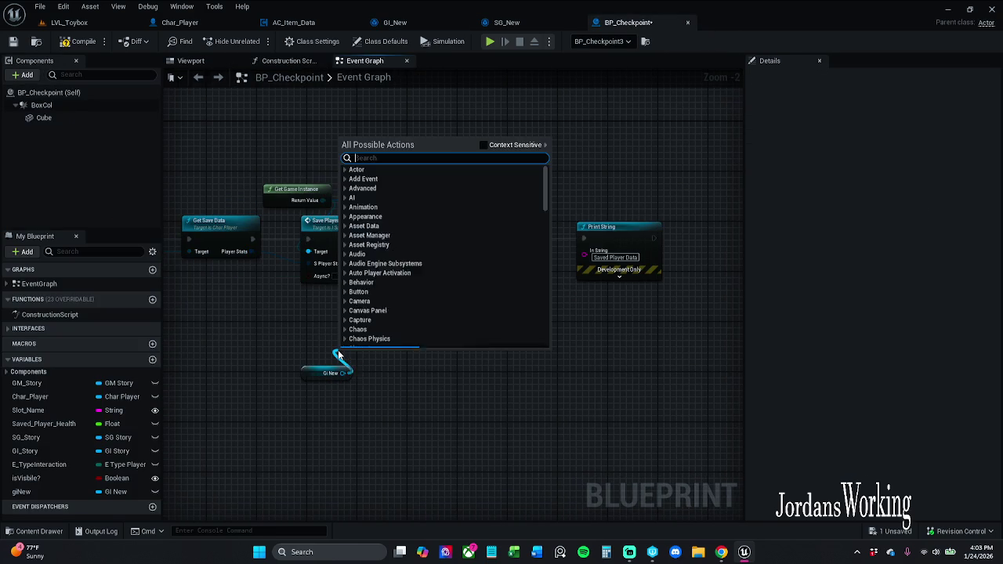
# Search 'get save data' with Context Sensitive on, place Get Game Data, then delete it
pyautogui.write('get save ')
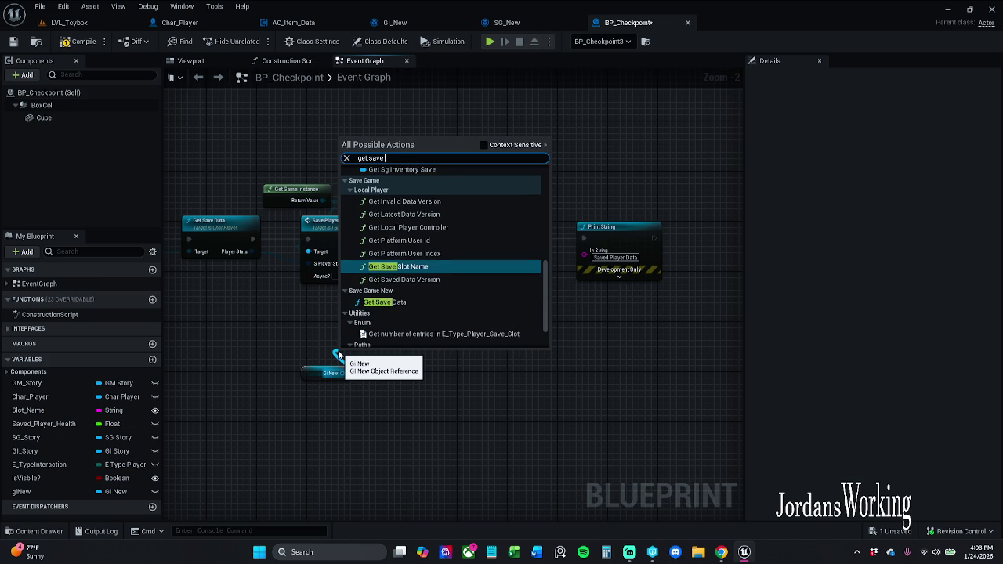
pyautogui.write('dta')
pyautogui.press('BackSpace')
pyautogui.write('ata')
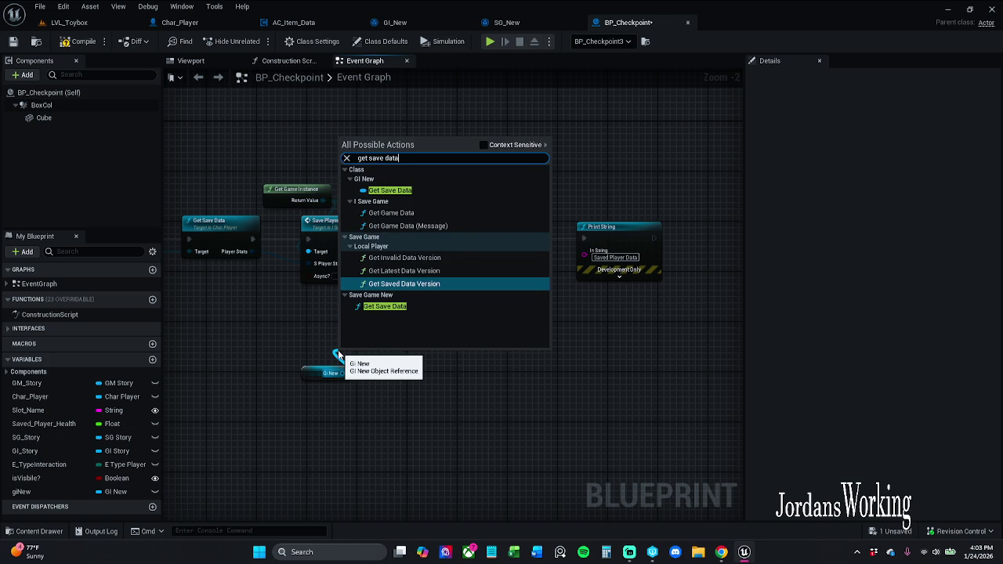
pyautogui.click(483, 146)
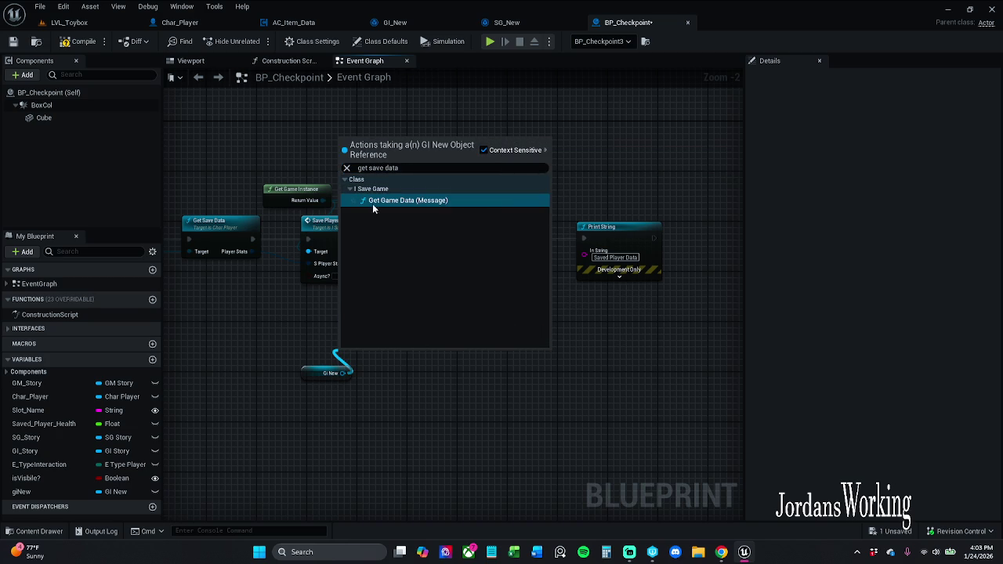
pyautogui.click(429, 200)
pyautogui.moveTo(389, 358); pyautogui.dragTo(411, 329)
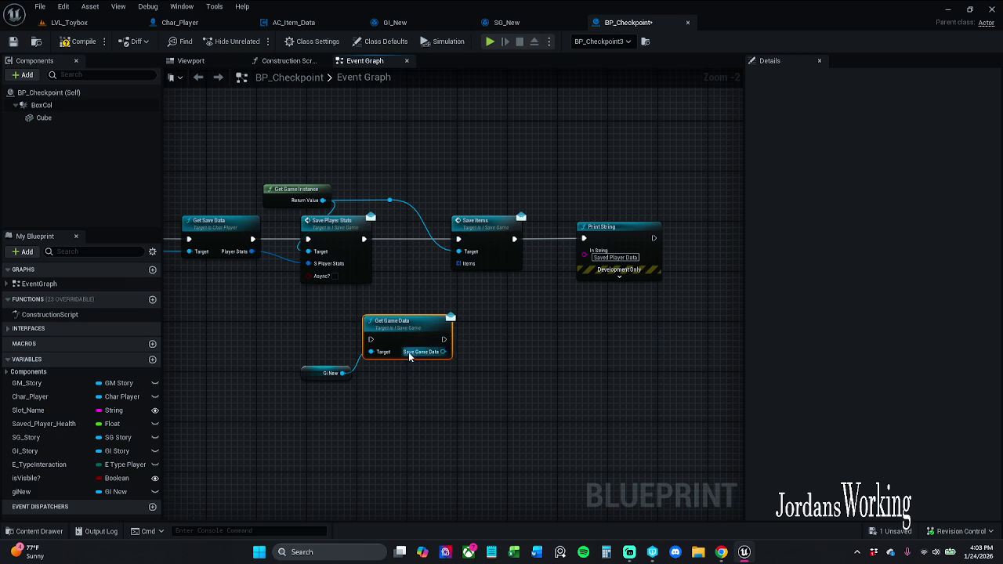
pyautogui.moveTo(317, 373); pyautogui.dragTo(361, 373)
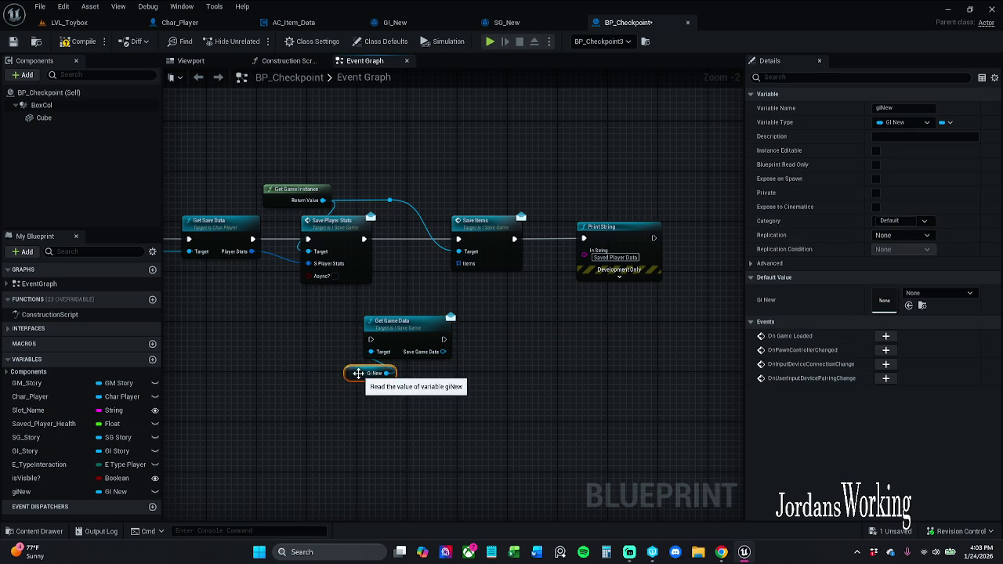
pyautogui.click(355, 406)
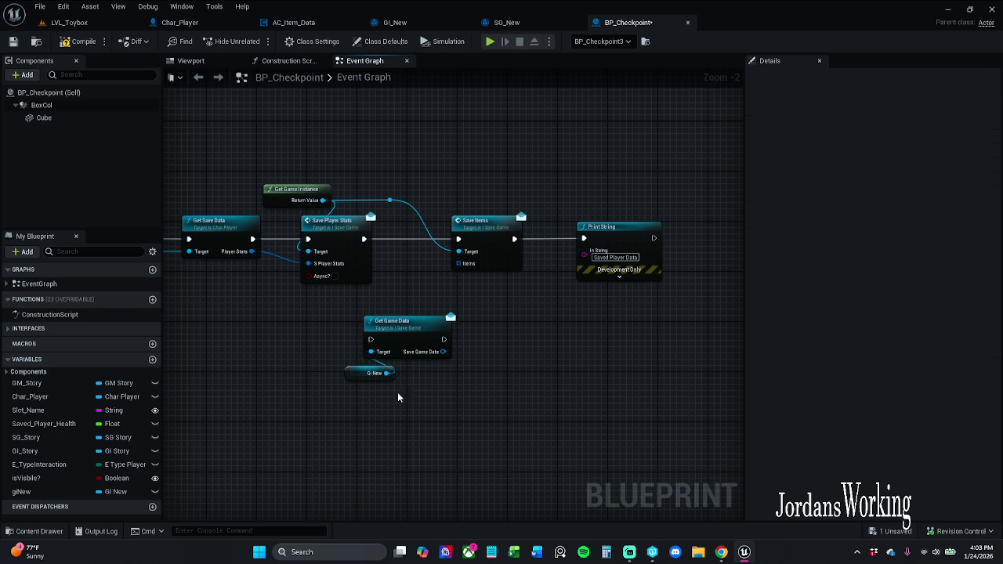
pyautogui.click(431, 334)
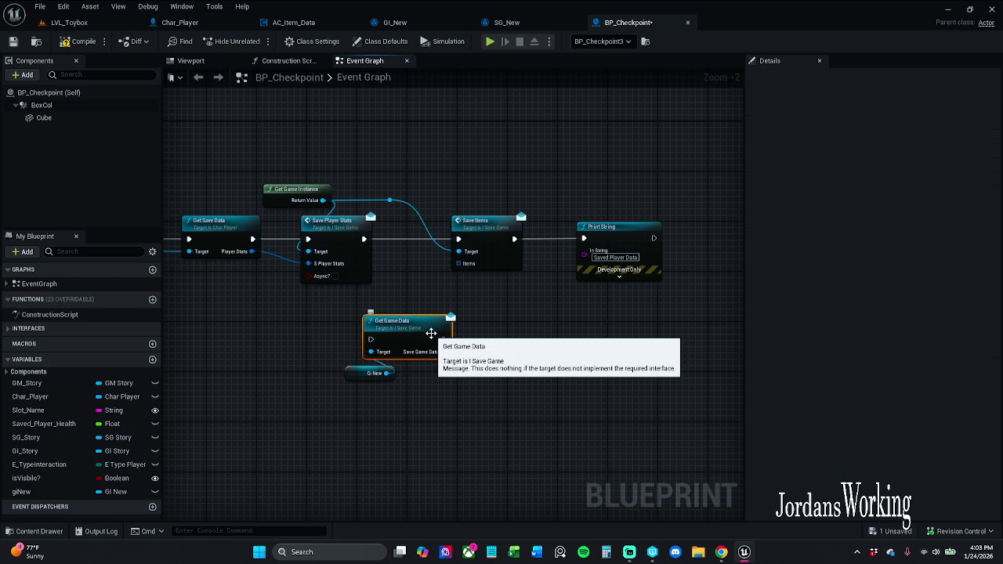
pyautogui.press('Delete')
# Add a Get Save Data node from GI New and drag a connection from its output
pyautogui.moveTo(385, 375)
pyautogui.mouseDown()
pyautogui.moveTo(394, 369)
pyautogui.moveTo(381, 358)
pyautogui.mouseUp()
pyautogui.write('get save')
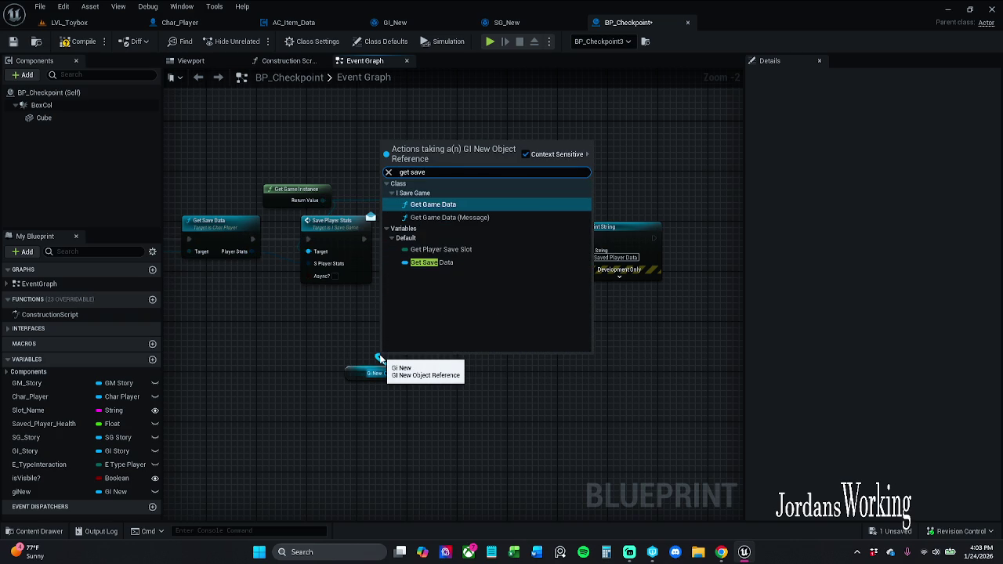
pyautogui.click(474, 268)
pyautogui.moveTo(427, 362)
pyautogui.mouseDown()
pyautogui.moveTo(386, 355)
pyautogui.moveTo(390, 329)
pyautogui.mouseUp()
pyautogui.click(445, 312)
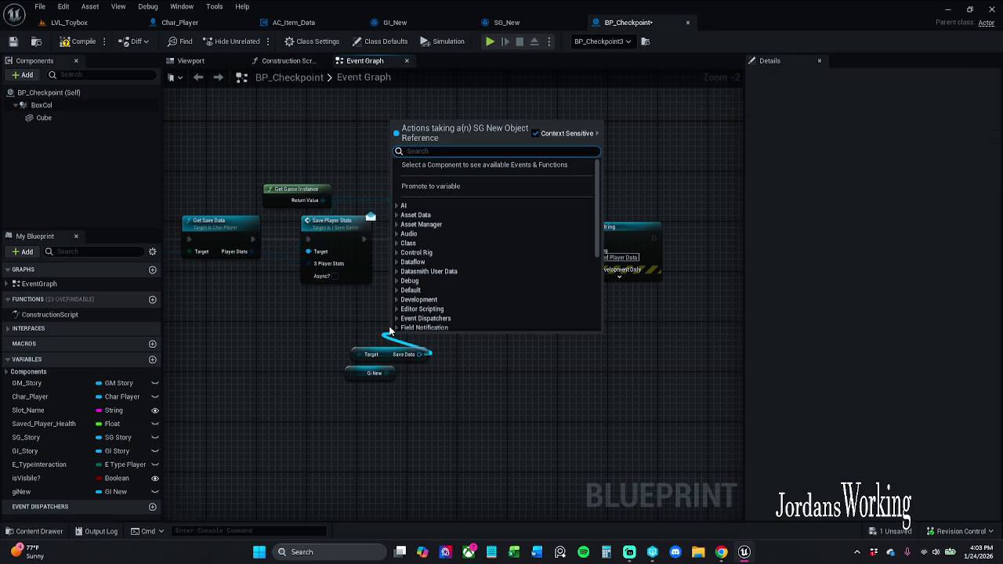
# Add a Get Save Items getter from Save Data and wire it to the Items input
pyautogui.write('get')
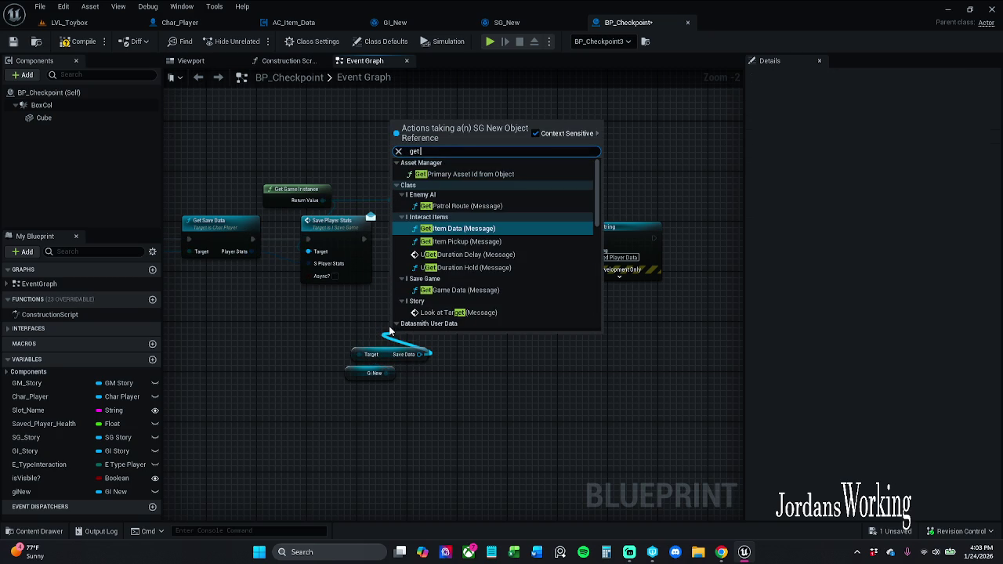
pyautogui.write(' save')
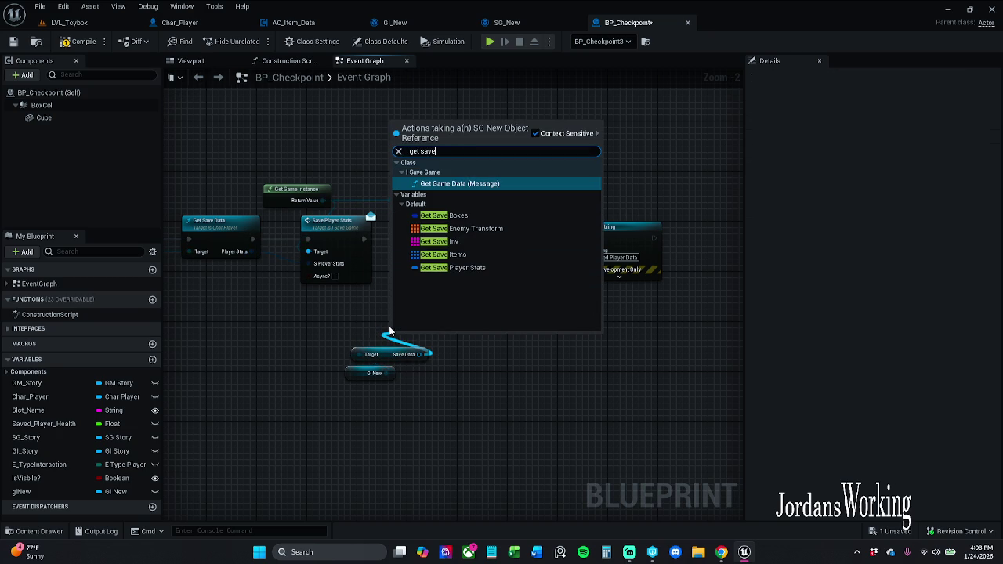
pyautogui.click(453, 255)
pyautogui.moveTo(461, 336); pyautogui.dragTo(468, 267)
pyautogui.moveTo(426, 331); pyautogui.dragTo(400, 332)
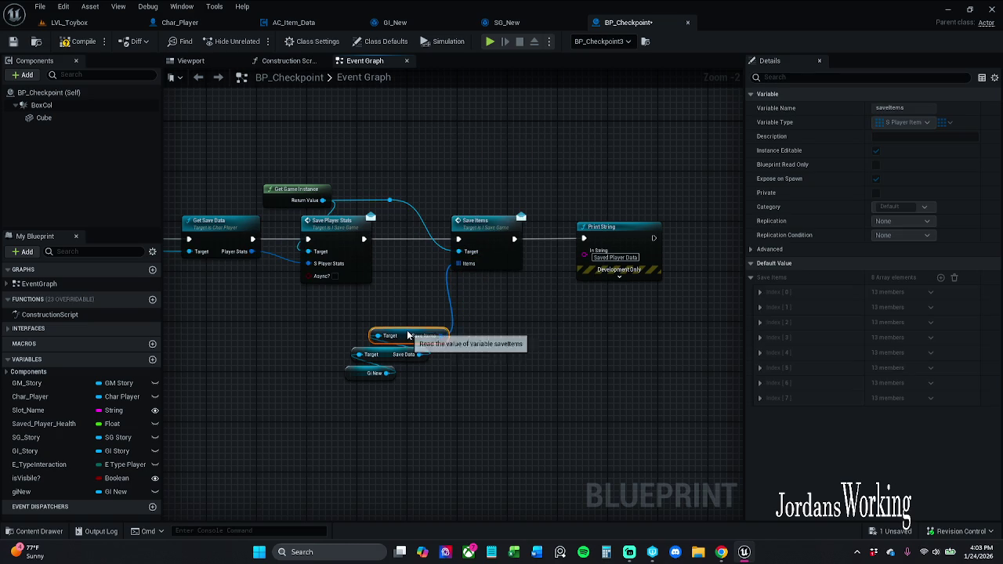
# Move the three getter nodes lower down and break the link into Items
pyautogui.click(356, 406)
pyautogui.moveTo(356, 406)
pyautogui.mouseDown()
pyautogui.moveTo(443, 288)
pyautogui.moveTo(457, 289)
pyautogui.mouseUp()
pyautogui.click(484, 359)
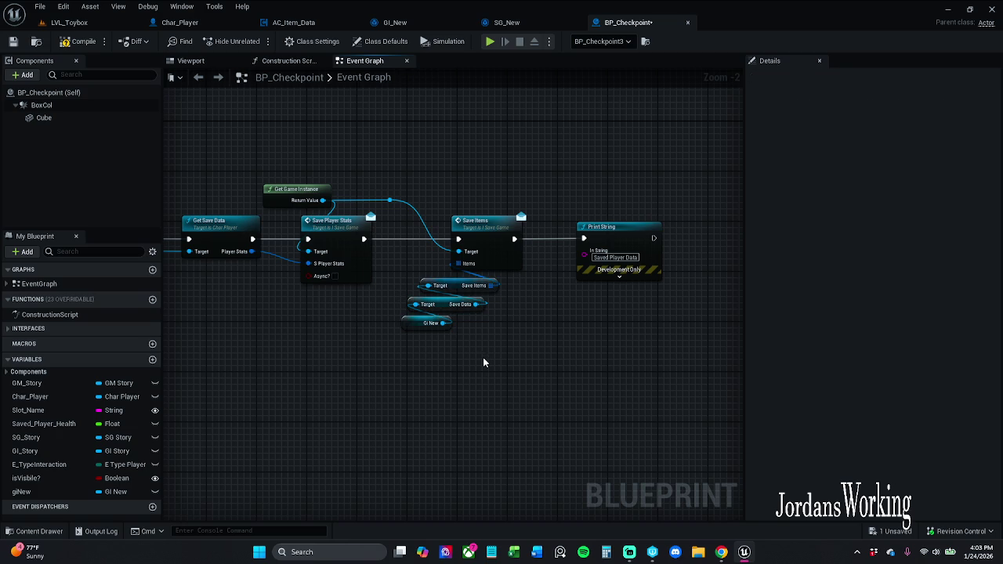
pyautogui.moveTo(483, 363)
pyautogui.mouseDown()
pyautogui.moveTo(781, 368)
pyautogui.moveTo(488, 364)
pyautogui.moveTo(508, 369)
pyautogui.mouseUp()
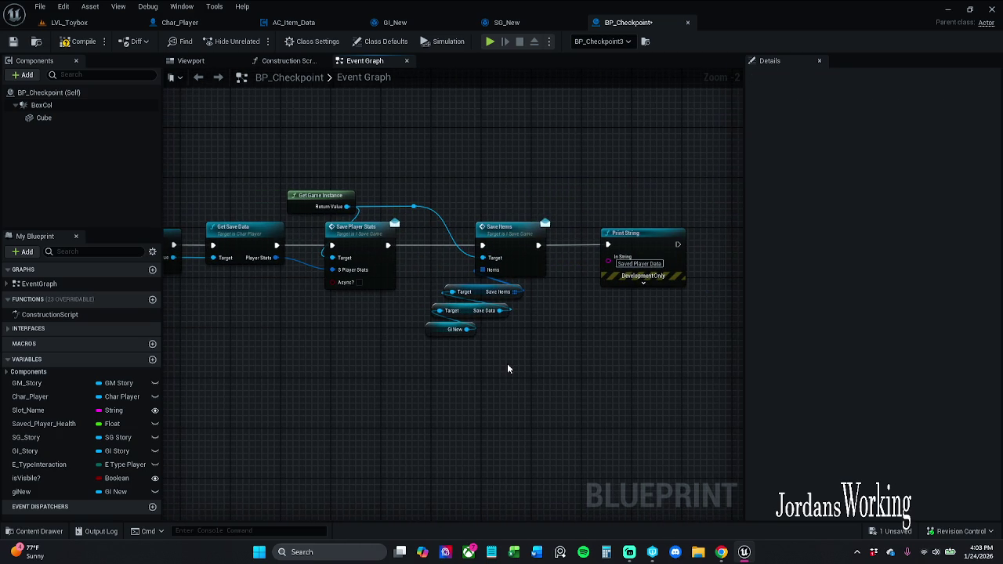
pyautogui.moveTo(431, 362)
pyautogui.mouseDown()
pyautogui.moveTo(526, 280)
pyautogui.moveTo(382, 422)
pyautogui.moveTo(357, 423)
pyautogui.moveTo(439, 388)
pyautogui.moveTo(421, 392)
pyautogui.mouseUp()
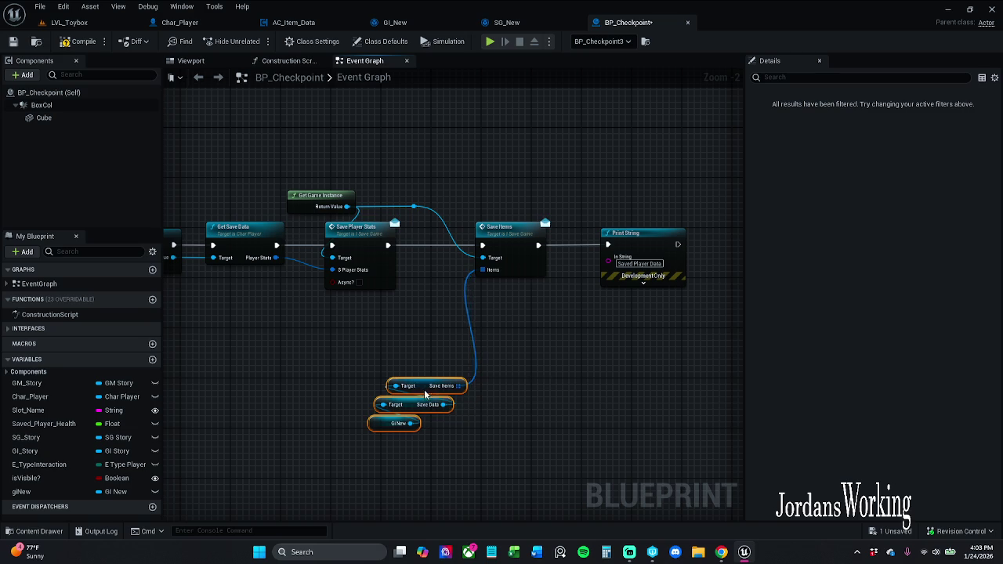
pyautogui.click(494, 390)
pyautogui.keyDown('alt'); pyautogui.click(450, 386); pyautogui.keyUp('alt')
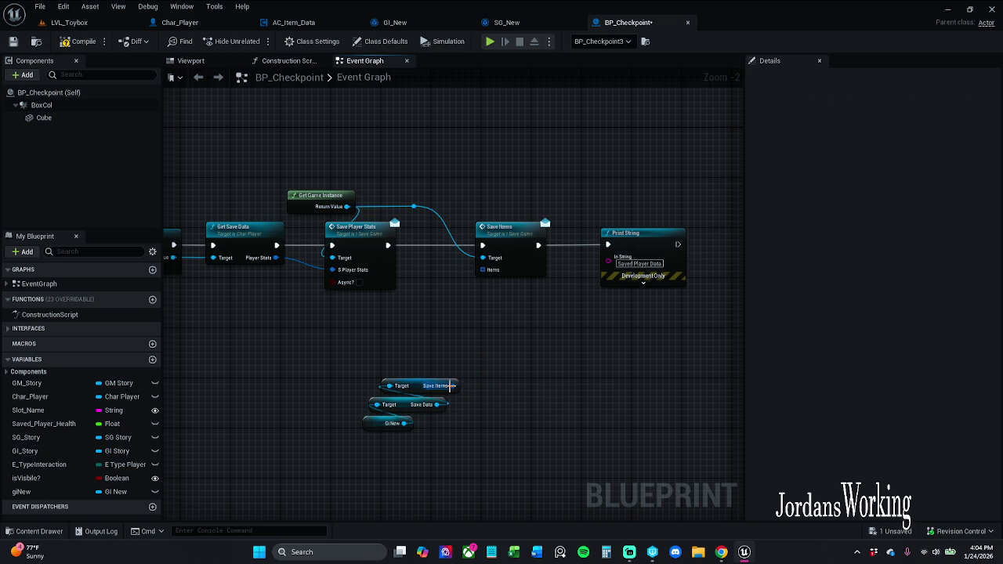
# Look through GI_New, Char_Player and AC_Item_Data, ending in Char_Player's Get Save Data graph
pyautogui.click(397, 23)
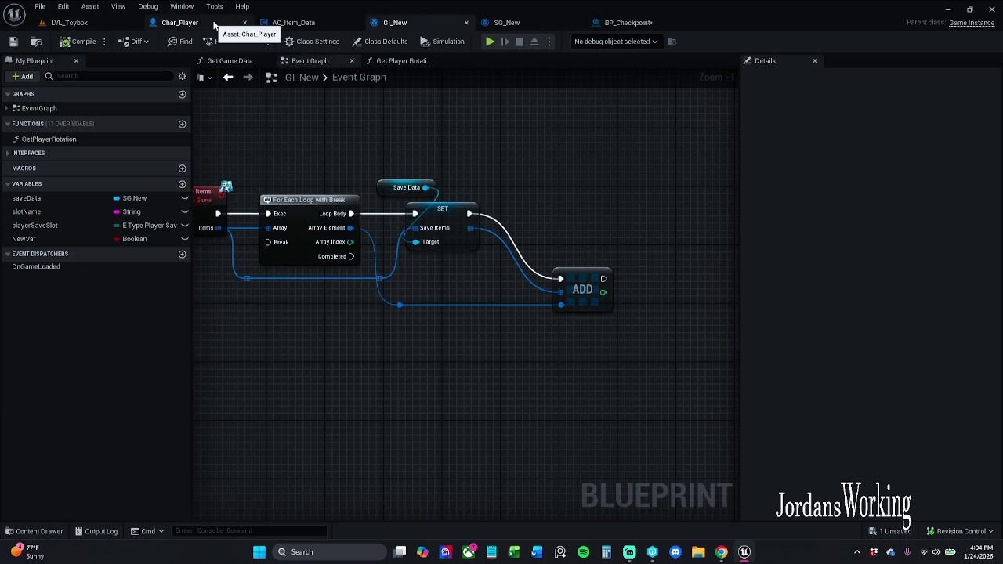
pyautogui.click(213, 25)
pyautogui.click(294, 24)
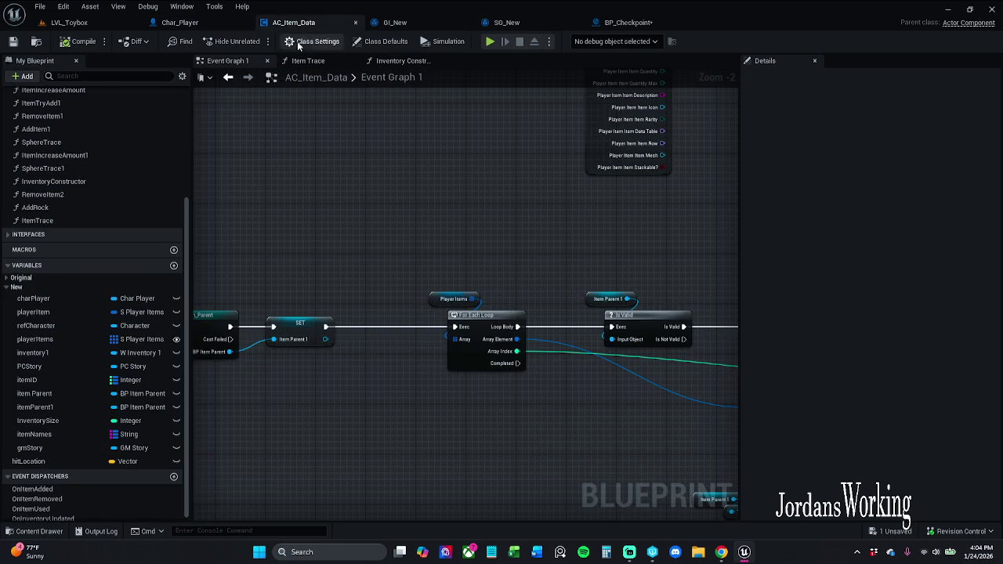
pyautogui.click(204, 23)
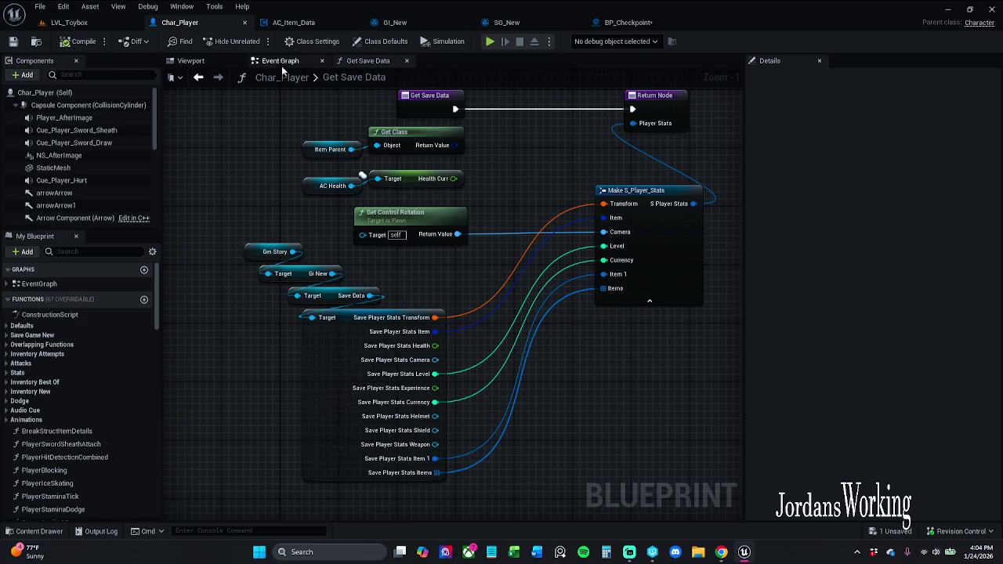
pyautogui.click(280, 61)
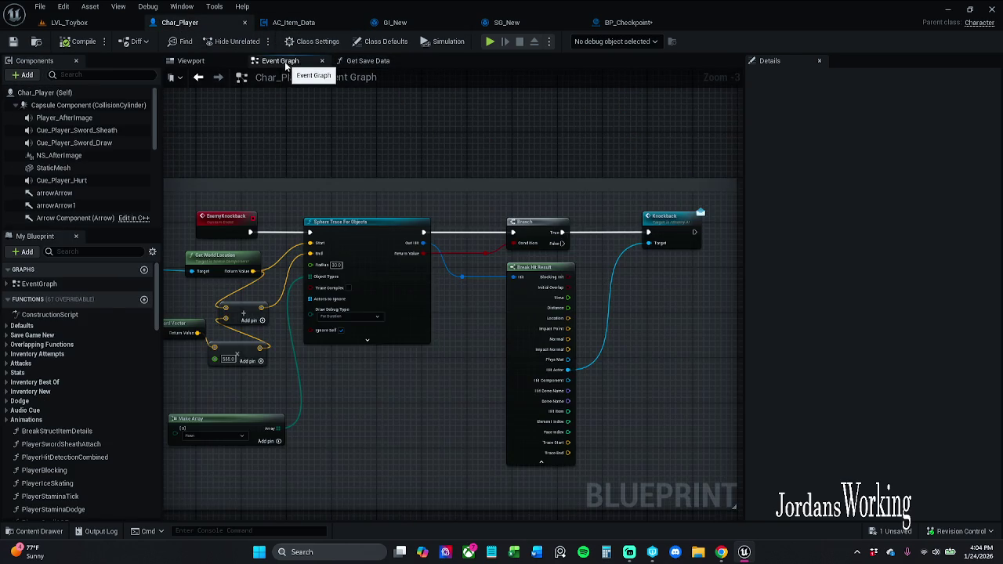
pyautogui.click(383, 63)
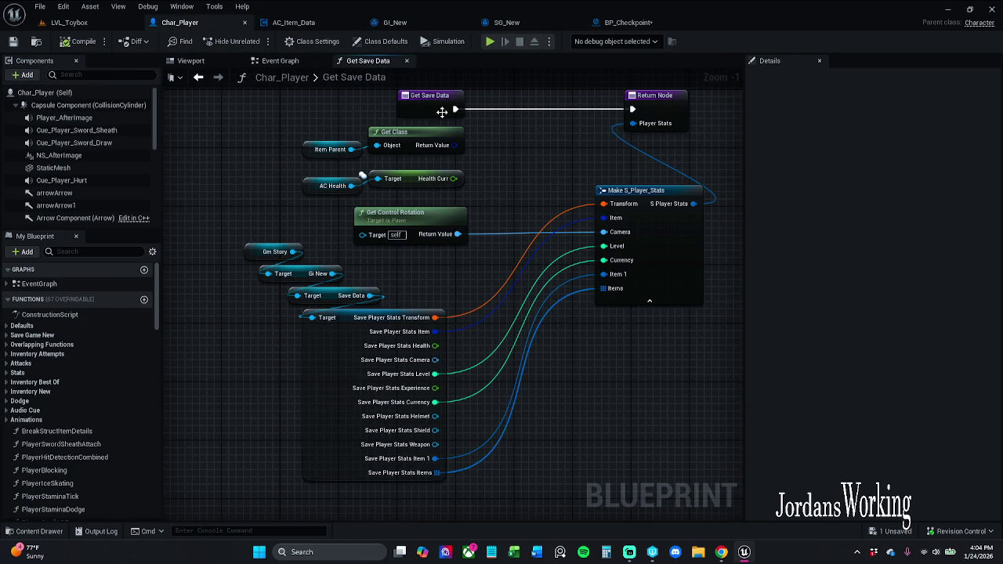
# Unexpose the item1, items and item pins on Make S_Player_Stats, save Char_Player, return to BP_Checkpoint
pyautogui.click(704, 277)
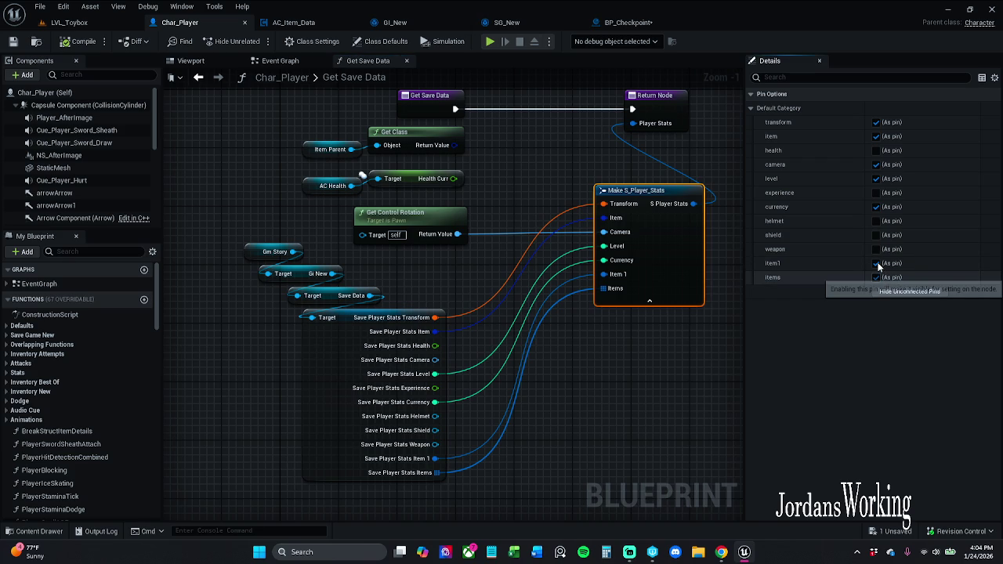
pyautogui.click(876, 263)
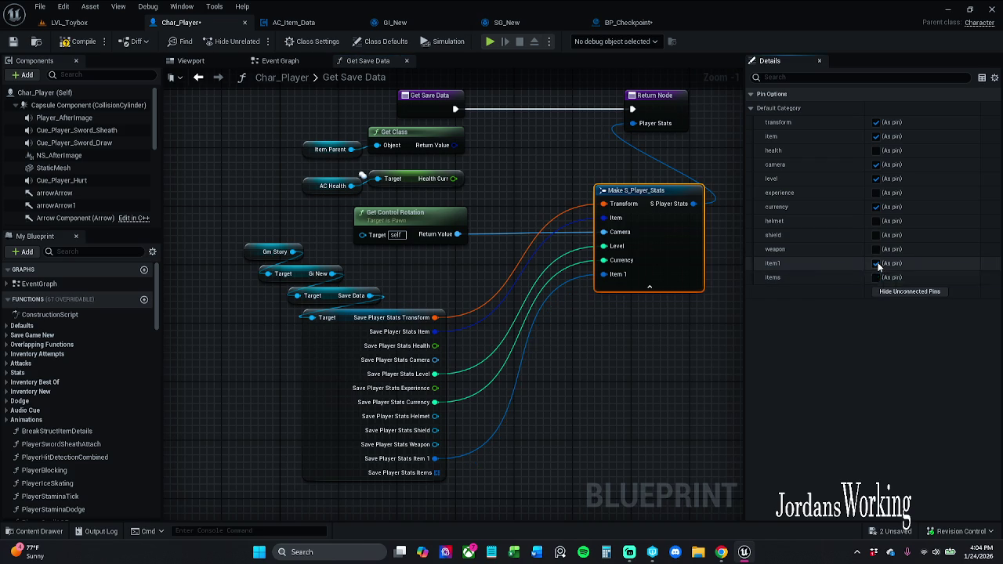
pyautogui.click(876, 278)
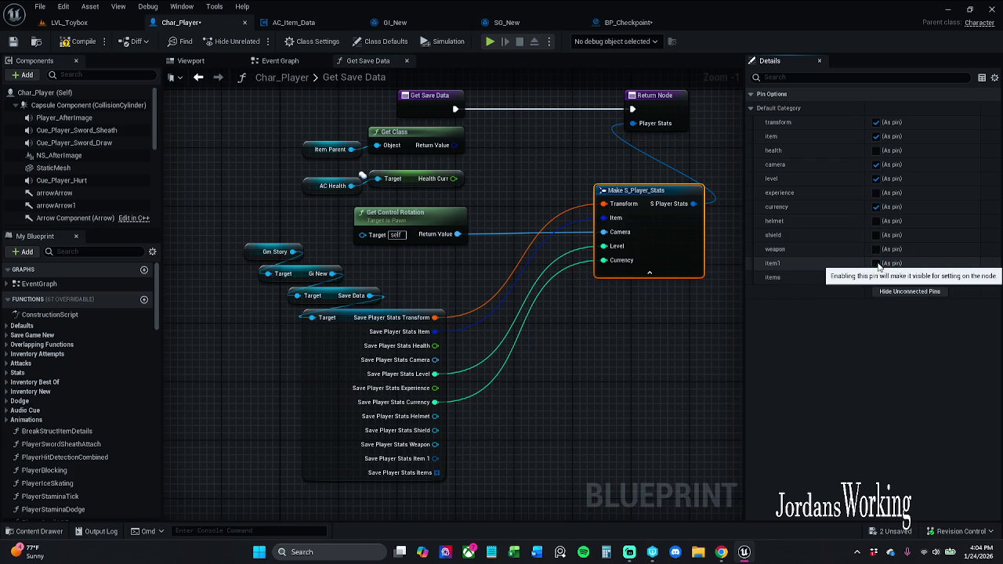
pyautogui.click(13, 41)
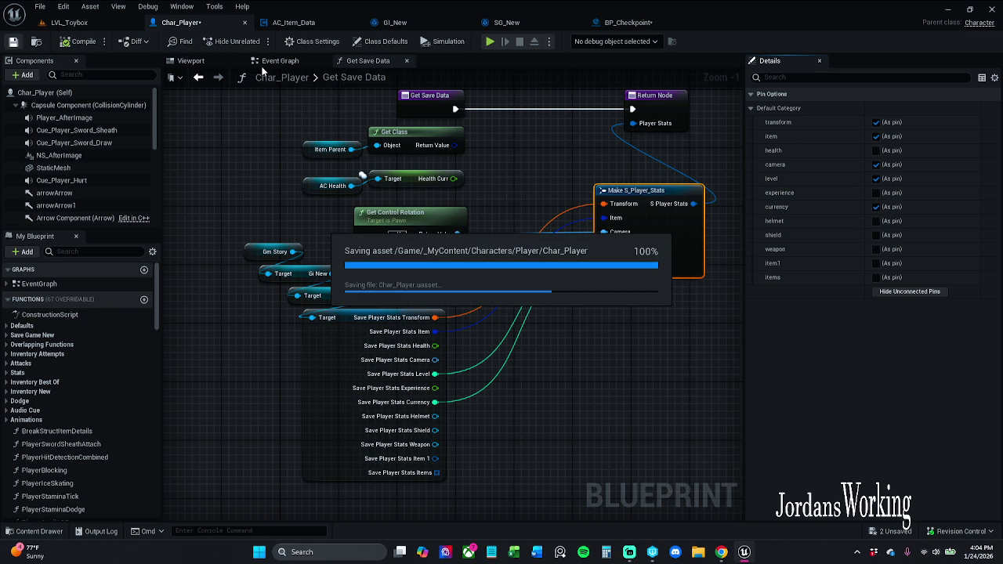
pyautogui.click(294, 22)
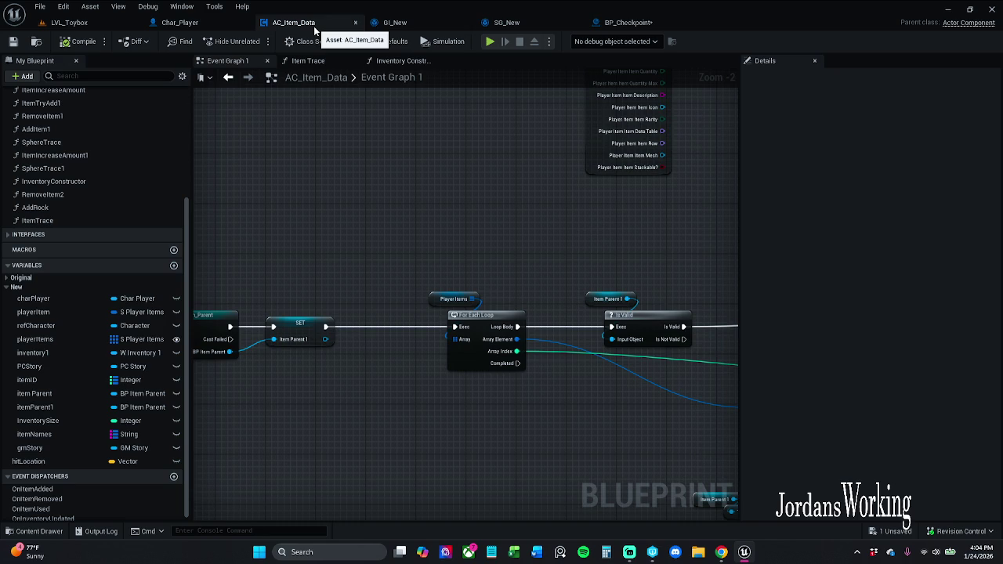
pyautogui.click(179, 22)
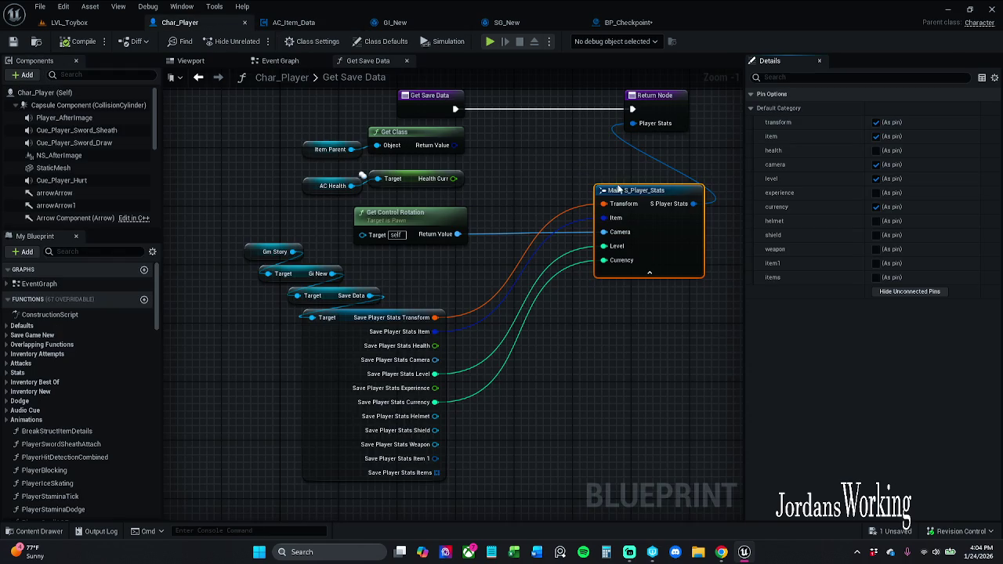
pyautogui.click(877, 138)
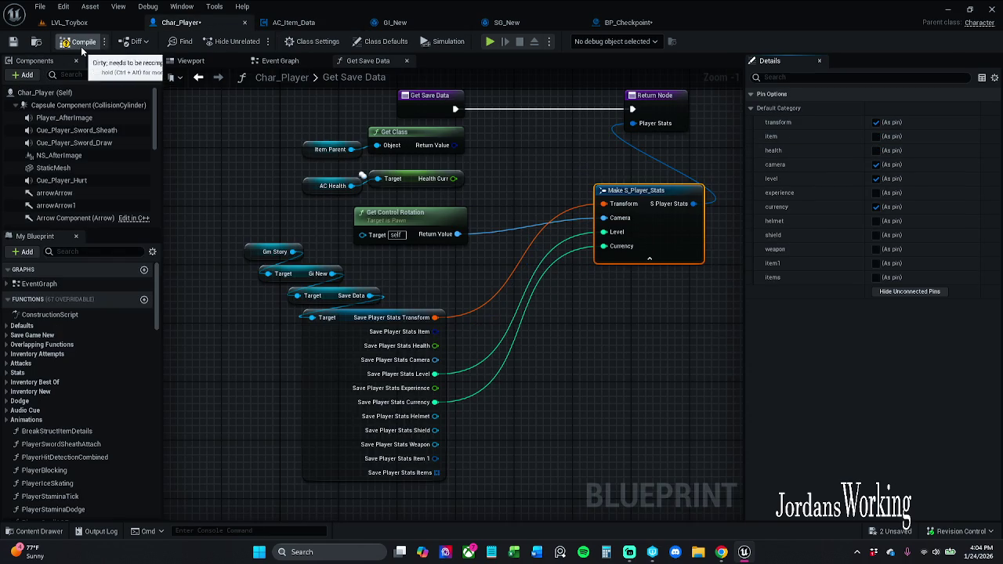
pyautogui.click(15, 43)
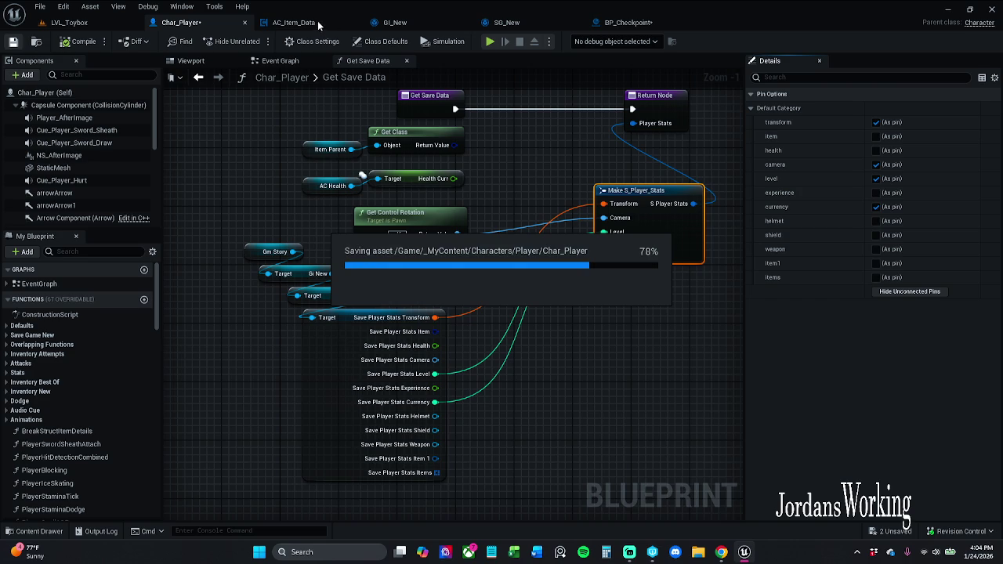
pyautogui.click(639, 23)
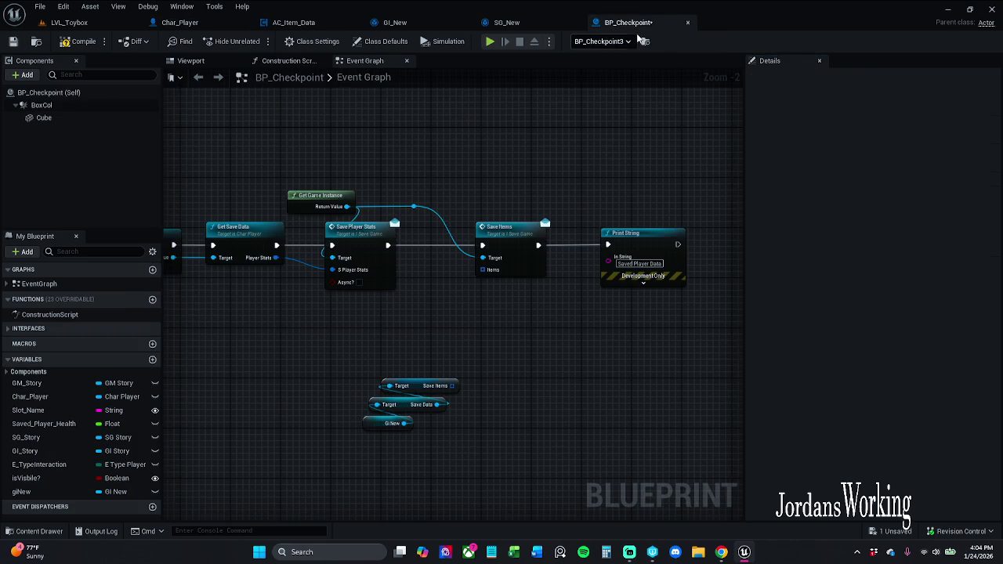
# Connect the Save Data's Save Items value to the Items input, then switch to LVL_Toybox
pyautogui.moveTo(507, 171); pyautogui.dragTo(582, 155)
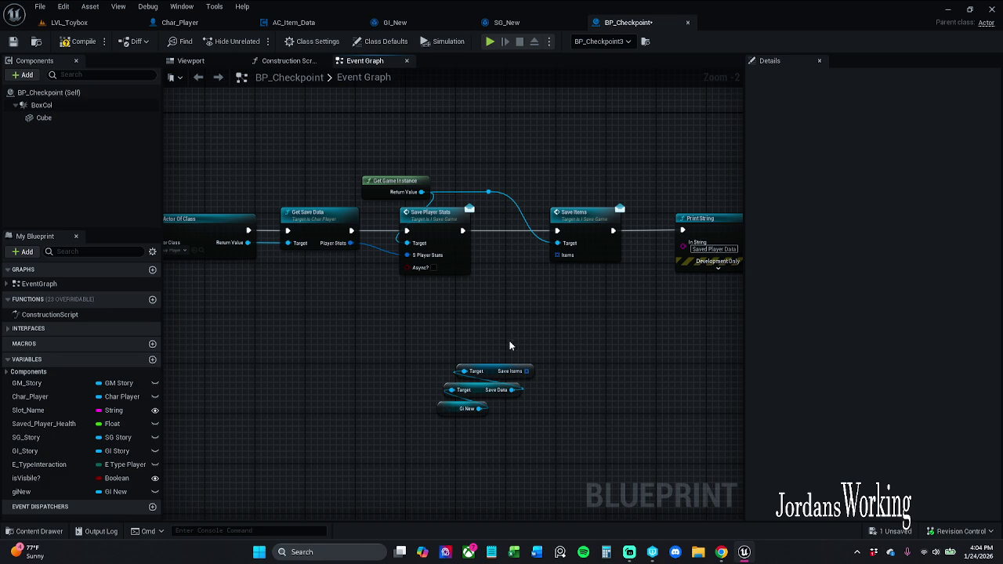
pyautogui.moveTo(527, 371)
pyautogui.mouseDown()
pyautogui.moveTo(563, 259)
pyautogui.moveTo(564, 269)
pyautogui.mouseUp()
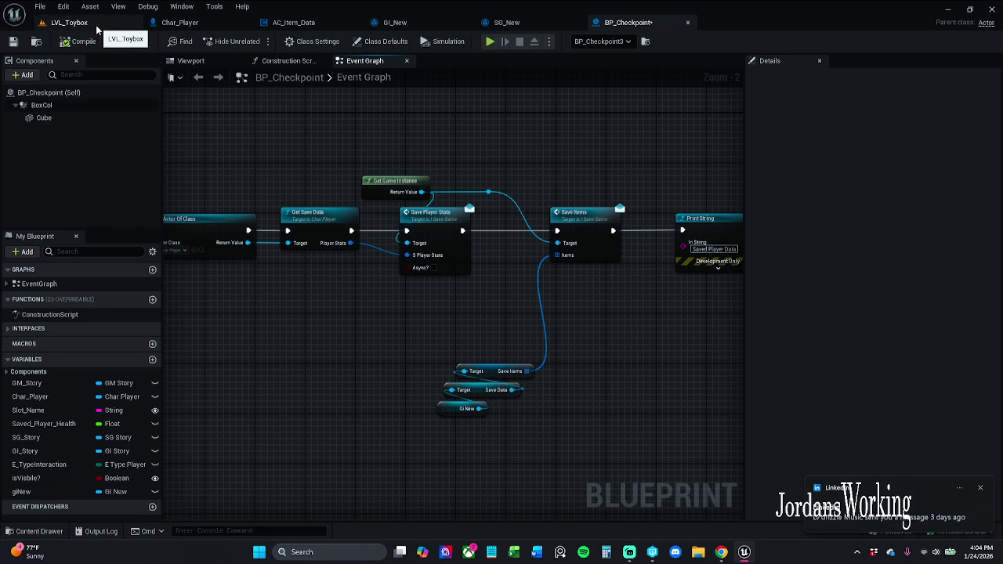
pyautogui.click(980, 490)
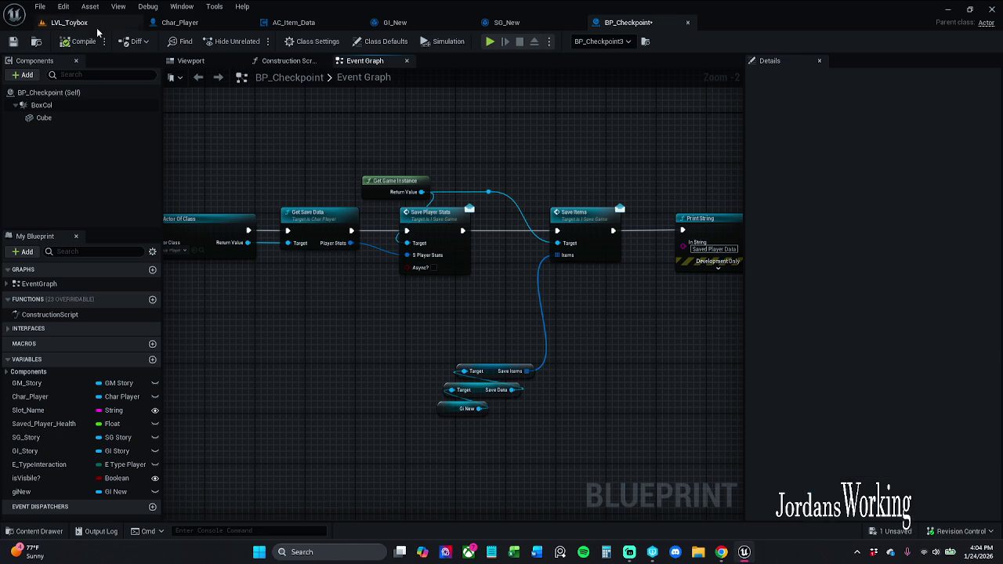
pyautogui.click(68, 22)
pyautogui.click(254, 42)
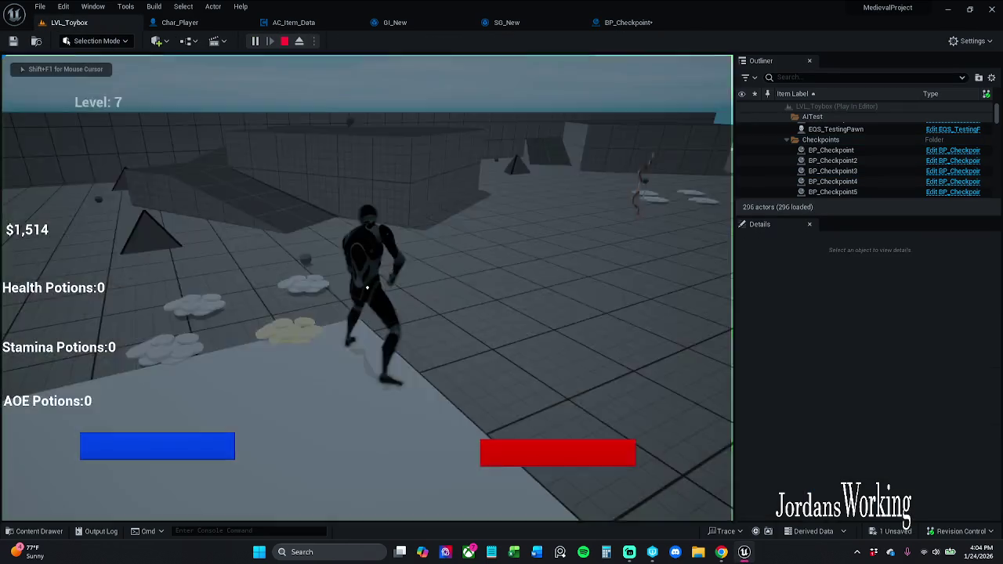
pyautogui.press('w')
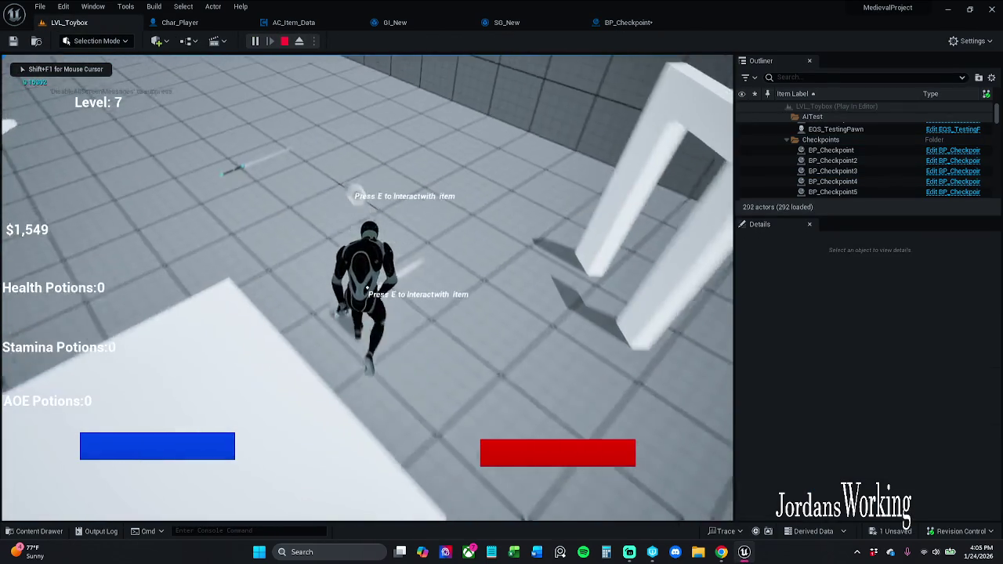
pyautogui.press('i')
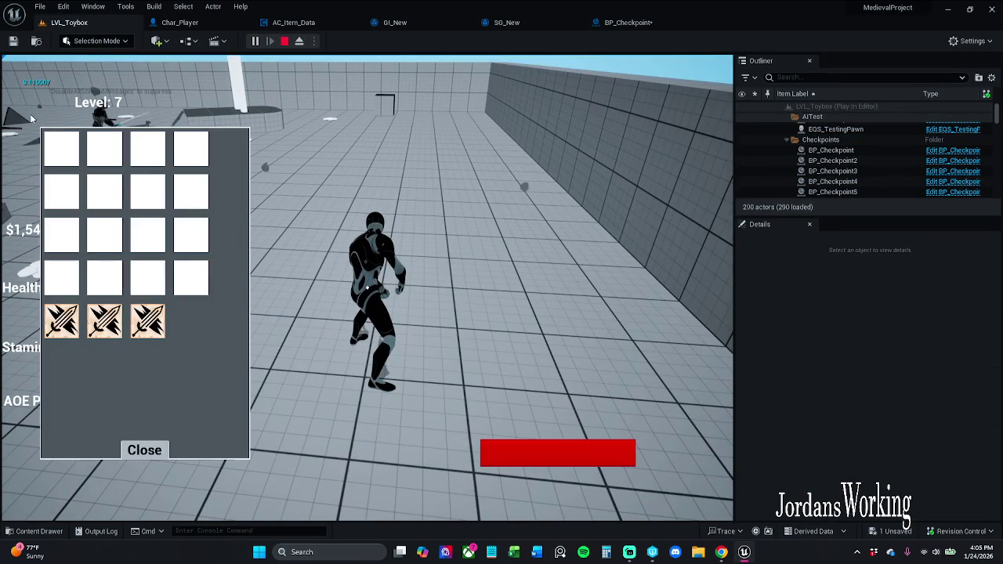
pyautogui.click(150, 448)
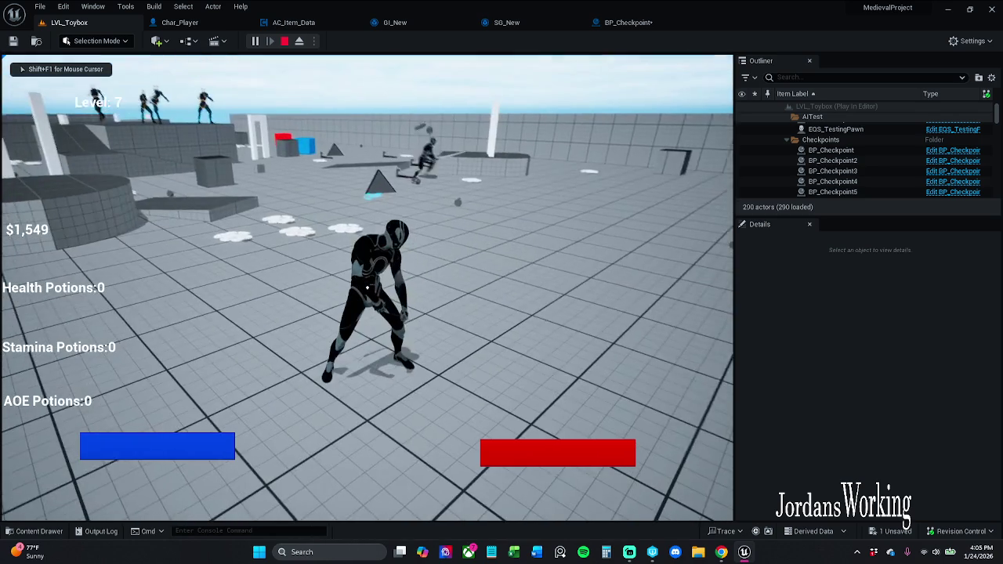
pyautogui.press('i')
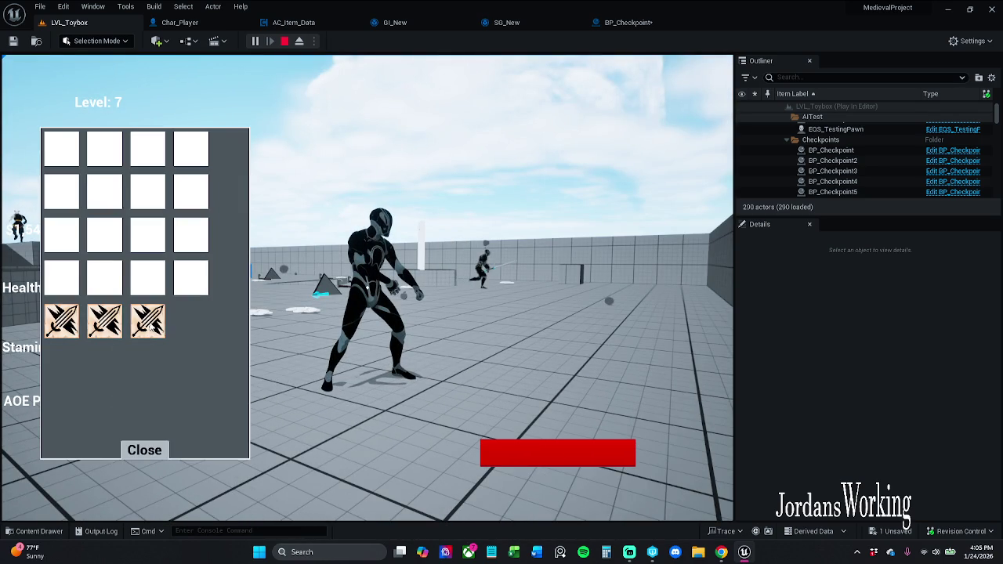
pyautogui.click(145, 450)
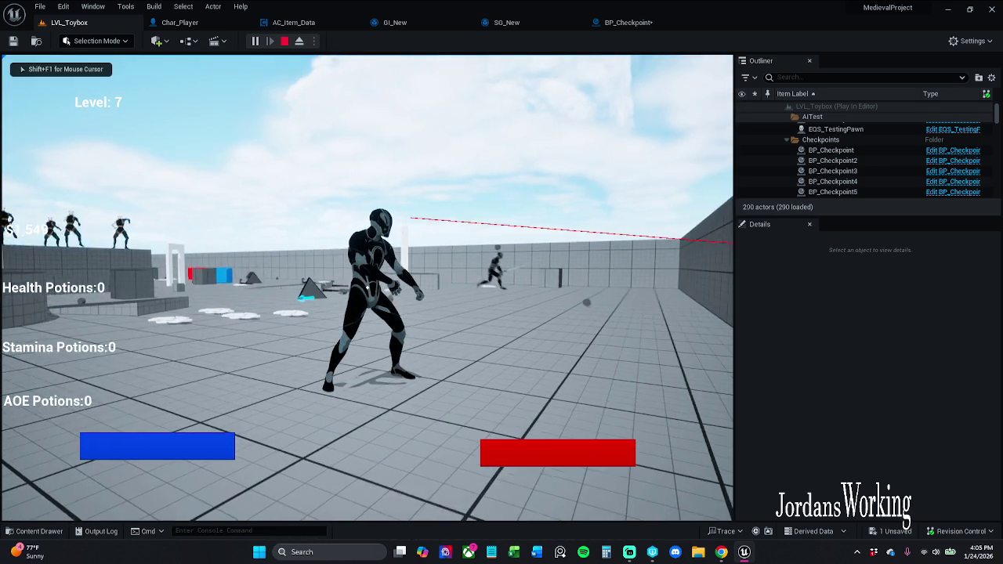
pyautogui.press('Escape')
pyautogui.click(627, 22)
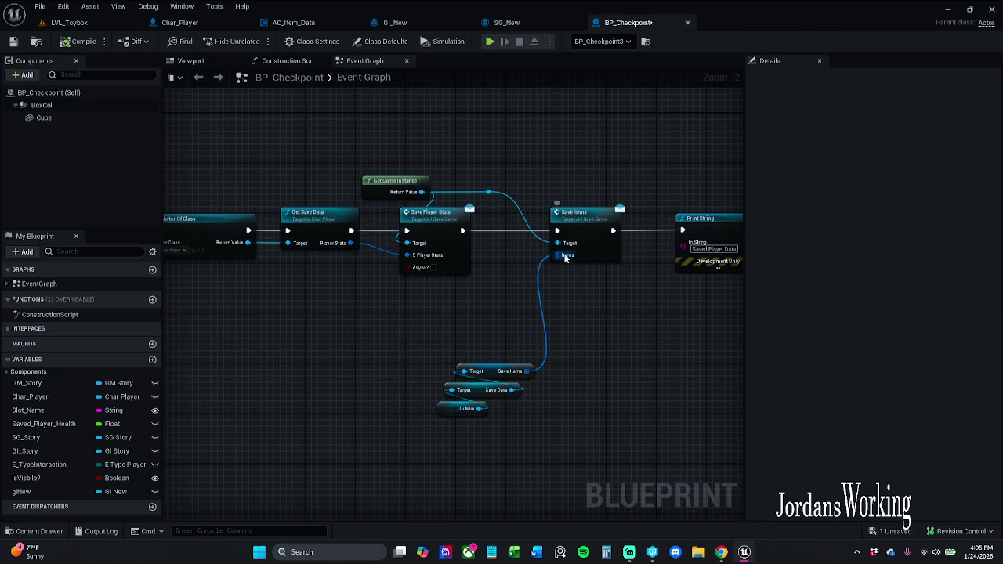
# Disconnect the Items input and launch a play session in LVL_Toybox
pyautogui.keyDown('alt'); pyautogui.click(564, 255); pyautogui.keyUp('alt')
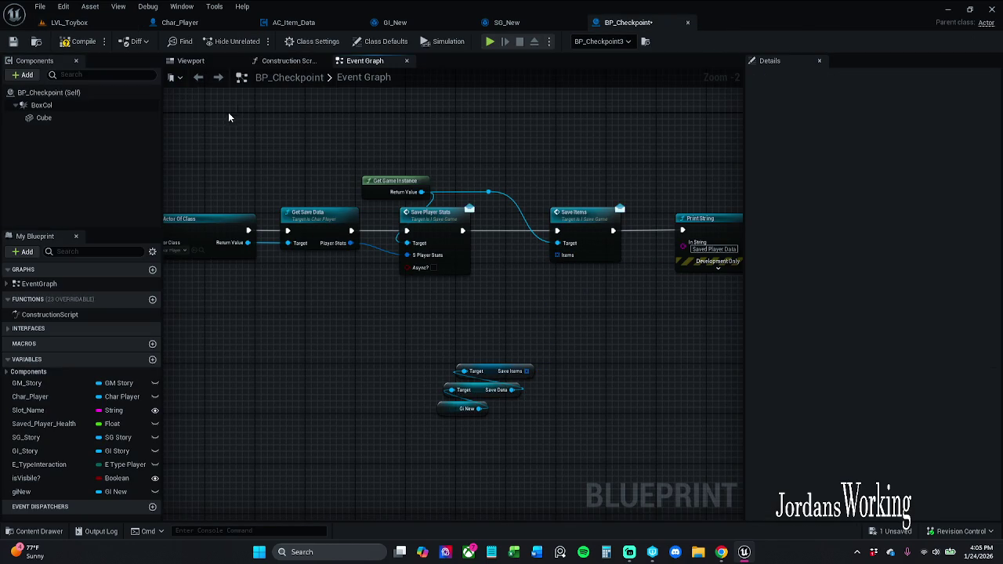
pyautogui.click(69, 22)
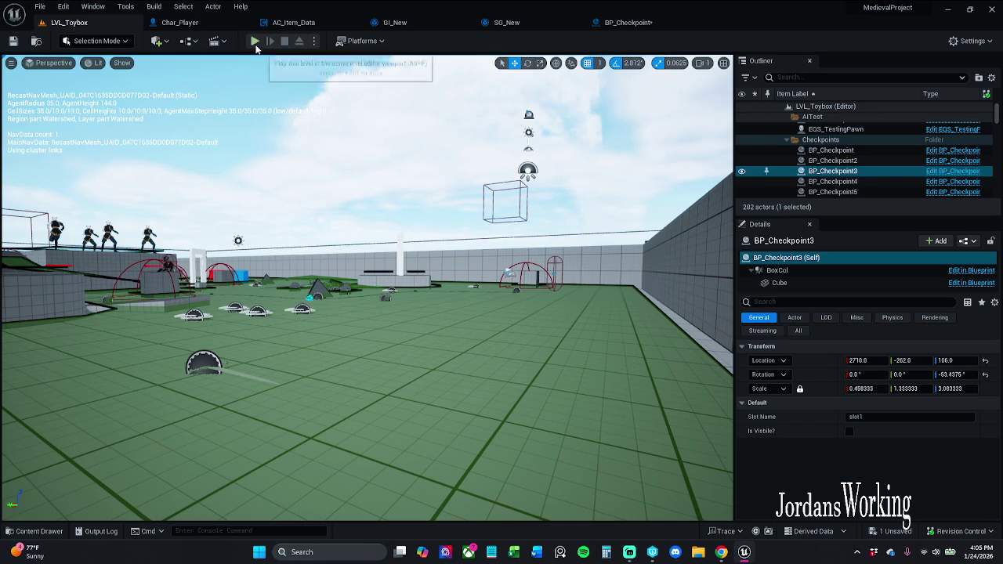
pyautogui.click(255, 41)
# Check the empty inventory, run to the checkpoint to save, then stop and replay
pyautogui.press('w')
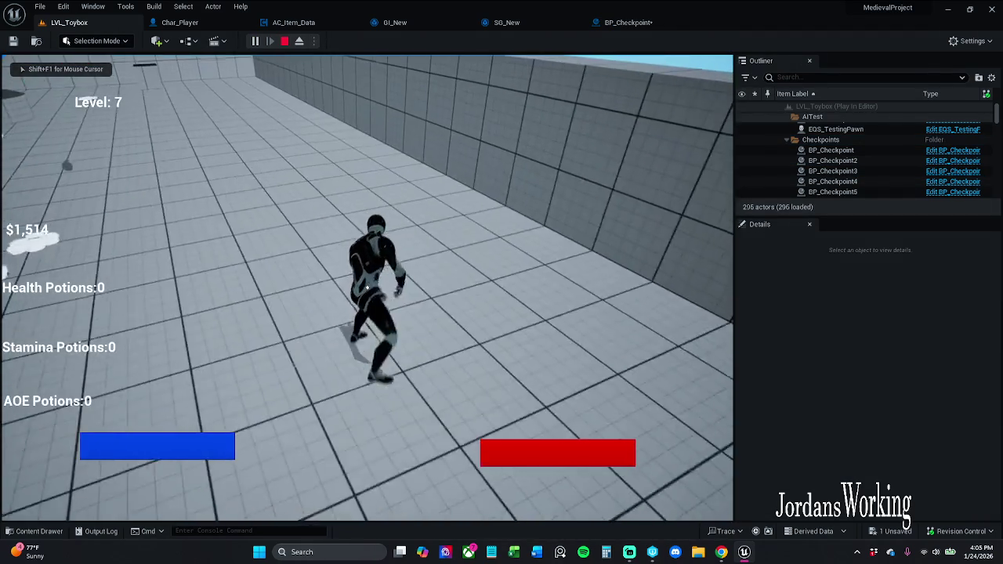
pyautogui.press('i')
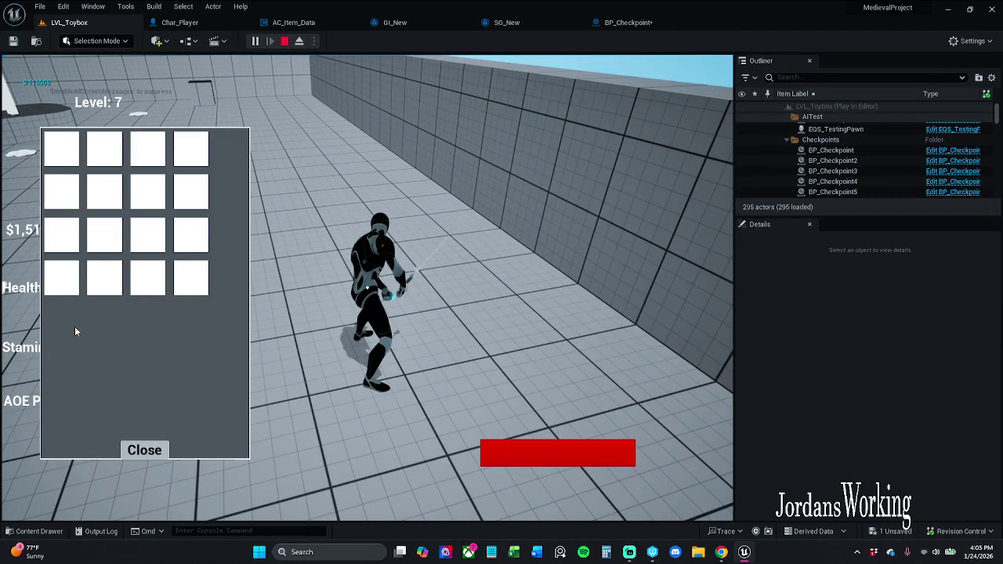
pyautogui.click(144, 450)
pyautogui.press('w')
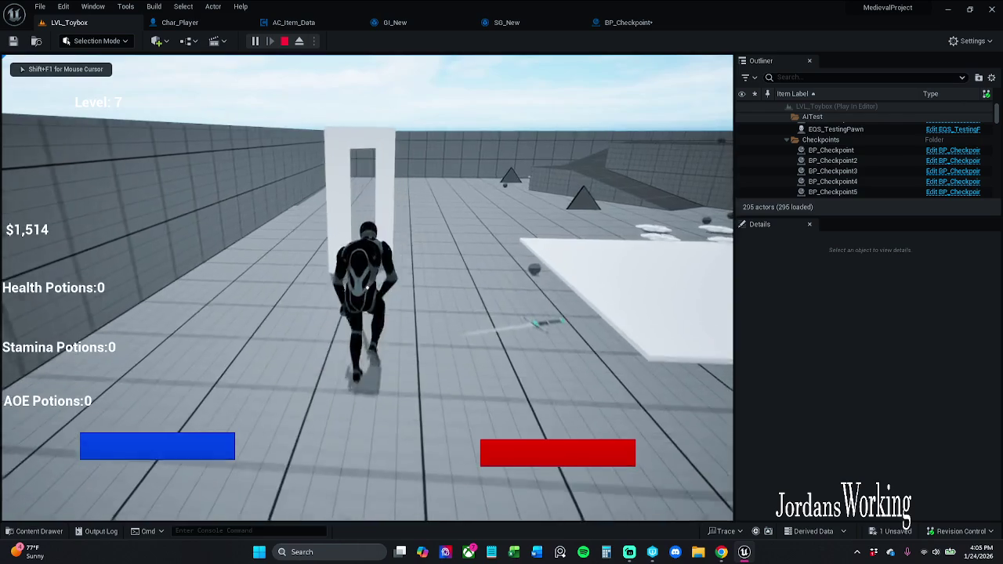
pyautogui.hotkey('shift', 'F1')
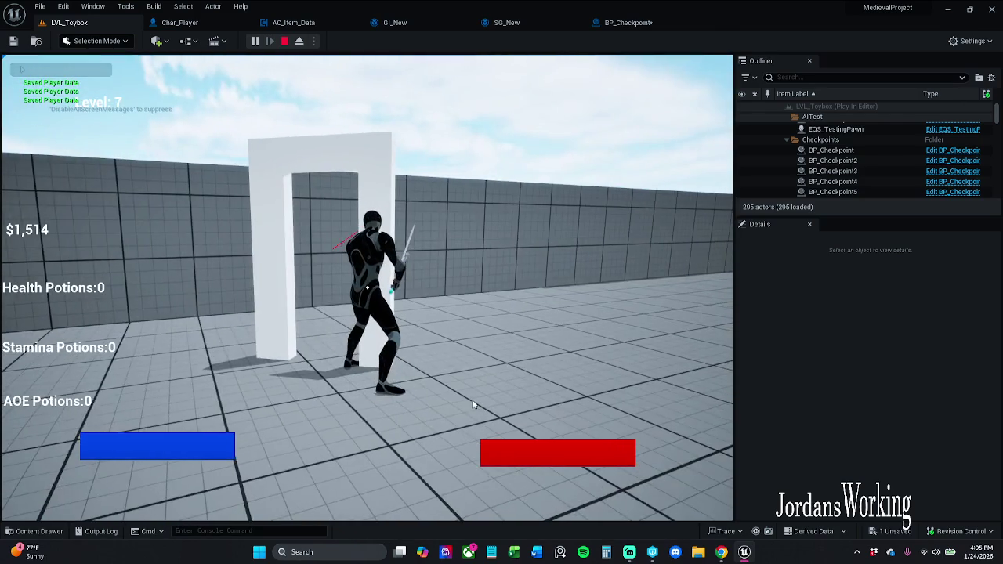
pyautogui.press('Escape')
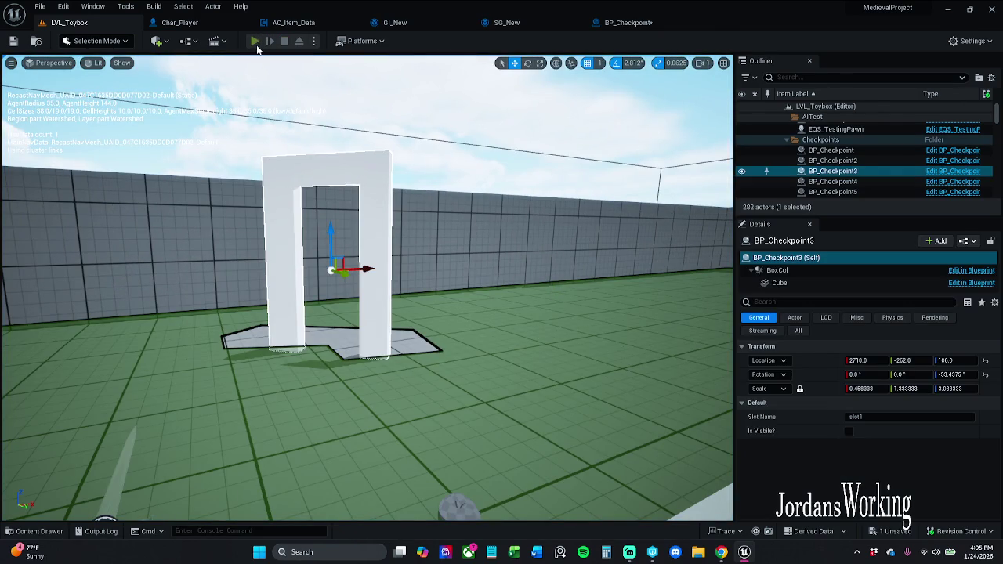
pyautogui.click(256, 42)
# Stop play and nudge the three loose getter nodes in BP_Checkpoint slightly left
pyautogui.click(285, 41)
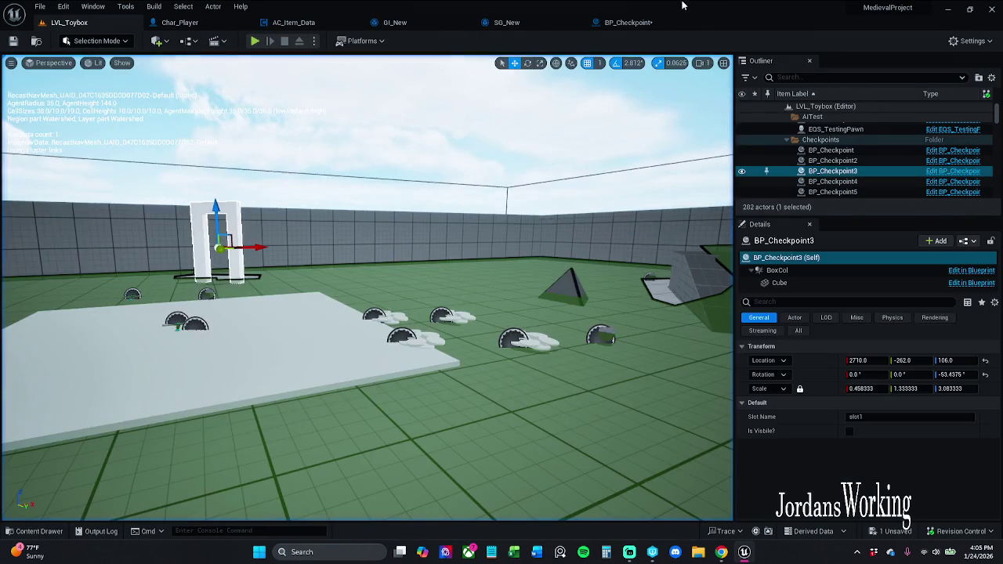
pyautogui.click(628, 22)
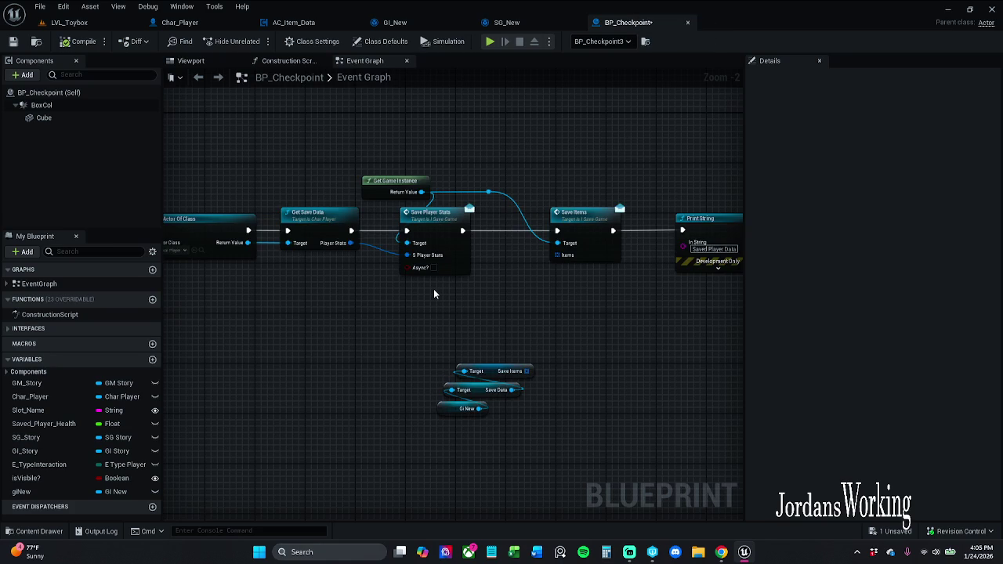
pyautogui.moveTo(541, 359); pyautogui.dragTo(414, 437)
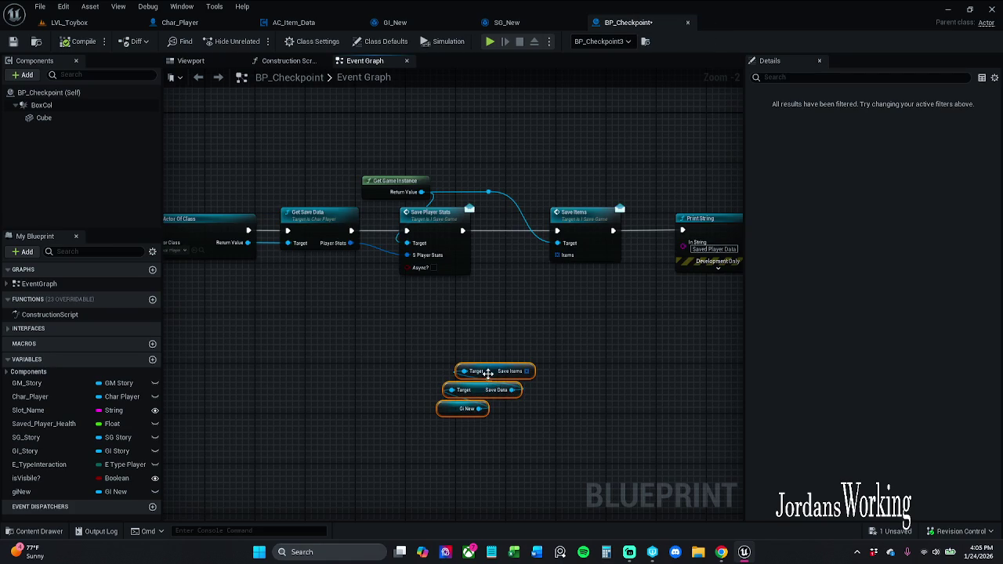
pyautogui.moveTo(487, 374); pyautogui.dragTo(468, 381)
pyautogui.click(525, 326)
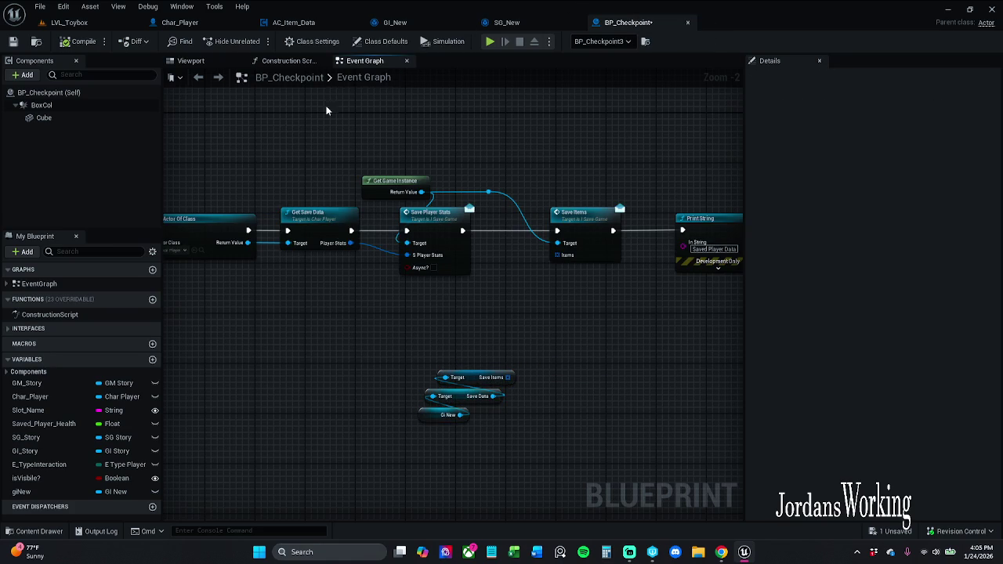
# Glance over SG_New, GI_New and AC_Item_Data, then drag Char_Player into BP_Checkpoint's graph
pyautogui.click(506, 22)
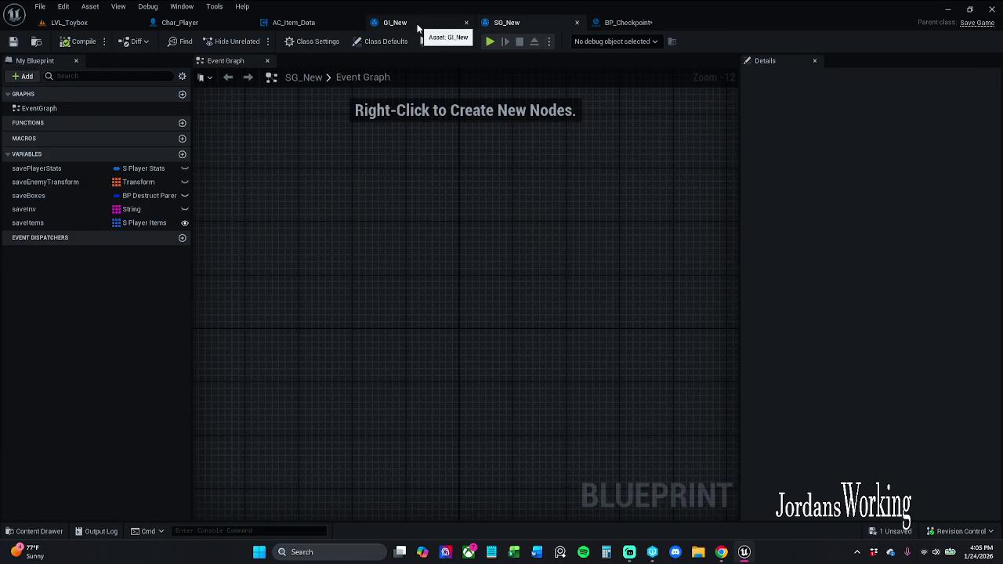
pyautogui.click(418, 26)
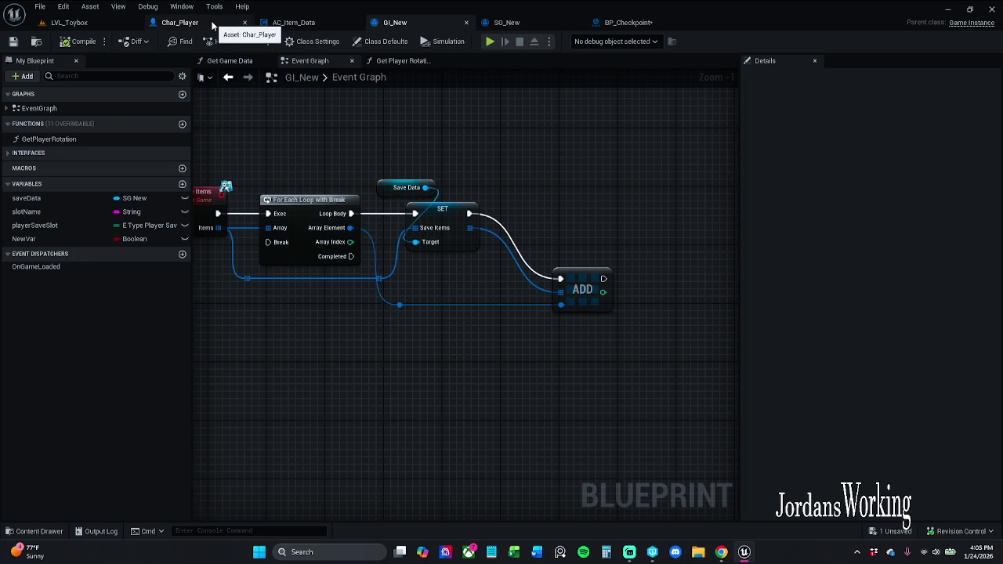
pyautogui.click(294, 22)
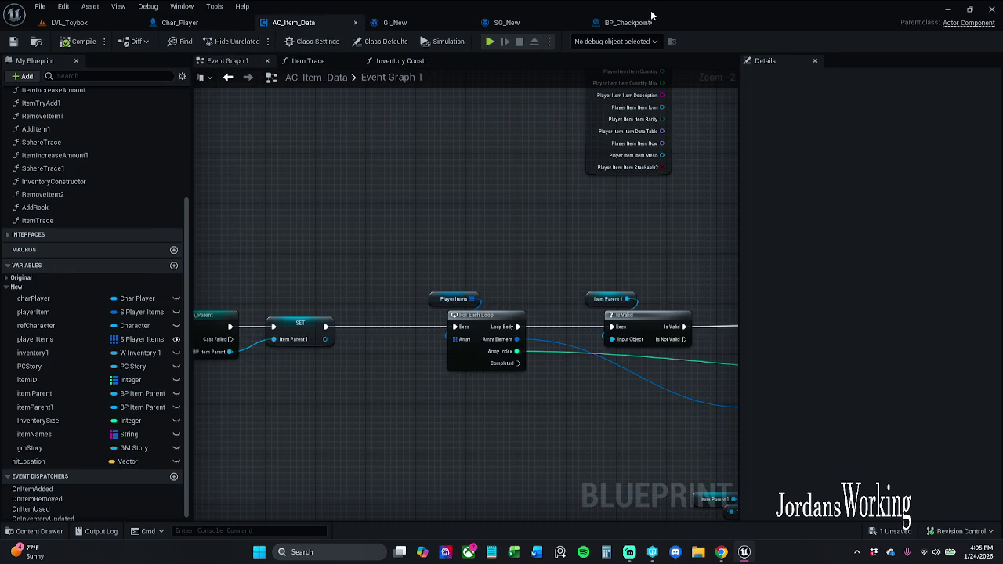
pyautogui.click(636, 22)
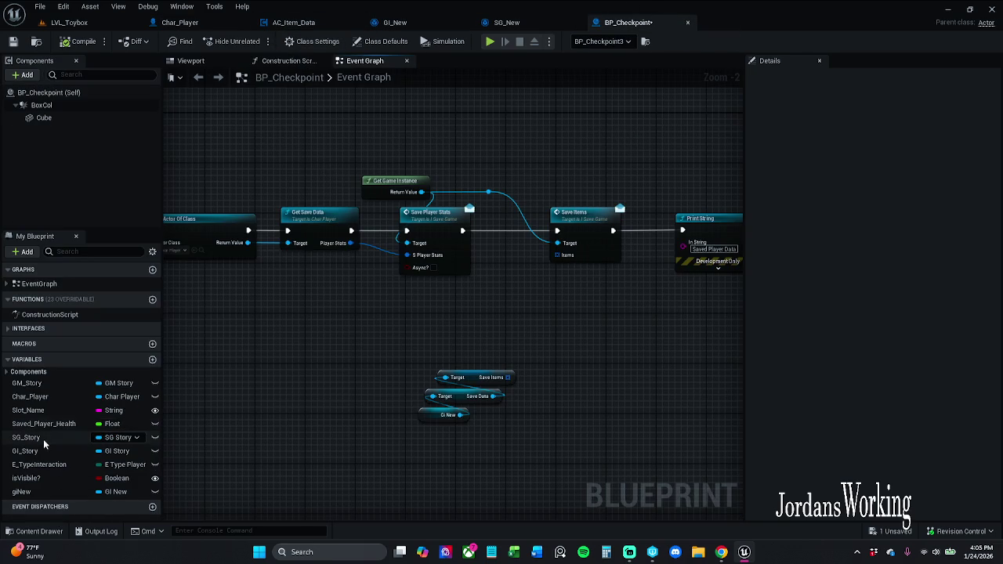
pyautogui.moveTo(42, 396)
pyautogui.mouseDown()
pyautogui.moveTo(462, 390)
pyautogui.moveTo(495, 328)
pyautogui.moveTo(509, 331)
pyautogui.mouseUp()
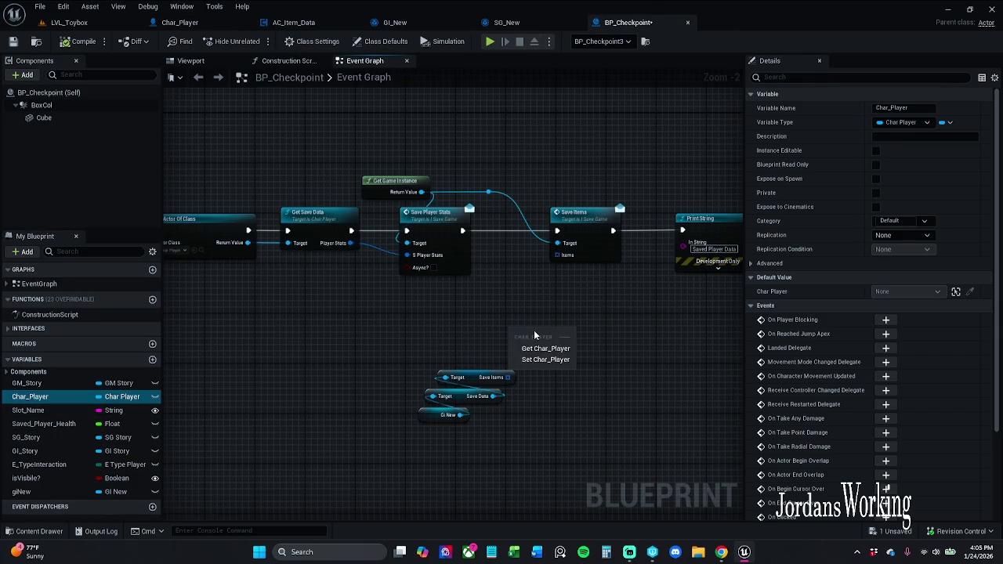
# Place a Char_Player getter and review its references with Find References
pyautogui.click(546, 346)
pyautogui.rightClick(514, 337)
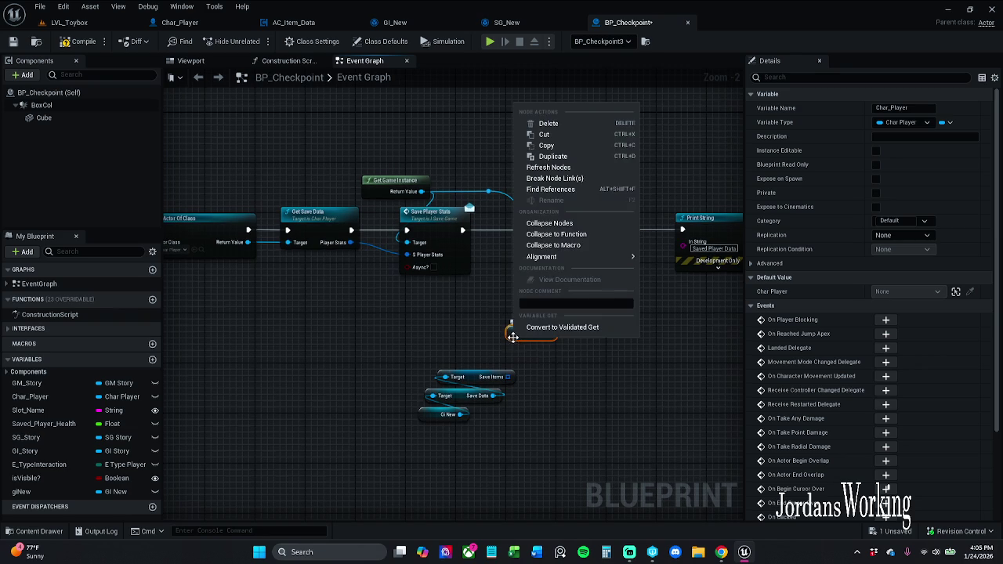
pyautogui.click(578, 190)
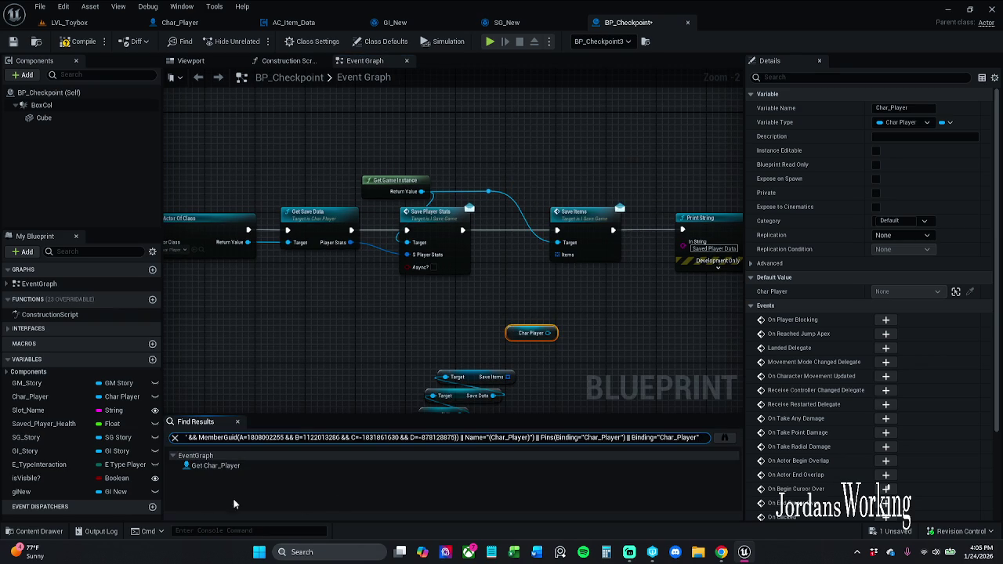
pyautogui.click(257, 465)
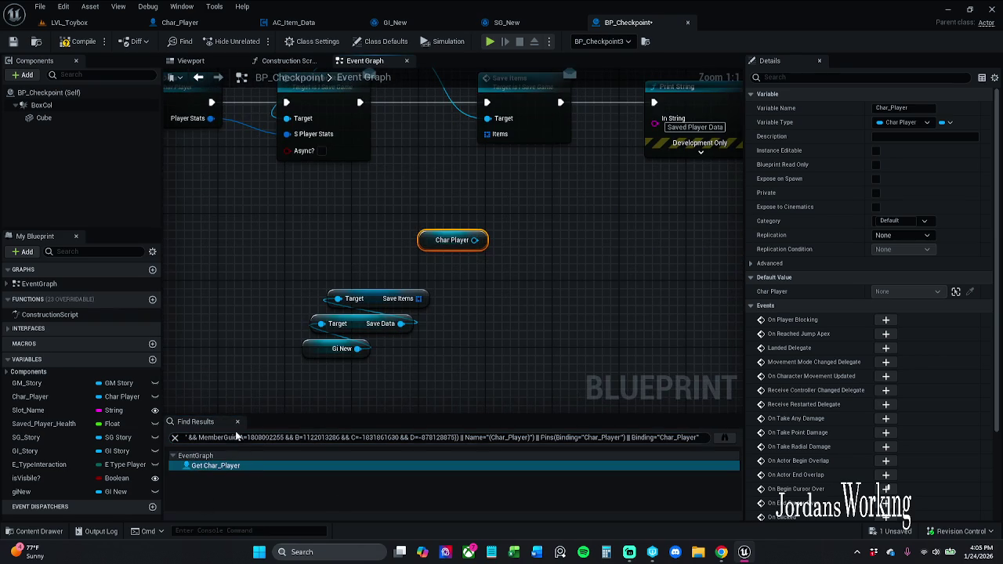
pyautogui.click(238, 422)
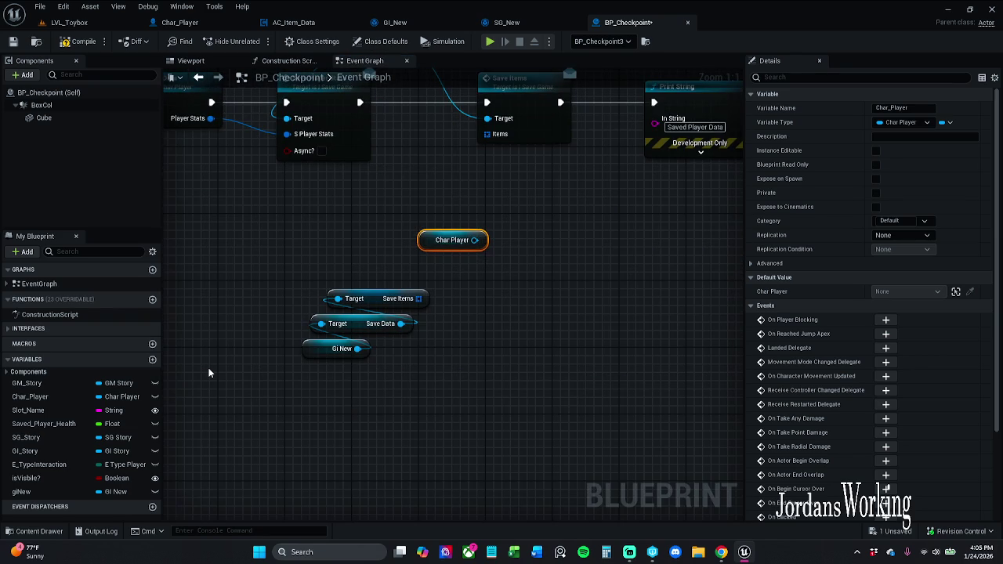
# Move the Char Player getter below the save chain and drag from Get Actor Of Class's output
pyautogui.moveTo(243, 351)
pyautogui.mouseDown()
pyautogui.moveTo(549, 407)
pyautogui.moveTo(470, 376)
pyautogui.moveTo(534, 354)
pyautogui.moveTo(340, 341)
pyautogui.mouseUp()
pyautogui.scroll(-1, 407, 339)
pyautogui.moveTo(593, 330)
pyautogui.mouseDown()
pyautogui.moveTo(432, 336)
pyautogui.moveTo(308, 373)
pyautogui.moveTo(374, 340)
pyautogui.moveTo(300, 343)
pyautogui.moveTo(347, 329)
pyautogui.moveTo(328, 338)
pyautogui.mouseUp()
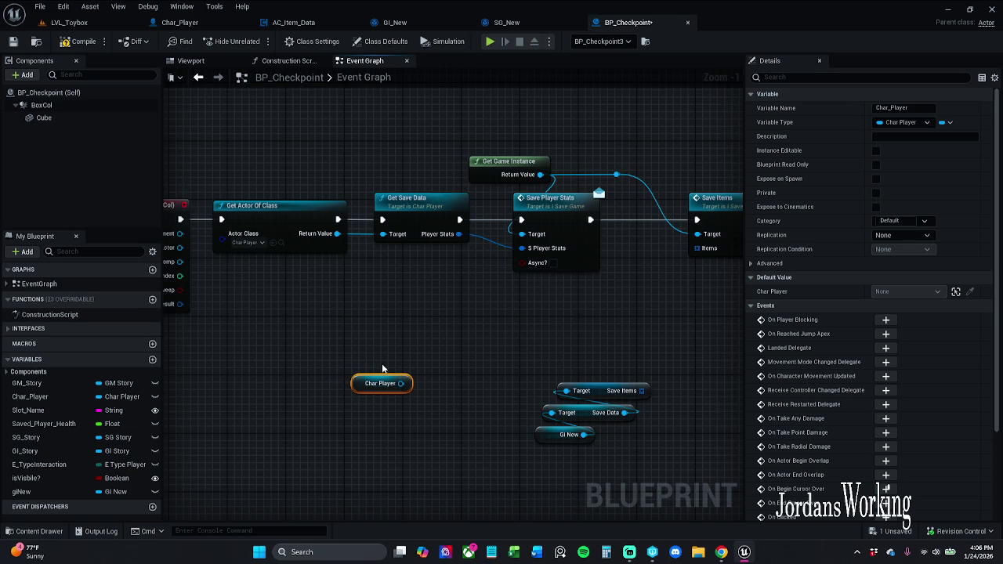
pyautogui.scroll(-2, 373, 351)
pyautogui.moveTo(336, 162); pyautogui.dragTo(682, 342)
pyautogui.moveTo(388, 251); pyautogui.dragTo(571, 225)
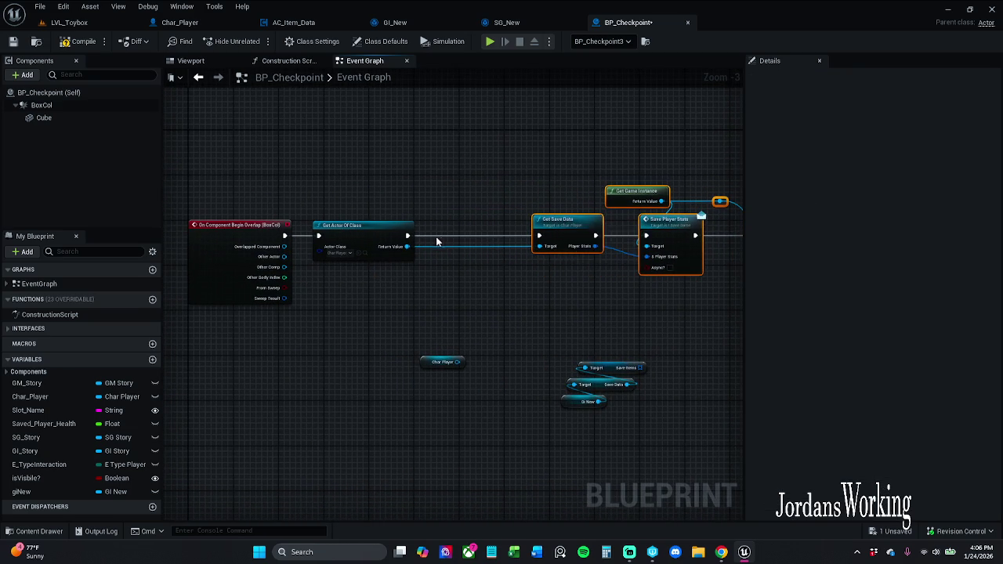
pyautogui.scroll(3, 438, 236)
pyautogui.moveTo(343, 259)
pyautogui.mouseDown()
pyautogui.moveTo(407, 259)
pyautogui.moveTo(439, 238)
pyautogui.moveTo(351, 248)
pyautogui.mouseUp()
# Promote Get Actor Of Class's result to a variable and route its SET node into the exec chain
pyautogui.click(481, 324)
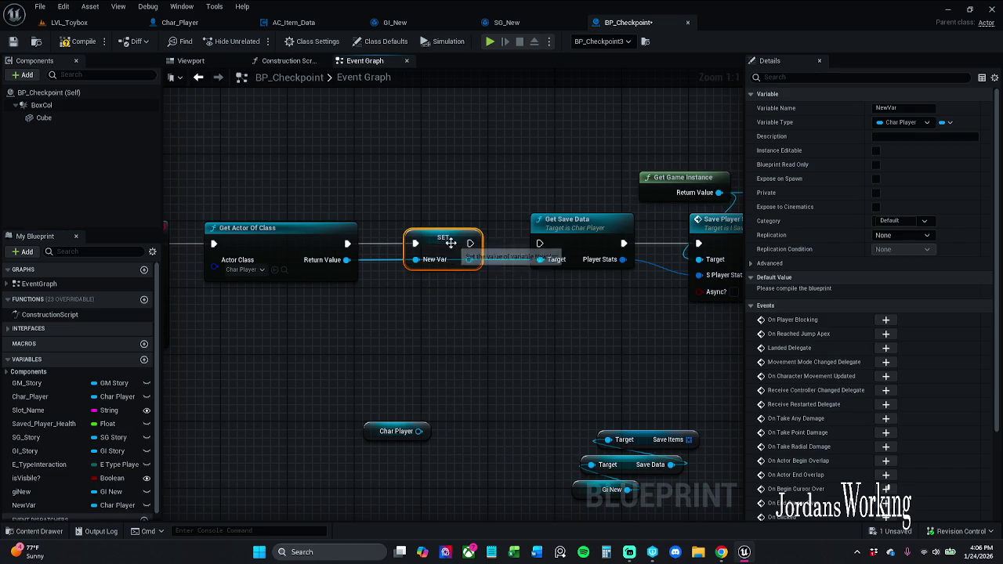
pyautogui.moveTo(470, 243)
pyautogui.mouseDown()
pyautogui.moveTo(541, 247)
pyautogui.moveTo(501, 271)
pyautogui.moveTo(473, 265)
pyautogui.moveTo(446, 212)
pyautogui.moveTo(450, 254)
pyautogui.mouseUp()
pyautogui.rightClick(451, 260)
pyautogui.click(486, 294)
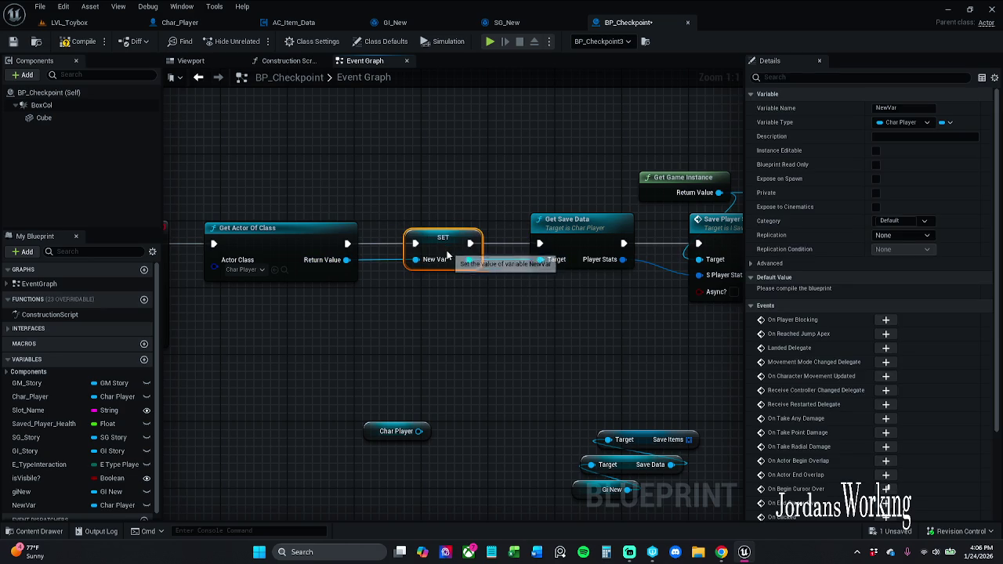
# Rename the new variable to charPlayer, then compile and save BP_Checkpoint
pyautogui.click(886, 108)
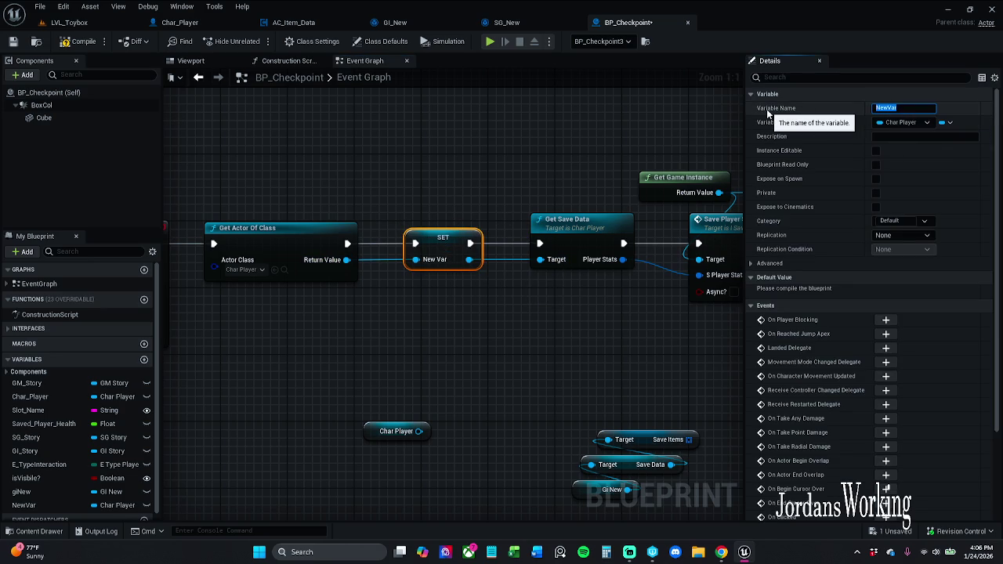
pyautogui.write('charPlayer')
pyautogui.press('Return')
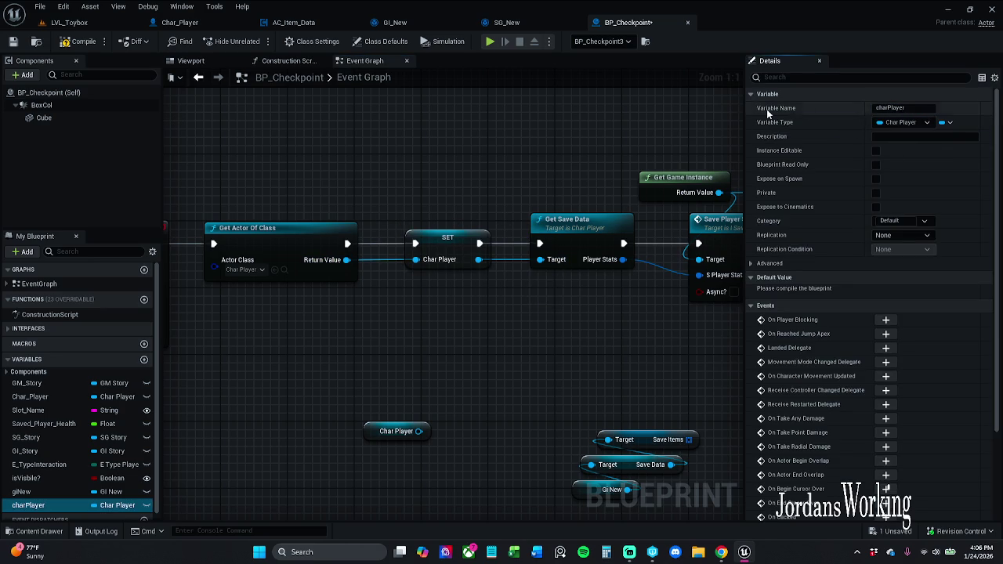
pyautogui.click(77, 44)
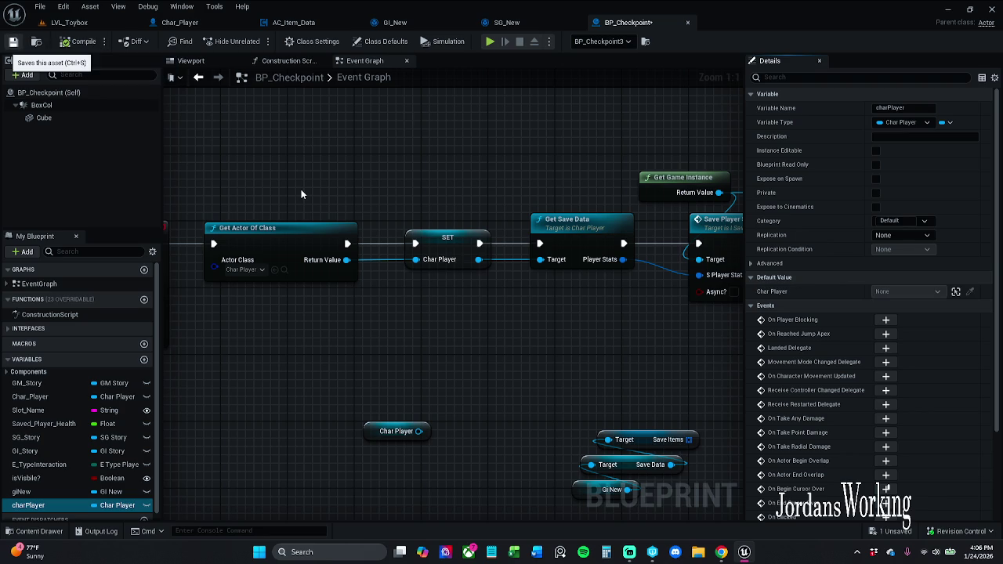
pyautogui.hotkey('ctrl', 's')
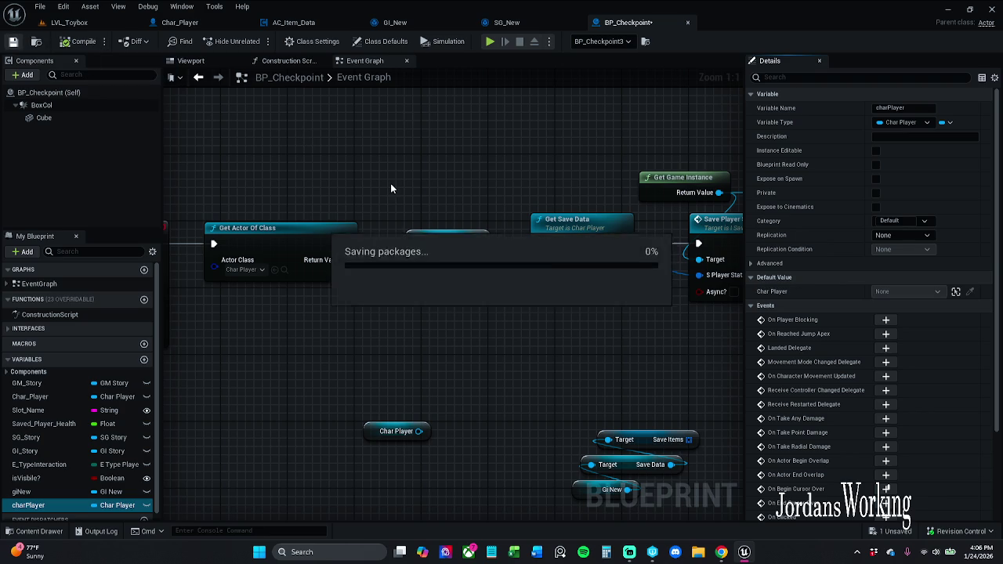
pyautogui.click(438, 236)
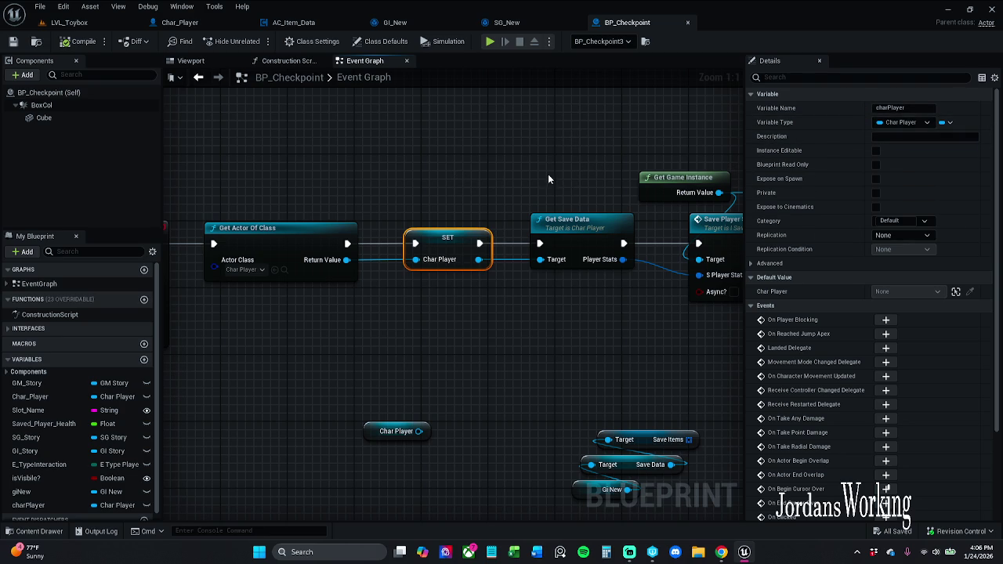
# Drag the loose Char Player getter up beside the save node chain
pyautogui.moveTo(533, 175); pyautogui.dragTo(675, 163)
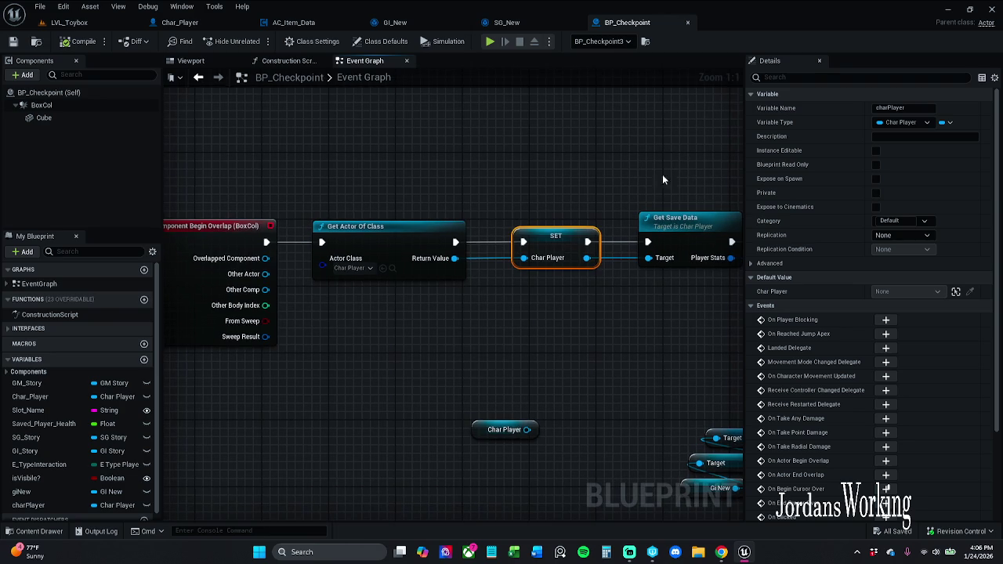
pyautogui.scroll(-2, 536, 173)
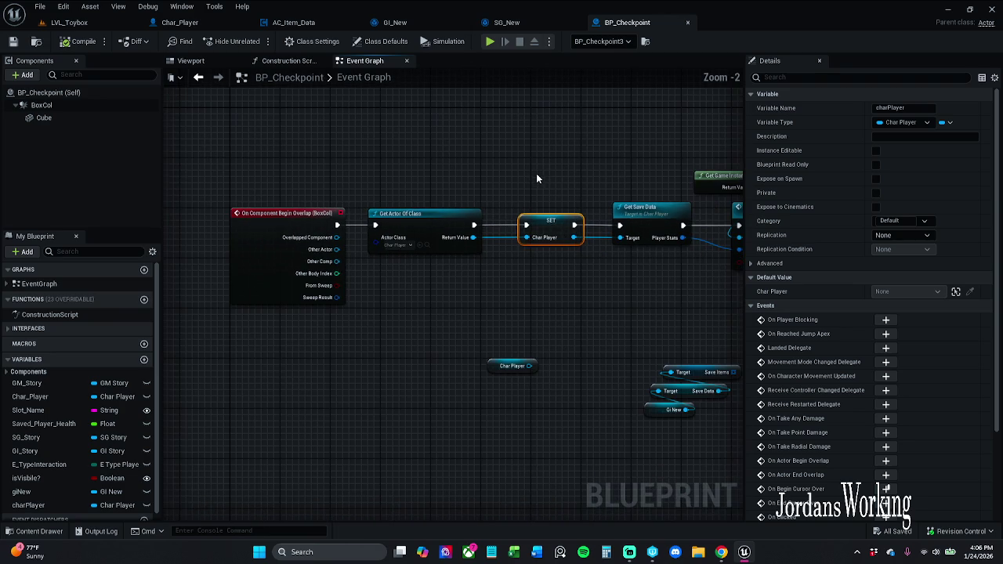
pyautogui.moveTo(503, 325); pyautogui.dragTo(441, 326)
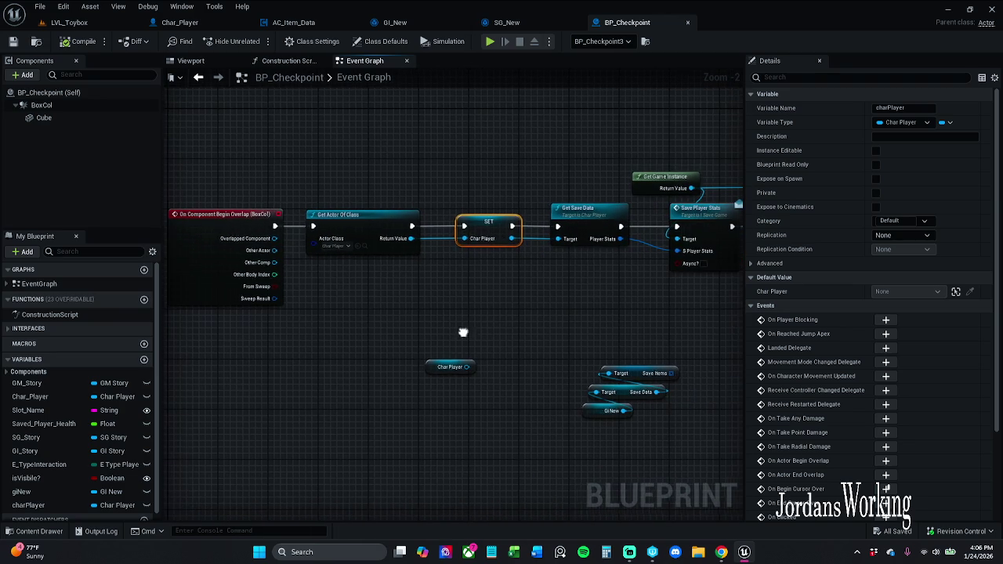
pyautogui.moveTo(431, 375); pyautogui.dragTo(475, 326)
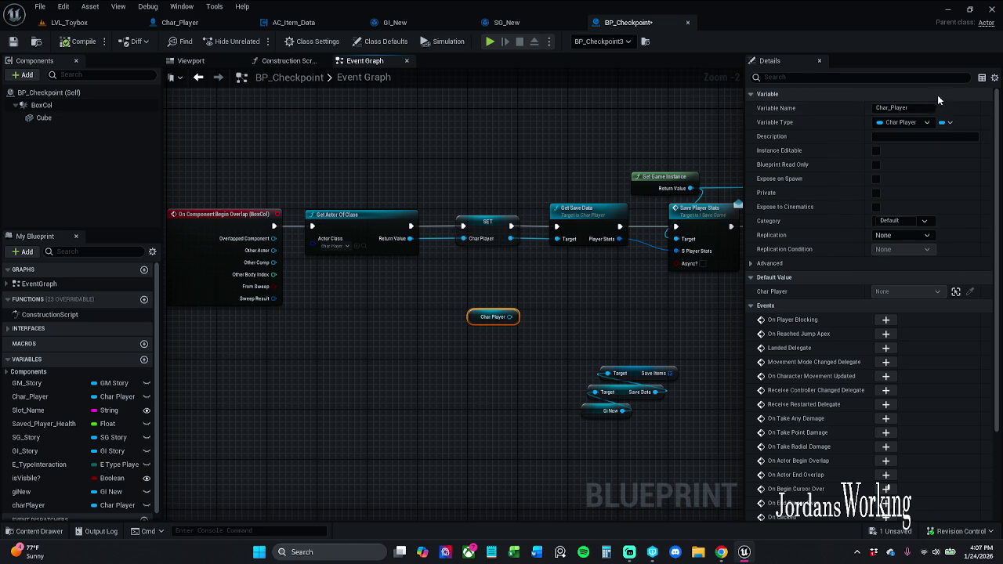
pyautogui.scroll(-1, 69, 483)
# Cancel deleting the Char_Player variable, keeping it, and save the blueprint
pyautogui.click(44, 390)
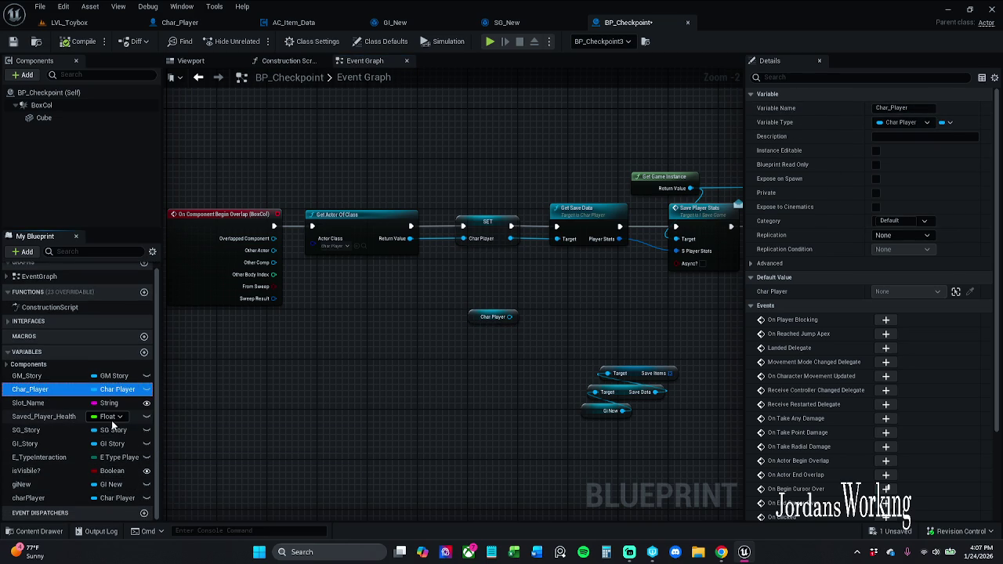
pyautogui.press('Delete')
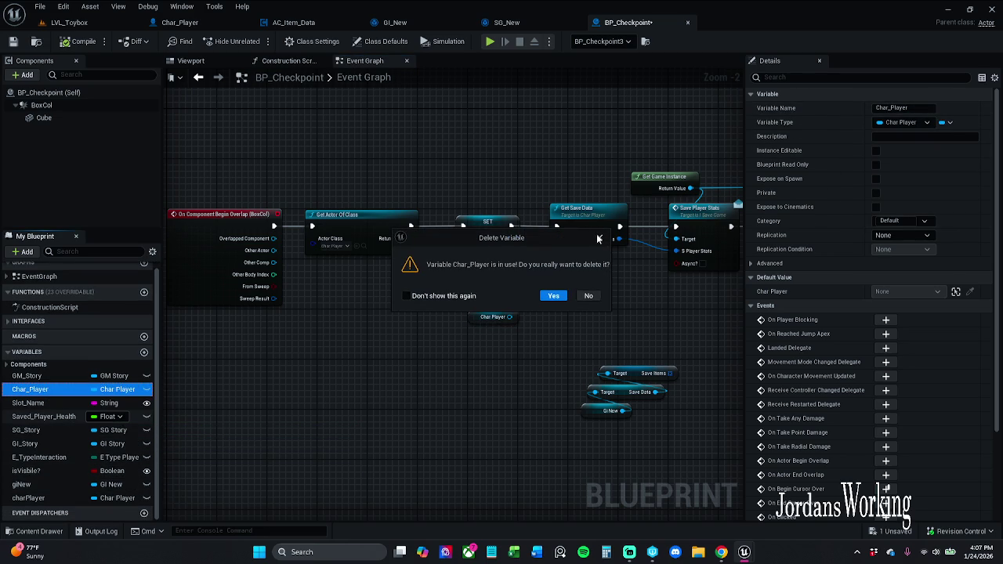
pyautogui.click(589, 295)
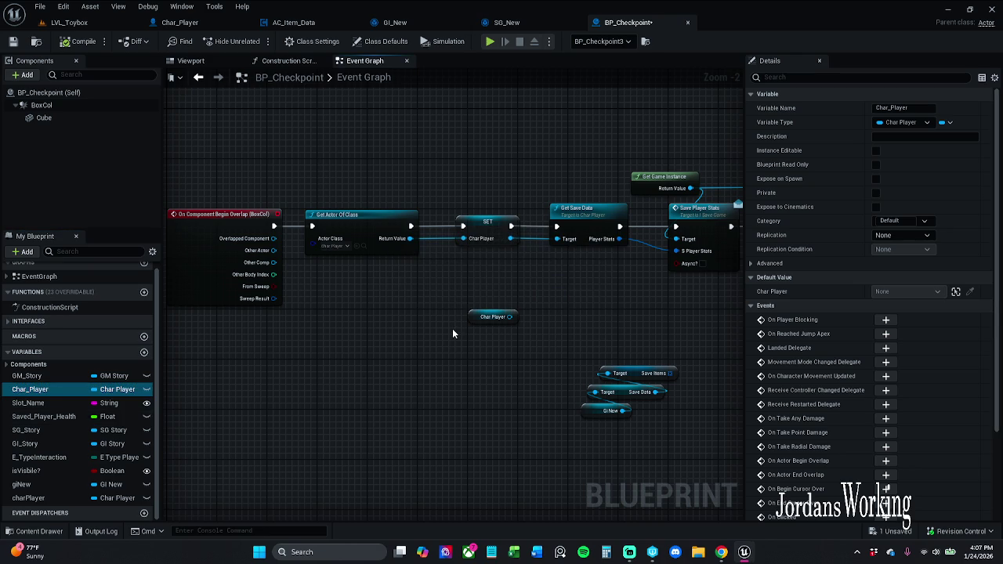
pyautogui.click(494, 317)
pyautogui.click(530, 311)
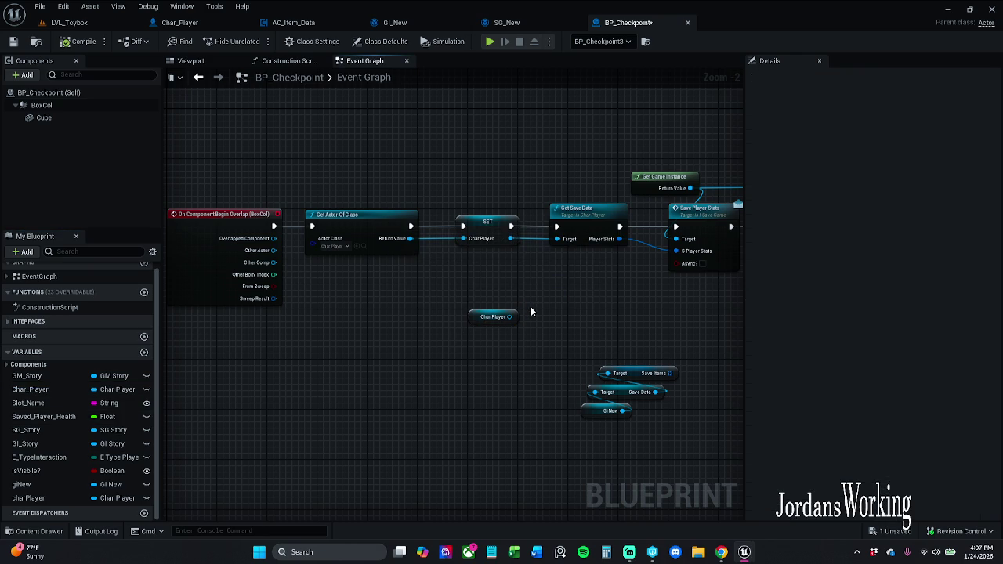
pyautogui.click(12, 41)
# Delete the stray Char Player getter node, compile and save, then inspect GI_Story
pyautogui.moveTo(547, 297); pyautogui.dragTo(433, 374)
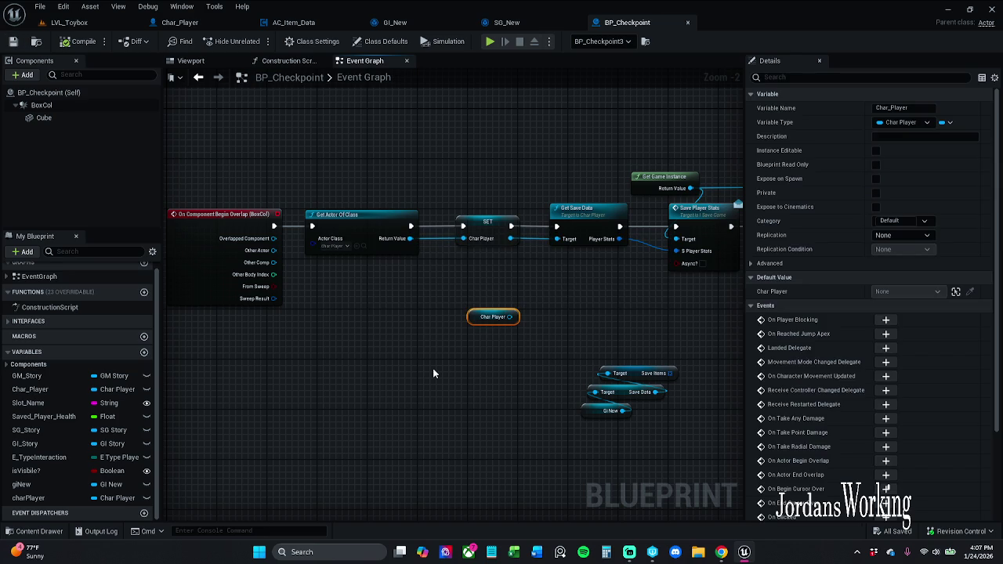
pyautogui.press('Delete')
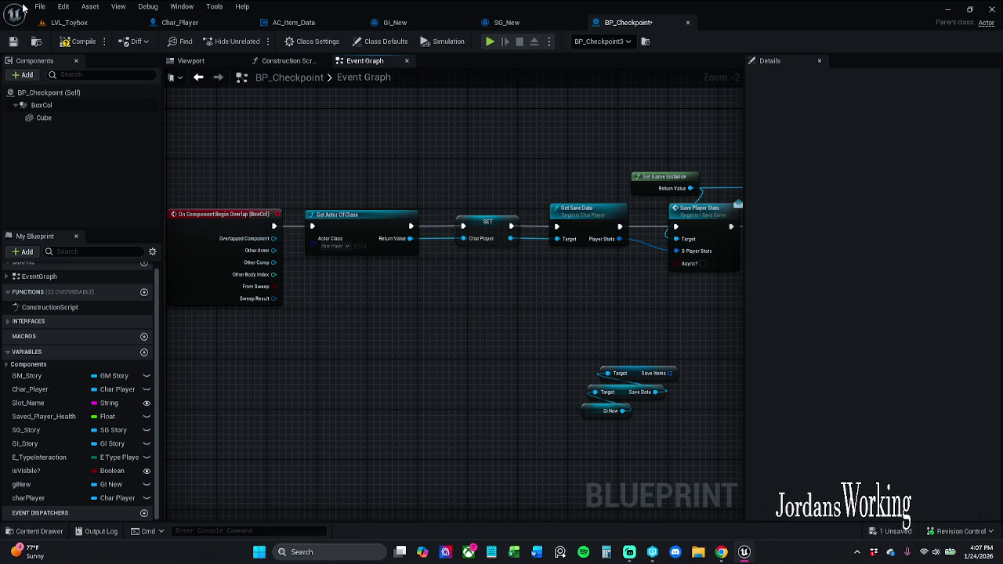
pyautogui.click(77, 45)
pyautogui.click(23, 443)
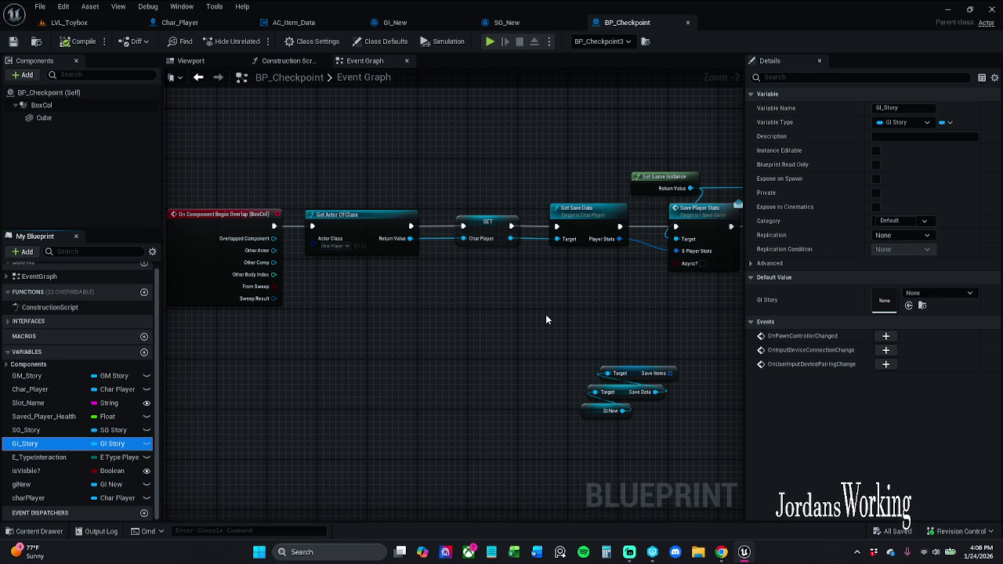
# Shift the GI New, Save Data and Save Items getters right, then view SG_New's variables
pyautogui.moveTo(713, 454); pyautogui.dragTo(473, 423)
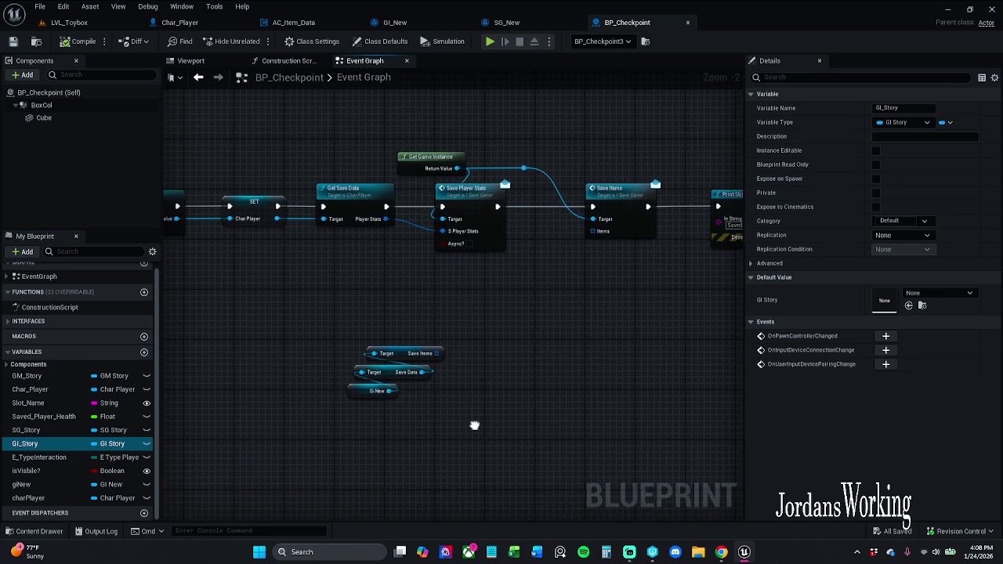
pyautogui.moveTo(314, 438); pyautogui.dragTo(478, 340)
pyautogui.moveTo(412, 358); pyautogui.dragTo(531, 354)
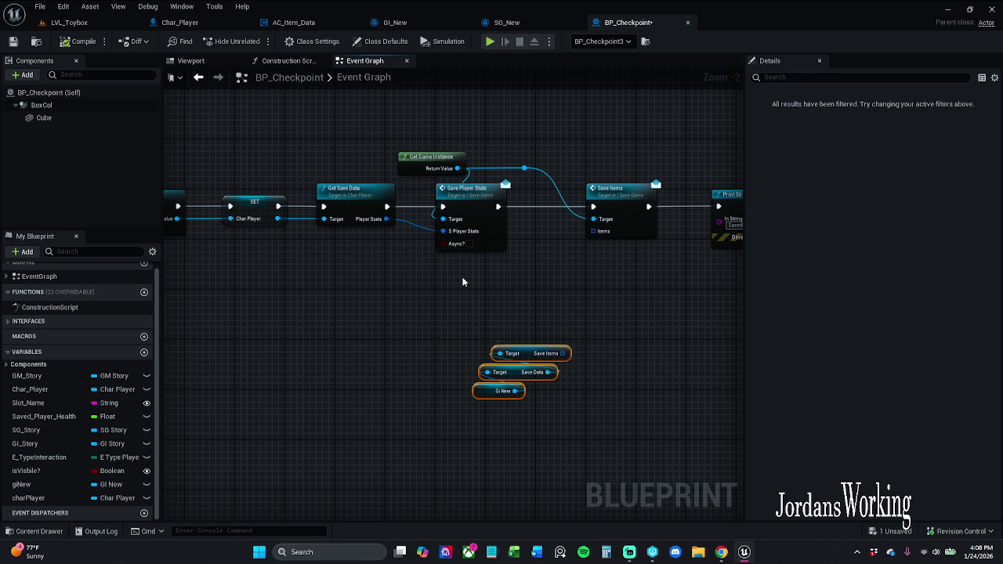
pyautogui.click(529, 24)
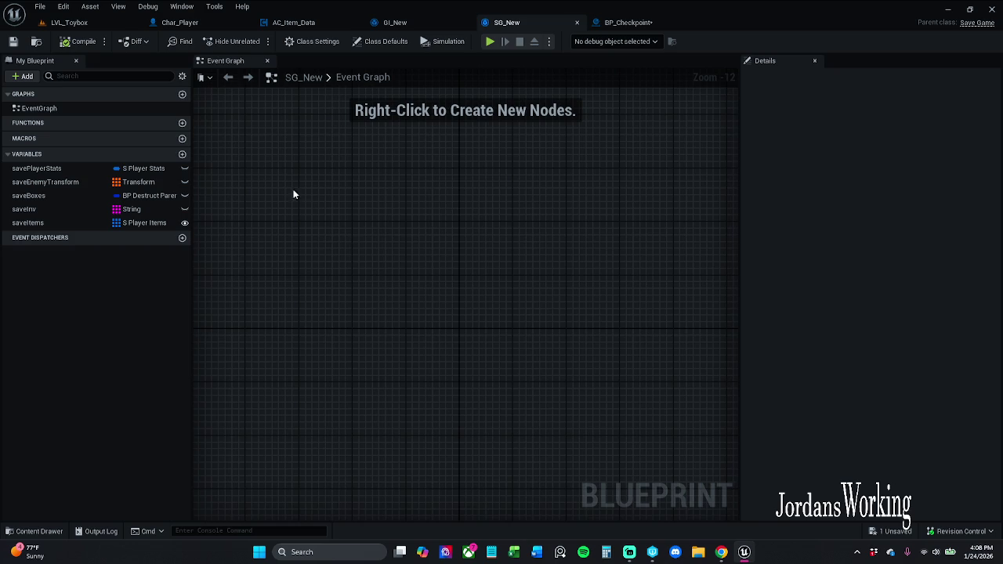
pyautogui.click(313, 23)
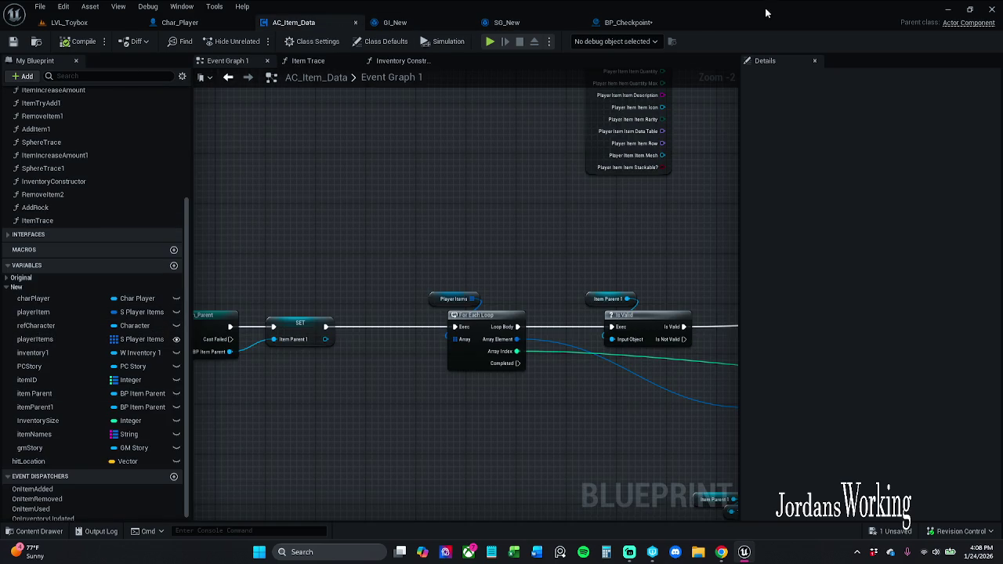
pyautogui.click(625, 23)
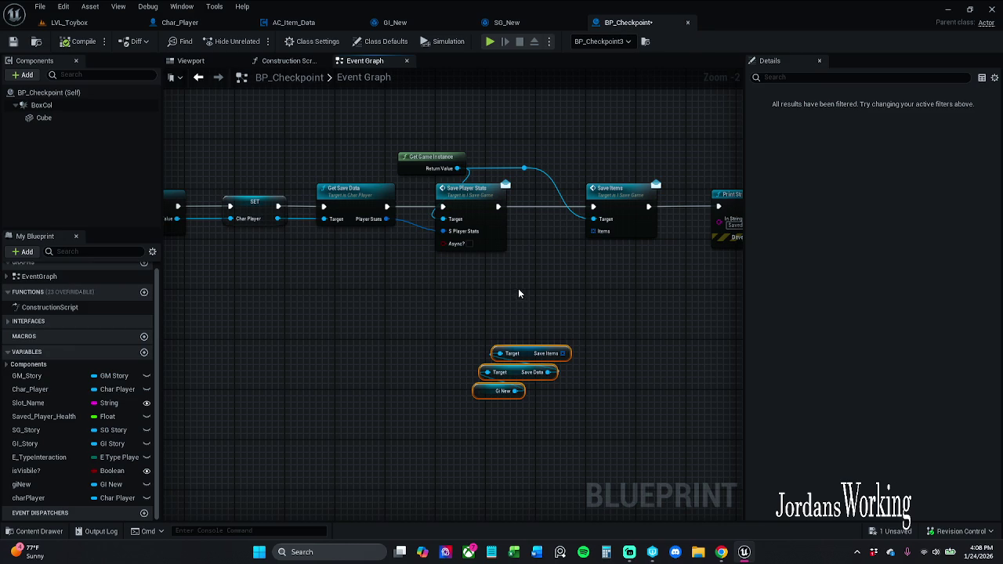
# Reposition the three getter nodes down and to the left
pyautogui.click(518, 294)
pyautogui.moveTo(484, 290); pyautogui.dragTo(441, 435)
pyautogui.moveTo(479, 334); pyautogui.dragTo(420, 384)
pyautogui.click(178, 469)
# Add a charPlayer getter and its Get AC Item Data node
pyautogui.moveTo(28, 498)
pyautogui.mouseDown()
pyautogui.moveTo(425, 264)
pyautogui.moveTo(464, 296)
pyautogui.moveTo(490, 280)
pyautogui.mouseUp()
pyautogui.click(474, 313)
pyautogui.write('get ac')
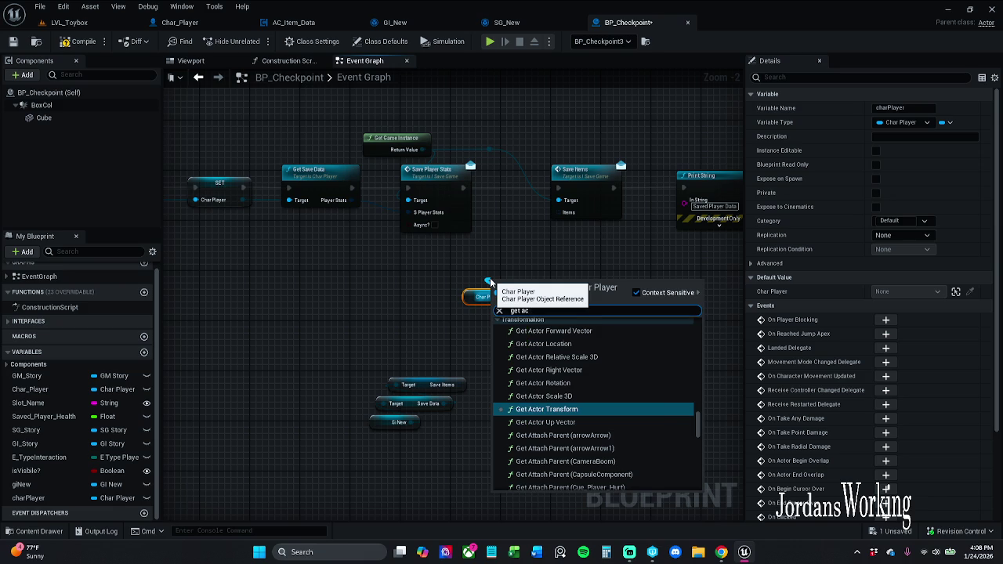
pyautogui.write(' item')
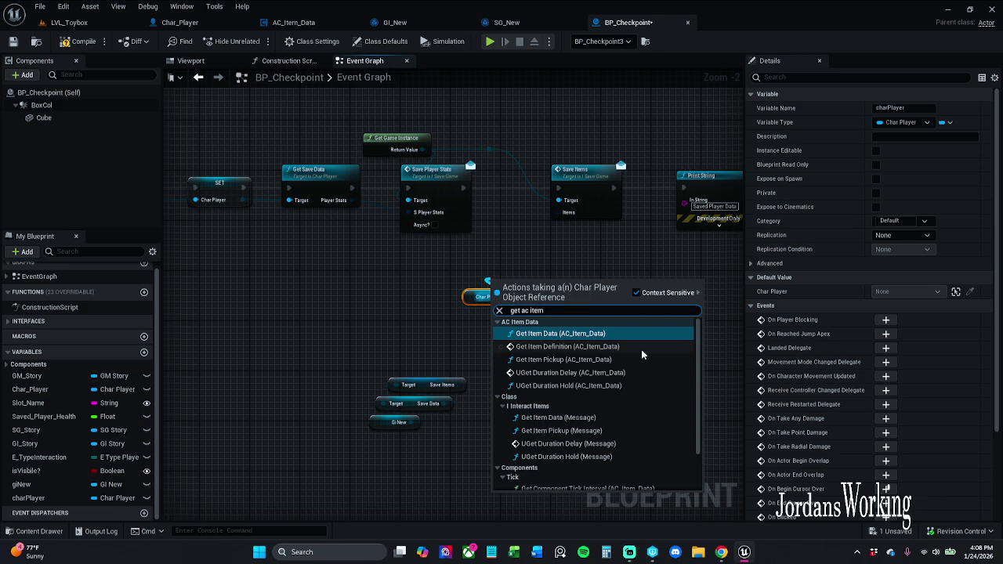
pyautogui.scroll(-2, 631, 396)
pyautogui.click(571, 485)
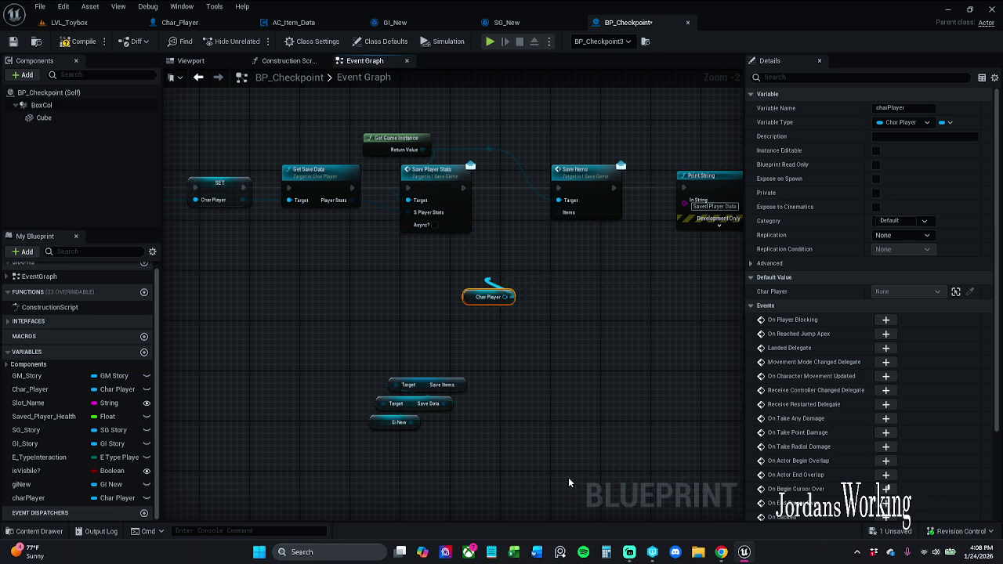
pyautogui.moveTo(531, 277)
pyautogui.mouseDown()
pyautogui.moveTo(503, 284)
pyautogui.moveTo(512, 285)
pyautogui.mouseUp()
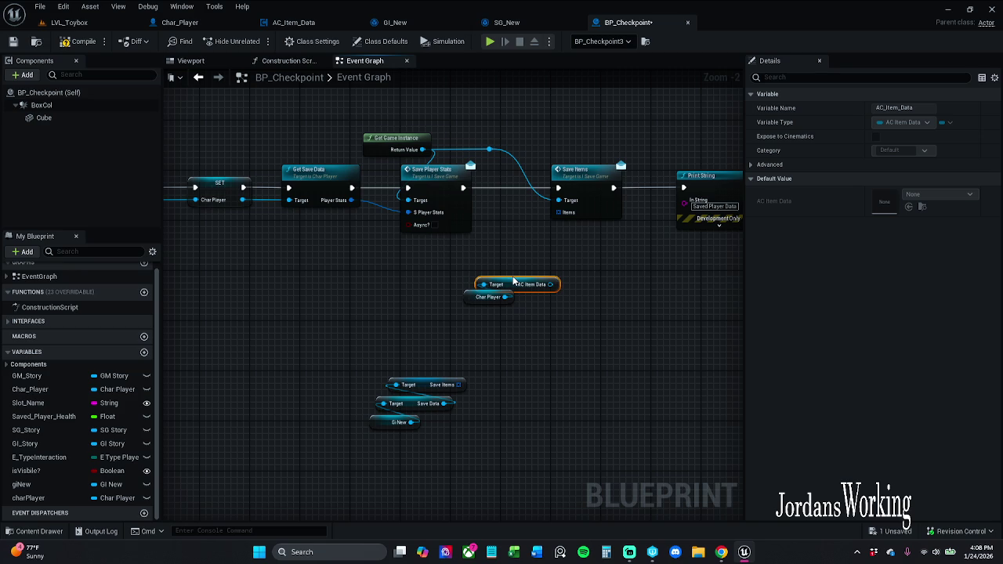
# Wire AC Item Data's Get Player Items into Save Items' Items and tidy the nodes
pyautogui.moveTo(513, 286)
pyautogui.mouseDown()
pyautogui.moveTo(575, 269)
pyautogui.moveTo(527, 257)
pyautogui.mouseUp()
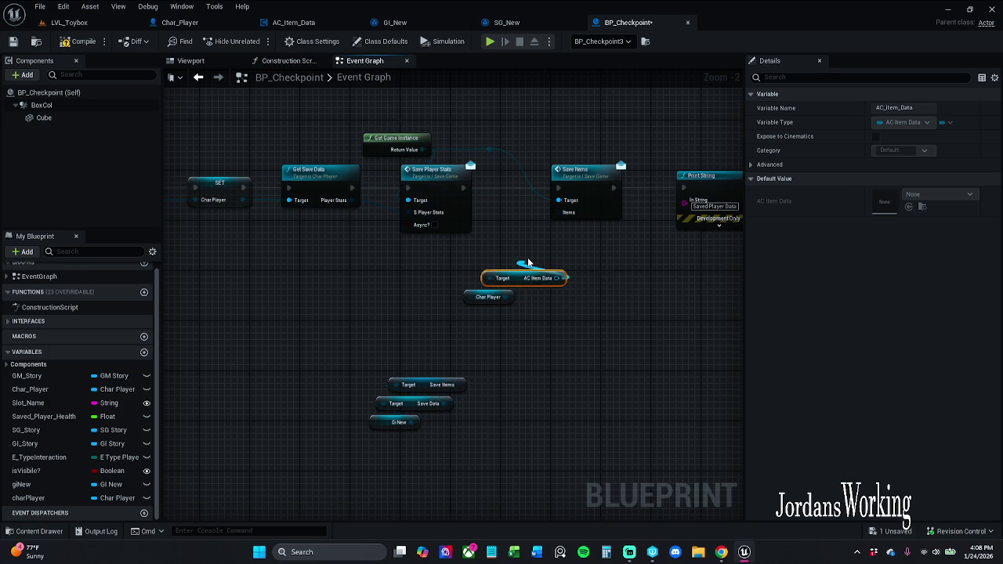
pyautogui.write('get')
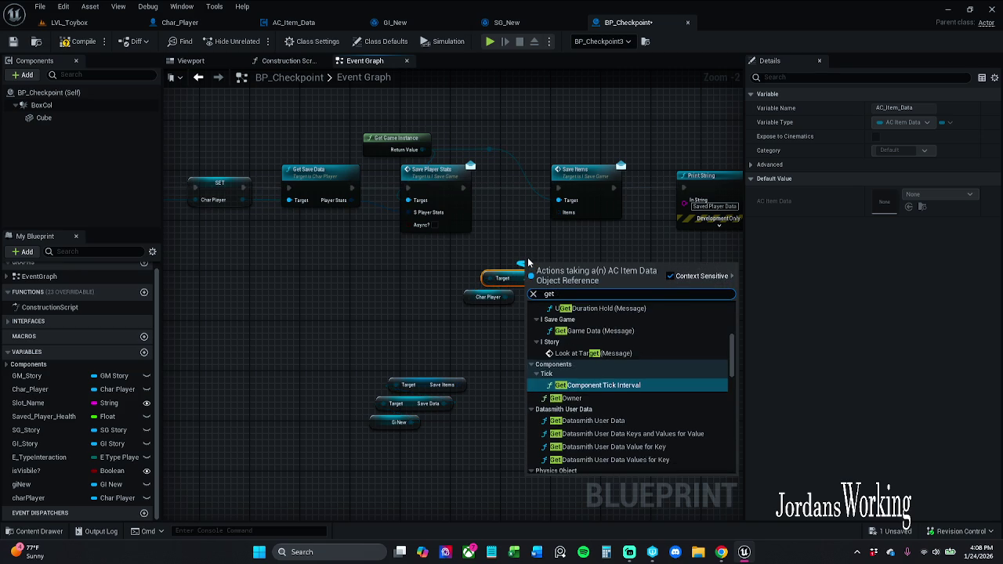
pyautogui.write(' player')
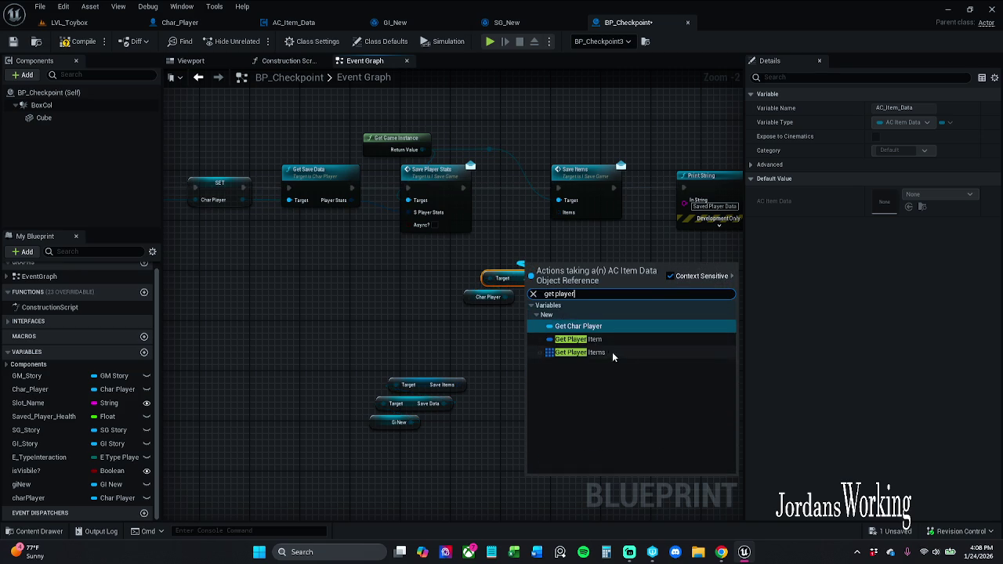
pyautogui.click(603, 352)
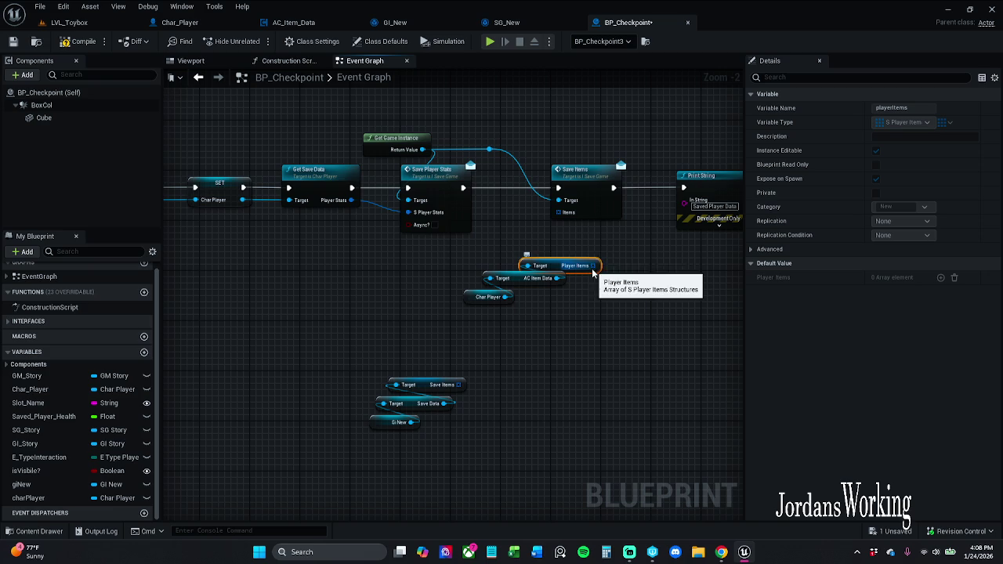
pyautogui.moveTo(594, 266)
pyautogui.mouseDown()
pyautogui.moveTo(545, 210)
pyautogui.moveTo(565, 233)
pyautogui.moveTo(551, 263)
pyautogui.moveTo(531, 267)
pyautogui.mouseUp()
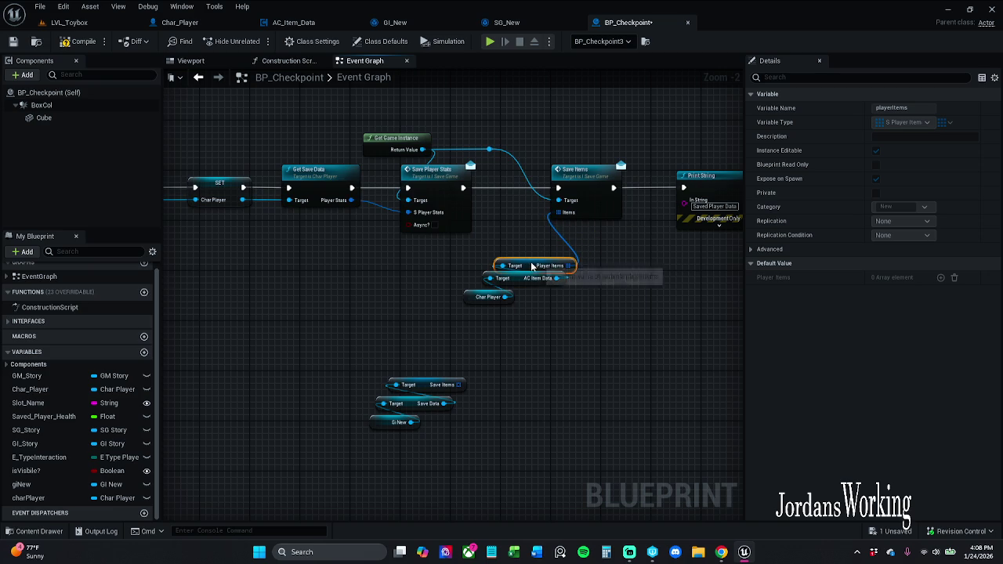
pyautogui.moveTo(474, 301)
pyautogui.mouseDown()
pyautogui.moveTo(483, 294)
pyautogui.moveTo(488, 332)
pyautogui.moveTo(572, 250)
pyautogui.mouseUp()
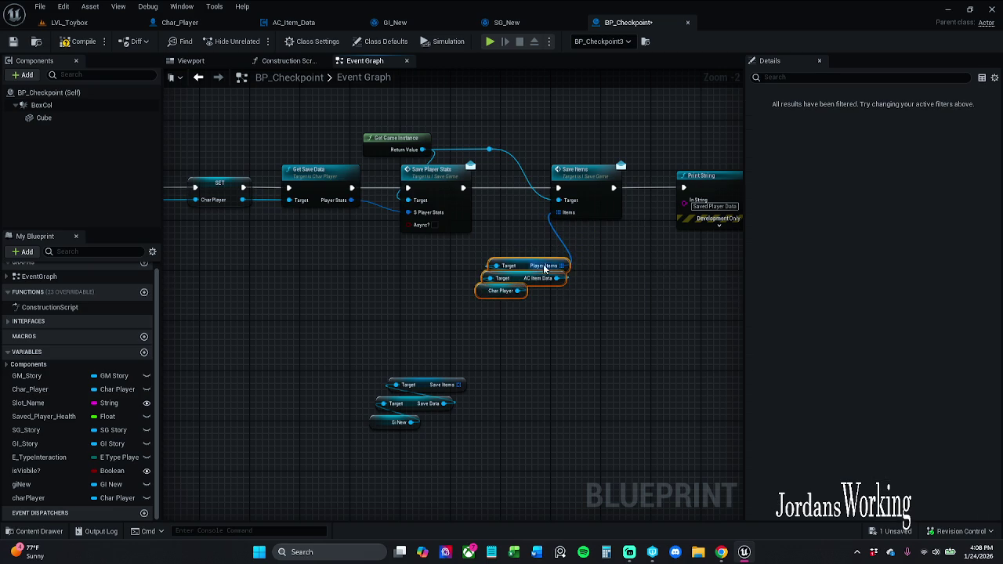
pyautogui.moveTo(527, 272)
pyautogui.mouseDown()
pyautogui.moveTo(558, 250)
pyautogui.moveTo(563, 222)
pyautogui.mouseUp()
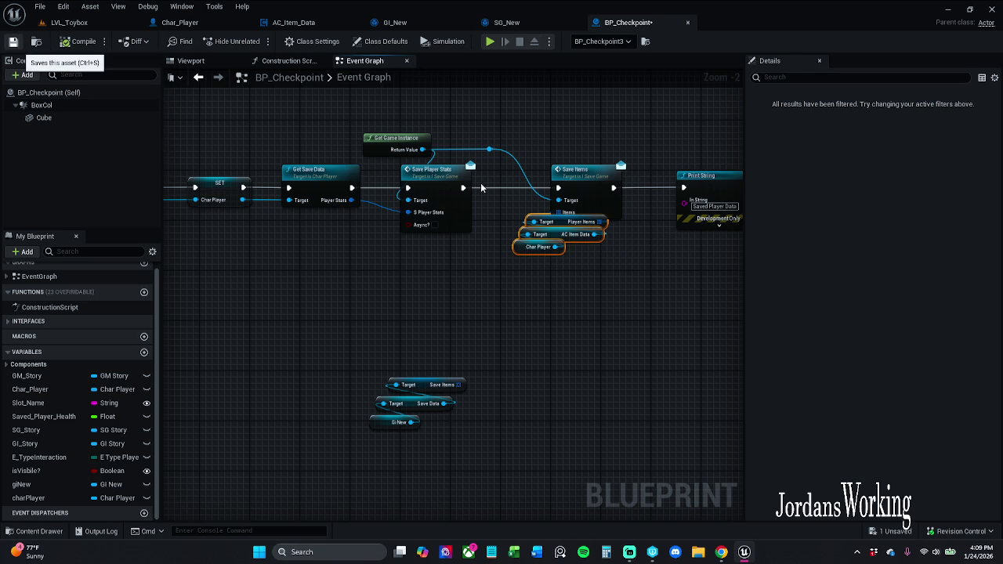
# Save BP_Checkpoint and start a play test of LVL_Toybox
pyautogui.hotkey('ctrl', 's')
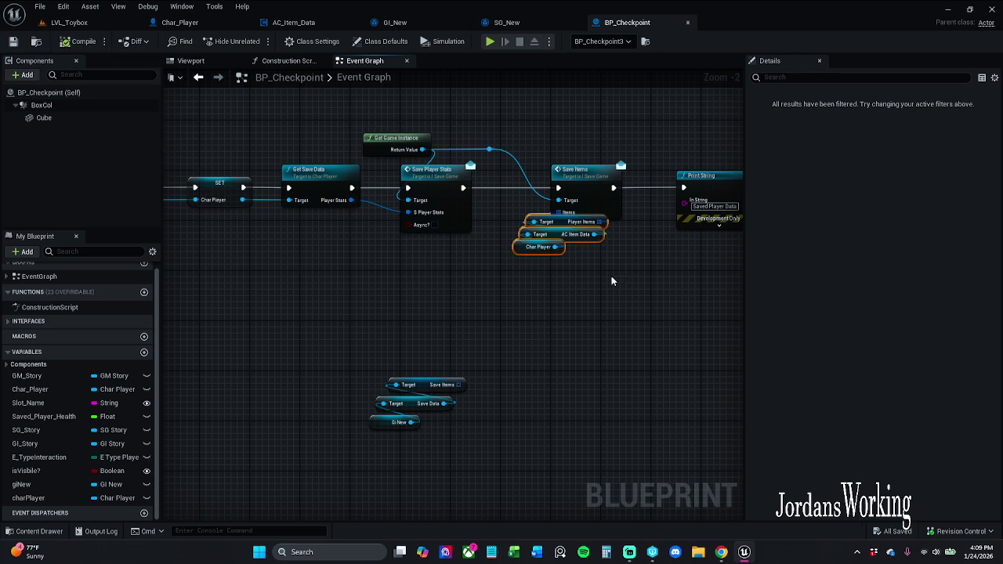
pyautogui.moveTo(541, 284)
pyautogui.mouseDown()
pyautogui.moveTo(516, 256)
pyautogui.moveTo(536, 225)
pyautogui.mouseUp()
pyautogui.click(614, 302)
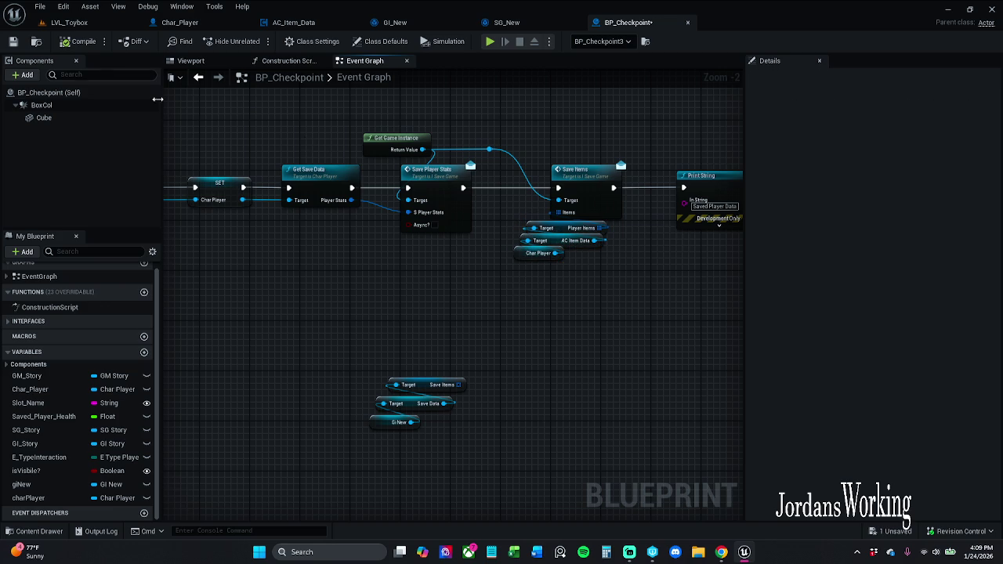
pyautogui.click(122, 23)
pyautogui.click(252, 40)
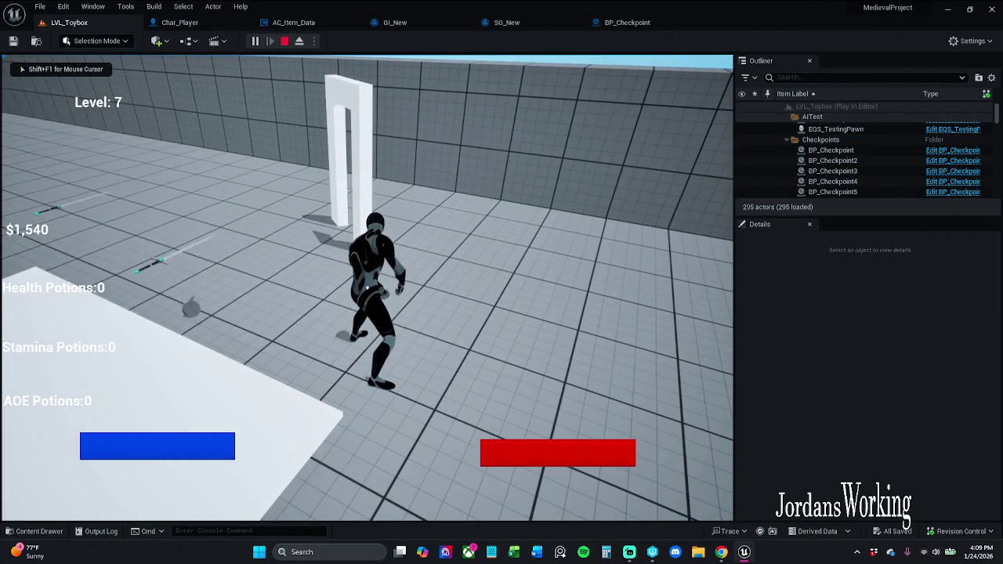
# Open and close the inventory twice to check its contents
pyautogui.press('i')
pyautogui.click(144, 450)
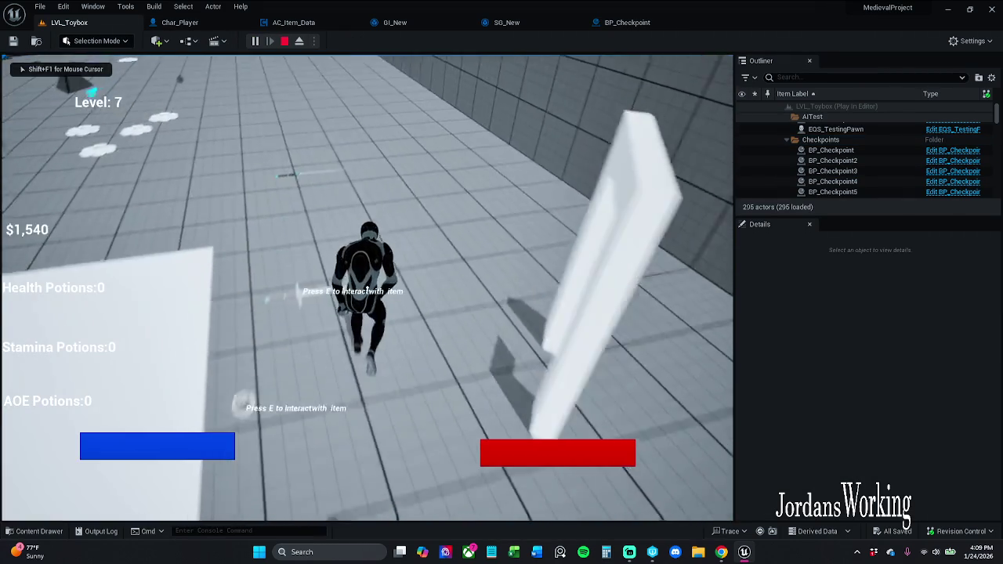
pyautogui.press('i')
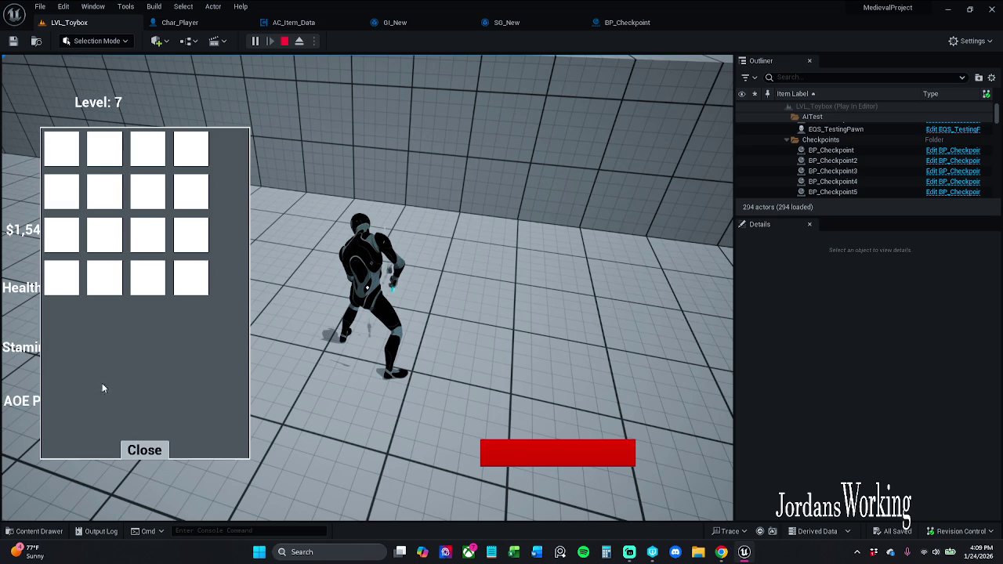
pyautogui.click(144, 450)
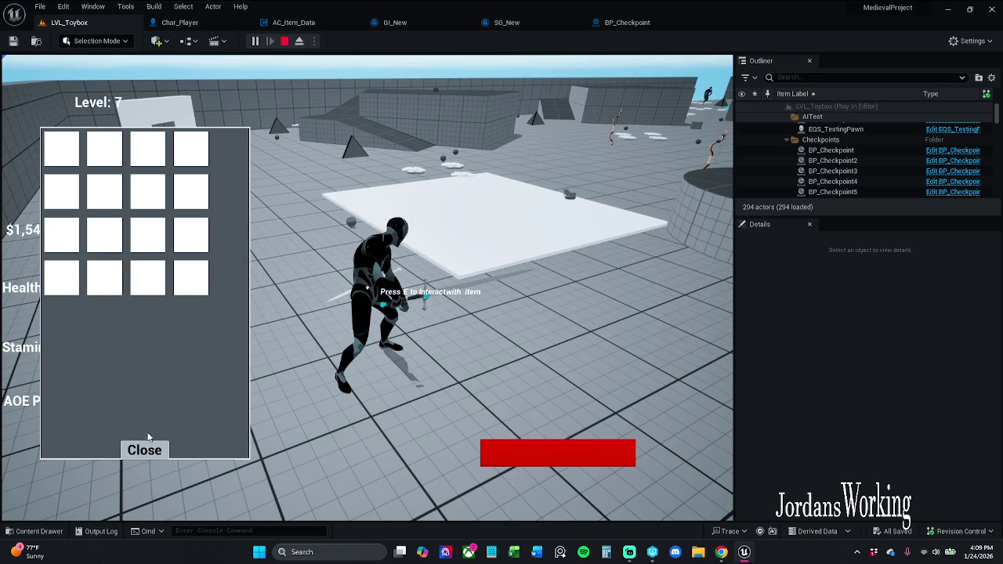
# Pick up items including AOE potions, pass through the checkpoint, then stop playing
pyautogui.press('w')
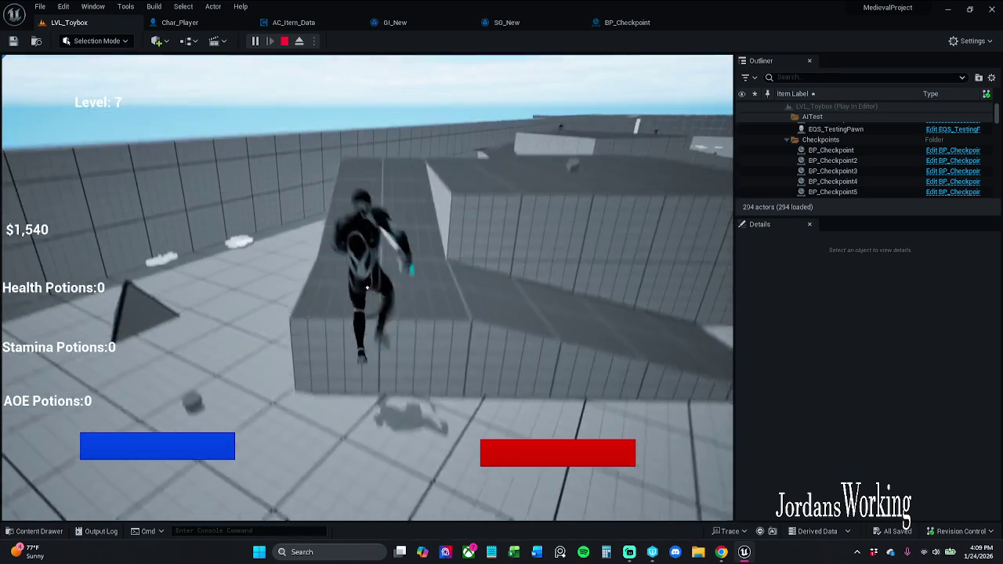
pyautogui.press('space')
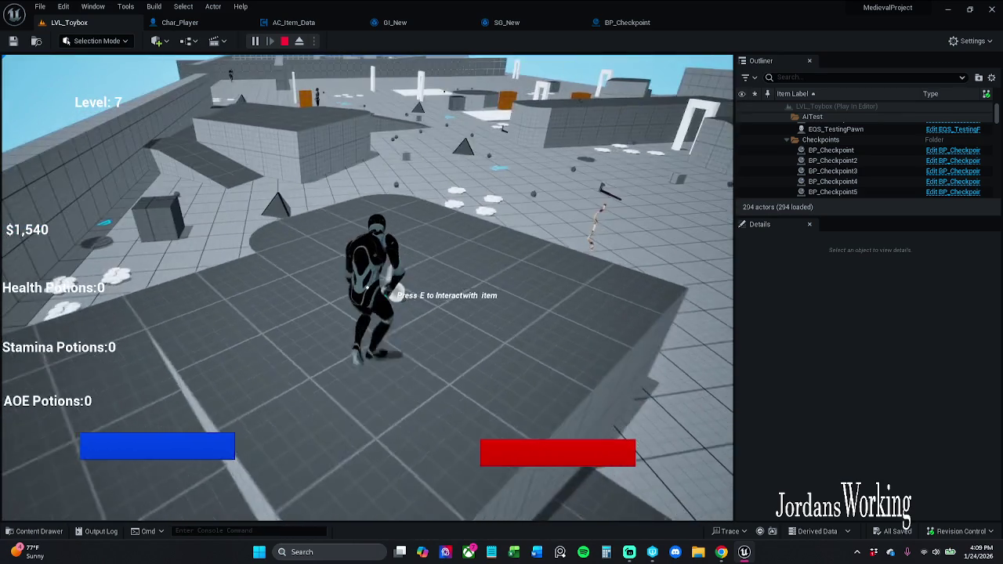
pyautogui.press('e')
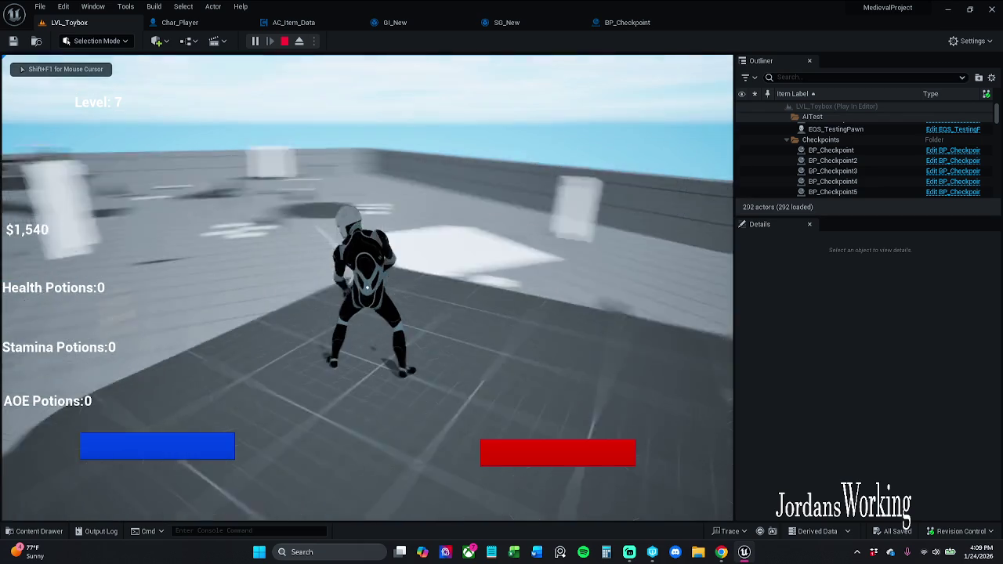
pyautogui.press('space')
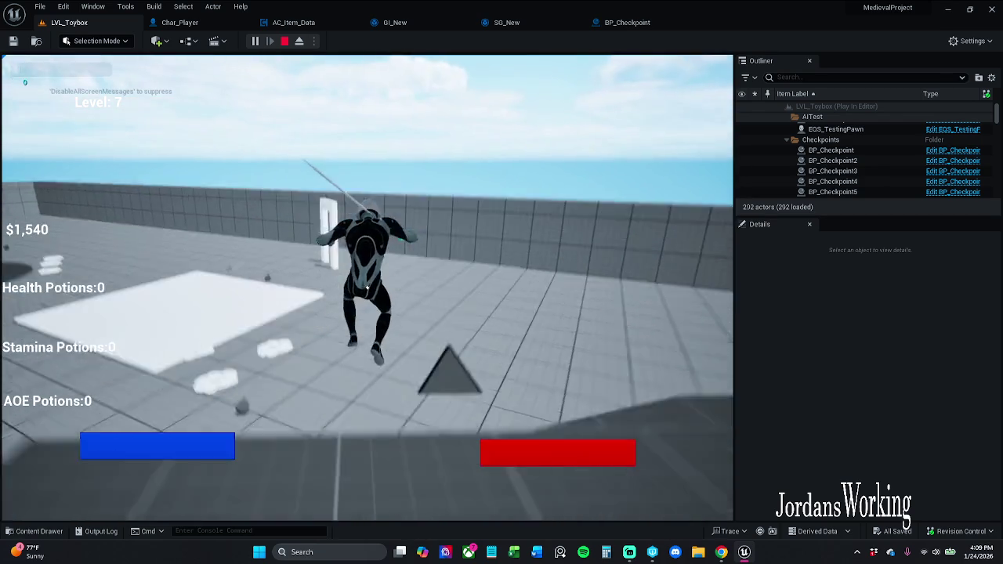
pyautogui.press('e')
pyautogui.press('w')
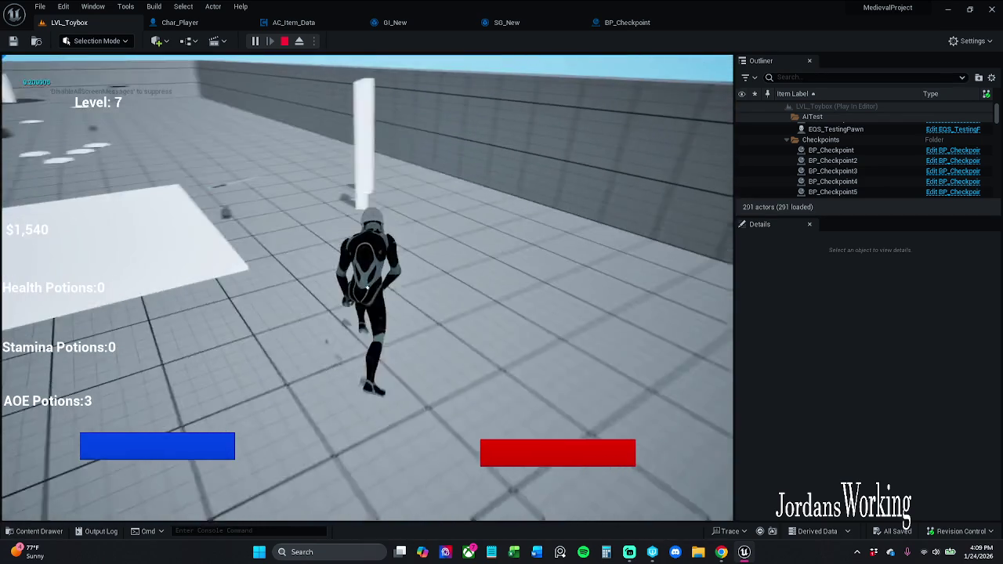
pyautogui.press('w')
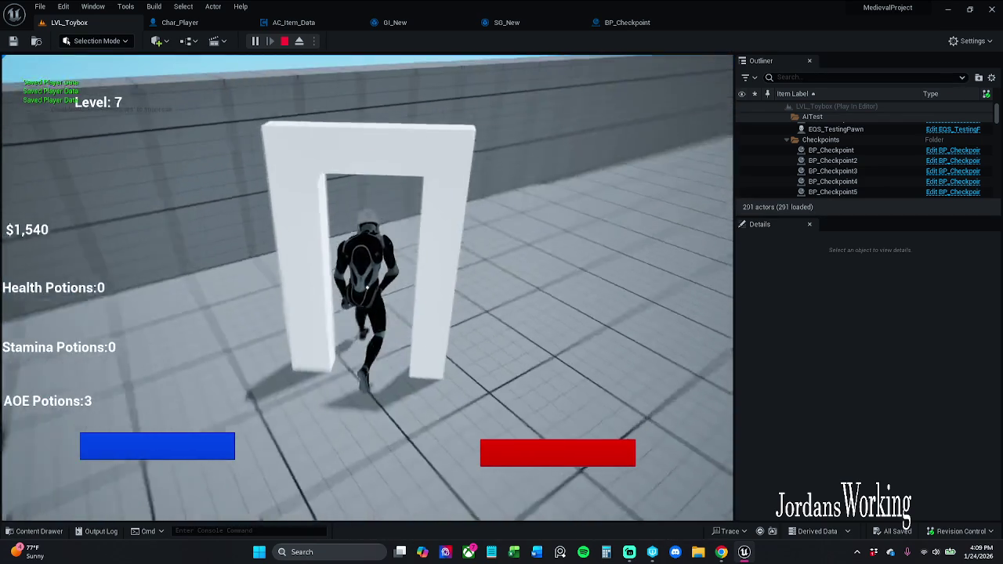
pyautogui.press('w')
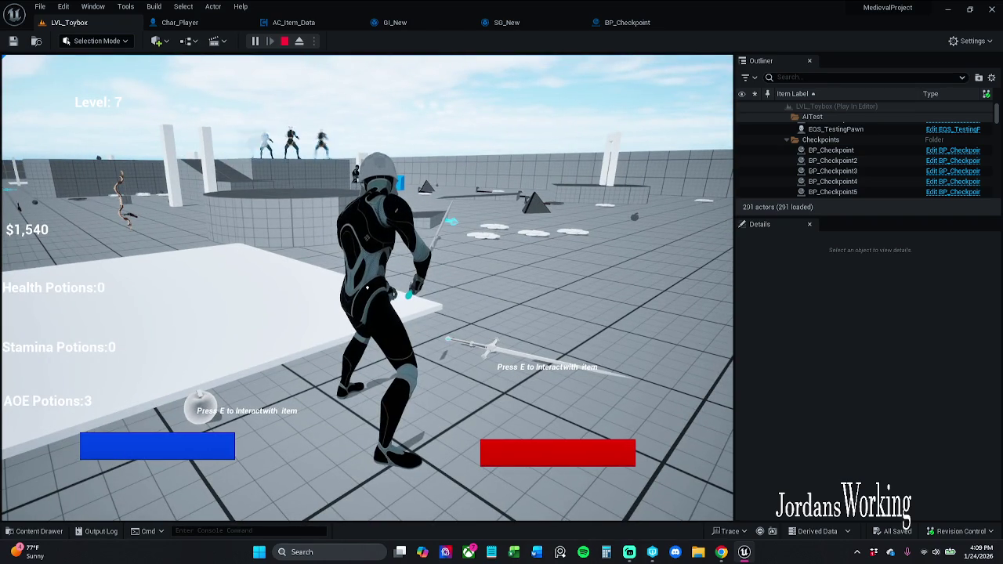
pyautogui.press('Escape')
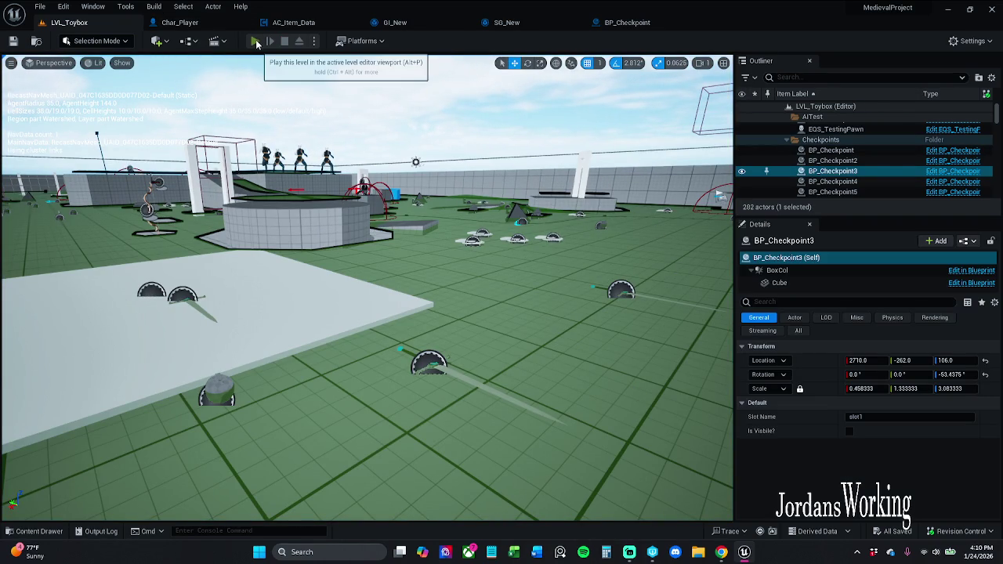
# Run a second play test, checking the inventory before stopping
pyautogui.click(256, 43)
pyautogui.press('i')
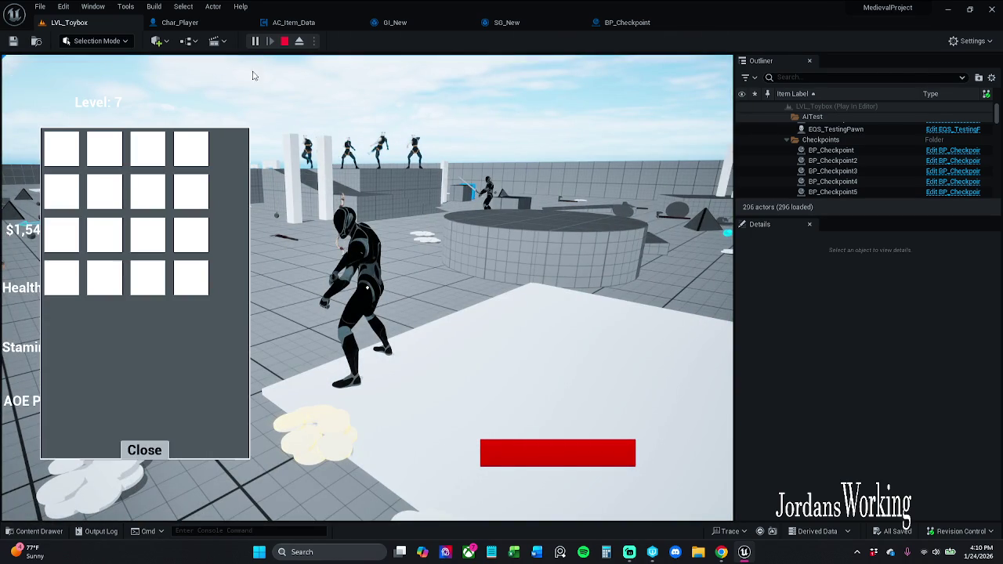
pyautogui.click(149, 452)
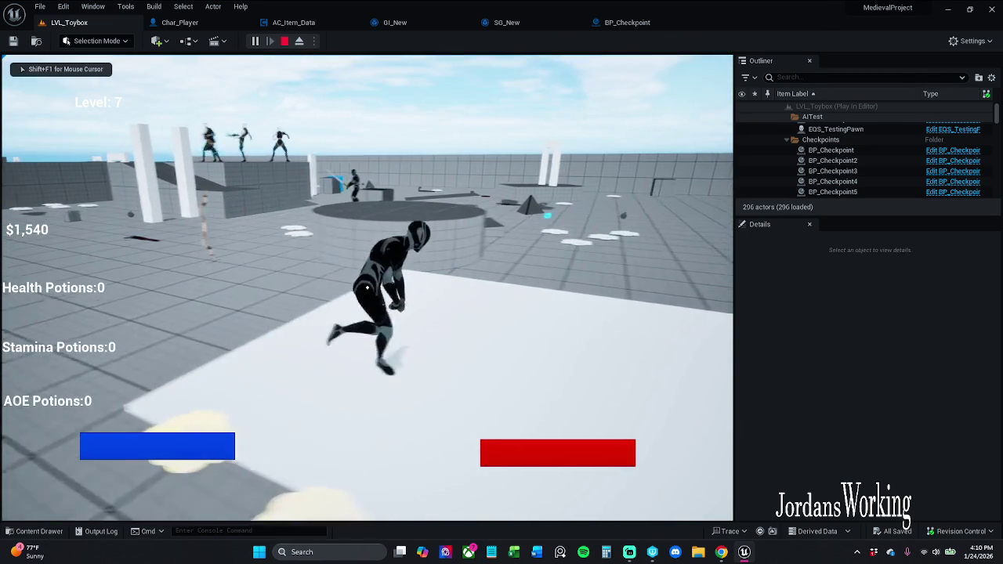
pyautogui.press('w')
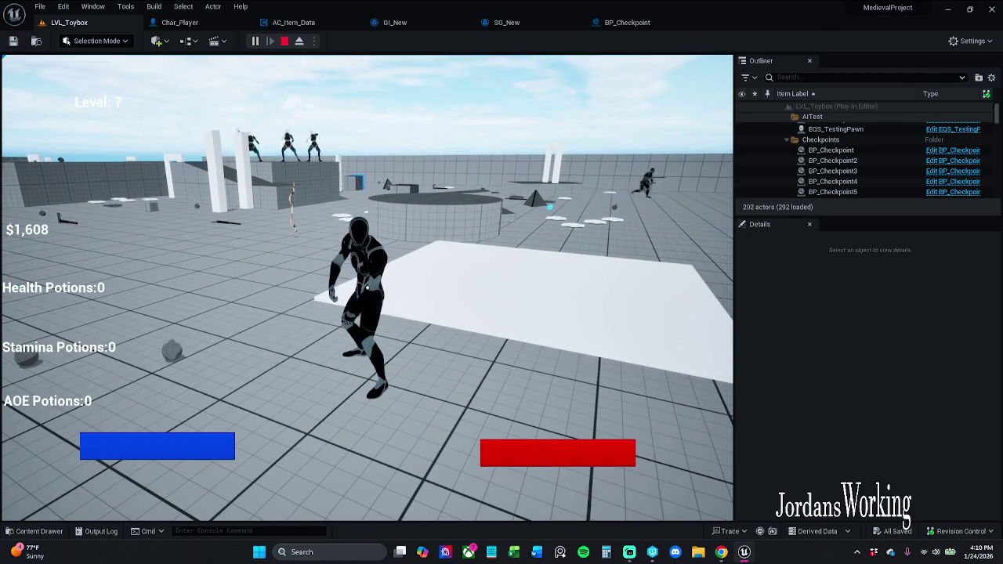
pyautogui.press('Escape')
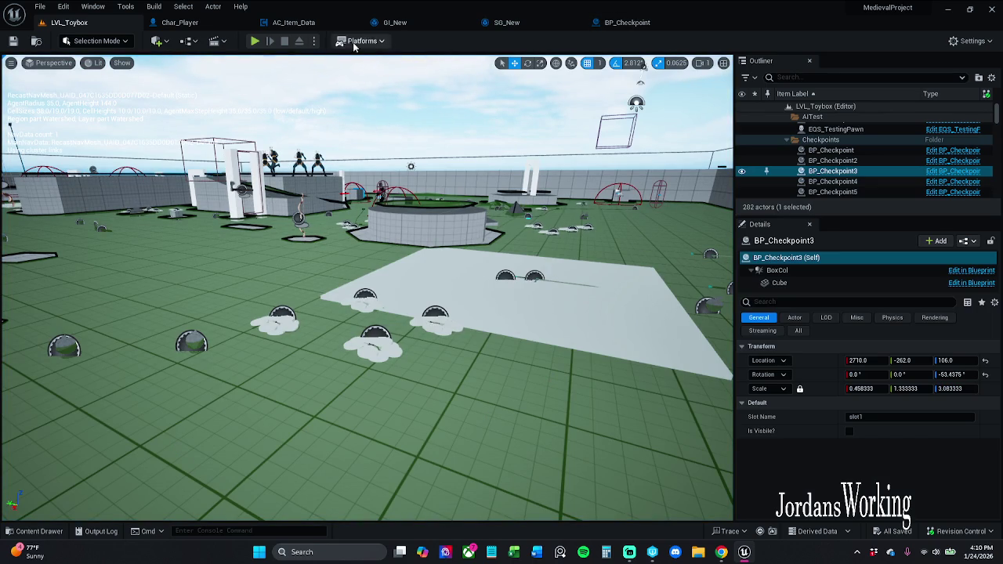
# Briefly play again, then return to the BP_Checkpoint graph
pyautogui.click(255, 41)
pyautogui.press('i')
pyautogui.press('Escape')
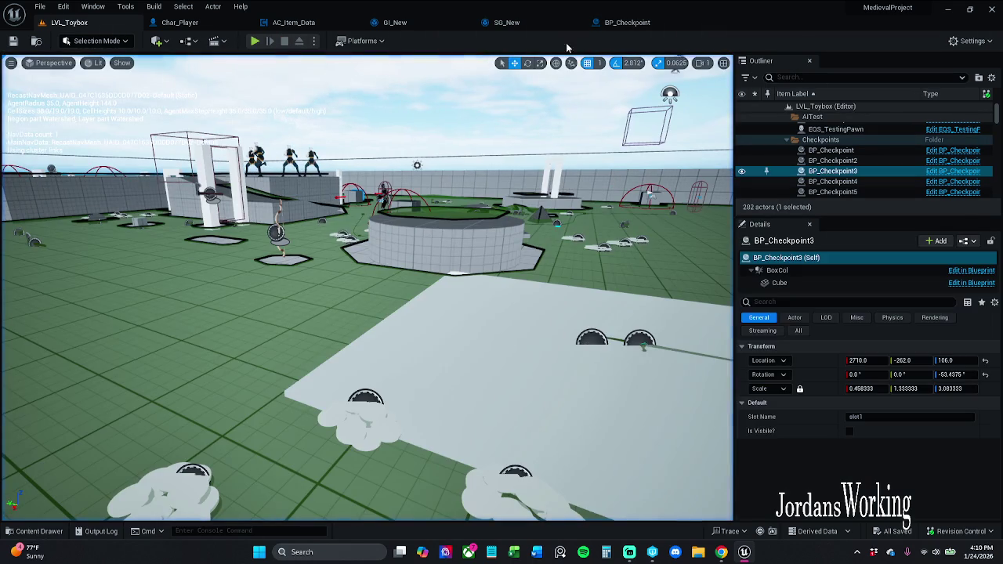
pyautogui.click(610, 26)
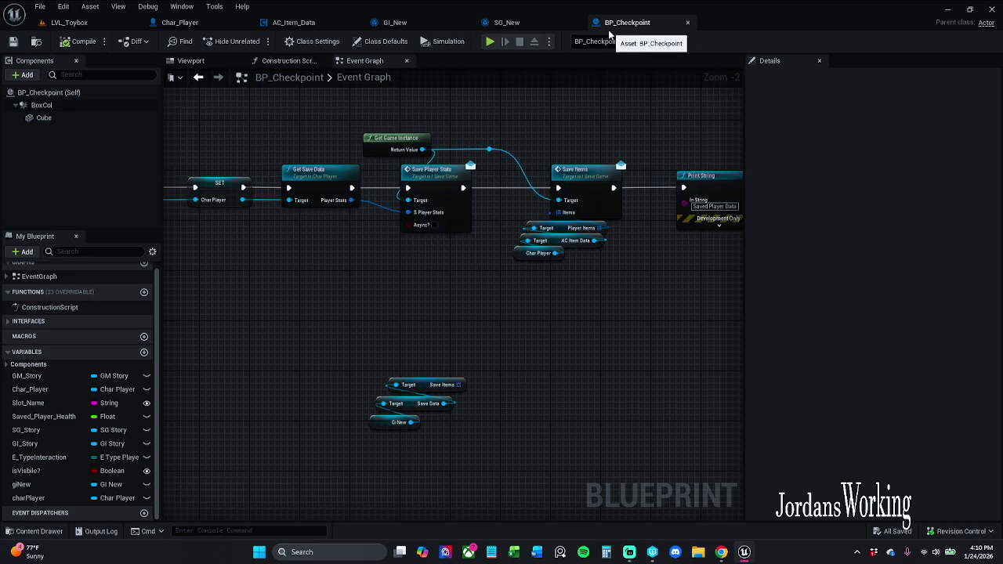
# Add a For Each Loop over the Player Items array
pyautogui.moveTo(504, 333)
pyautogui.mouseDown()
pyautogui.moveTo(447, 285)
pyautogui.moveTo(488, 246)
pyautogui.moveTo(436, 230)
pyautogui.moveTo(438, 285)
pyautogui.mouseUp()
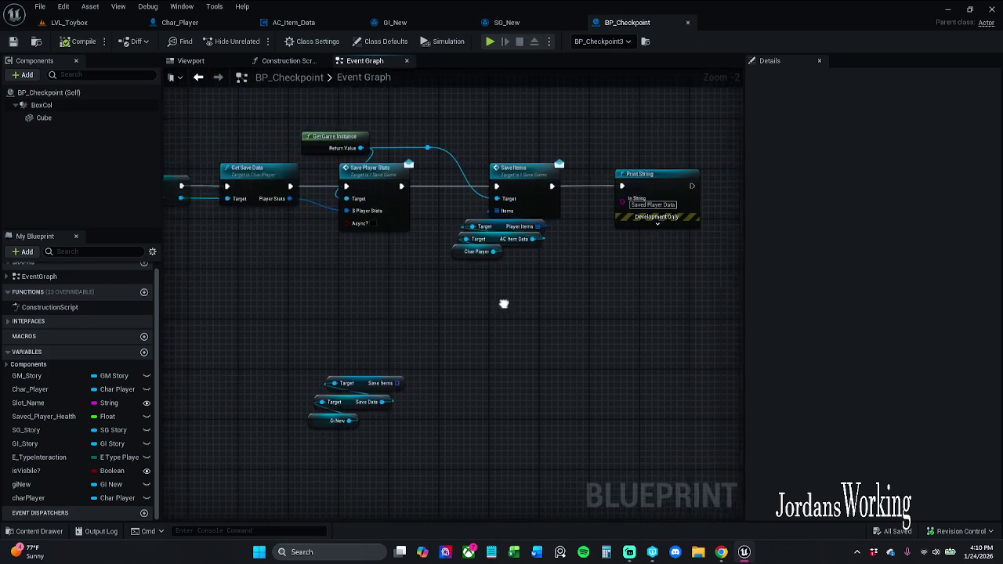
pyautogui.moveTo(736, 305); pyautogui.dragTo(322, 304)
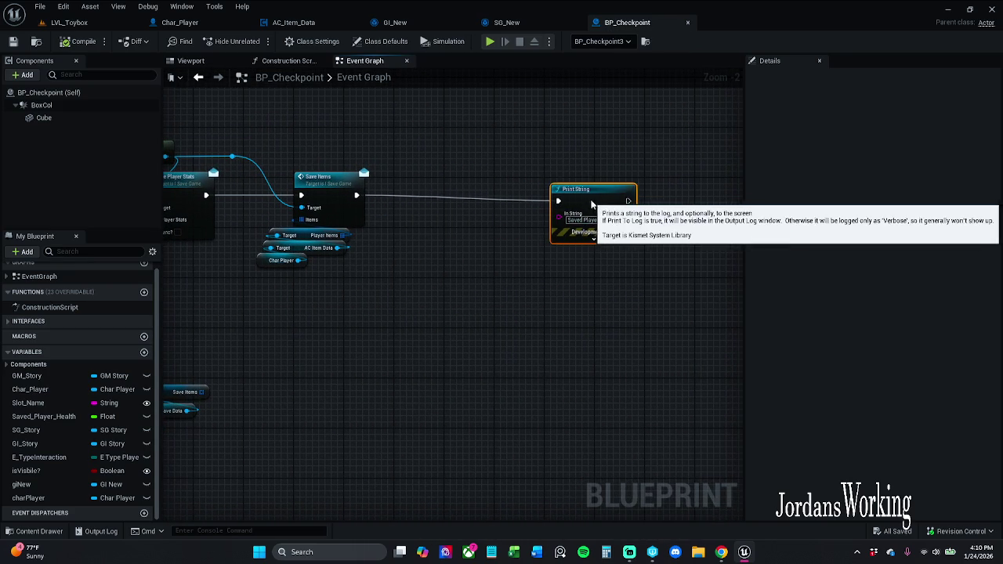
pyautogui.moveTo(602, 200); pyautogui.dragTo(603, 206)
pyautogui.moveTo(342, 236); pyautogui.dragTo(402, 313)
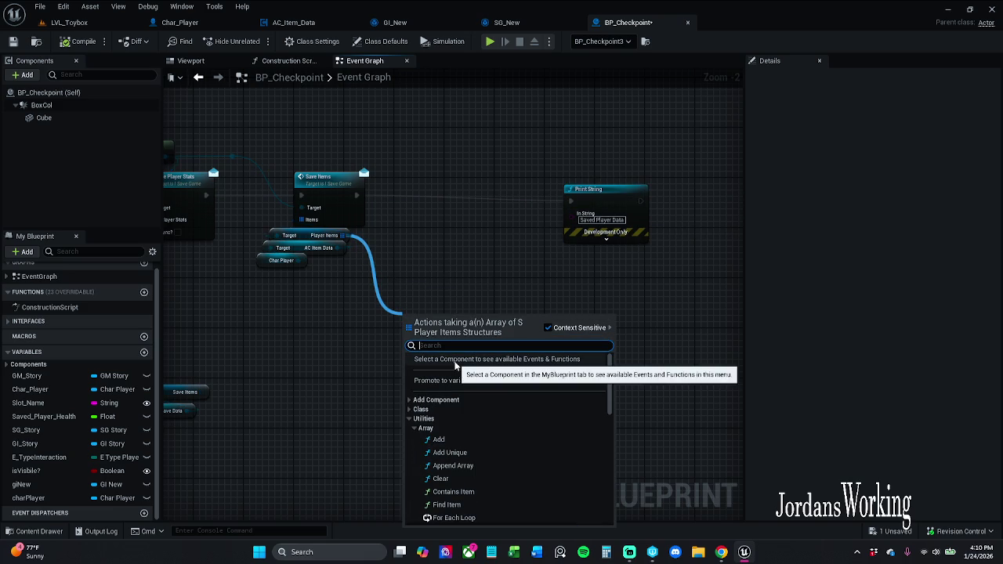
pyautogui.write('for')
pyautogui.press('Return')
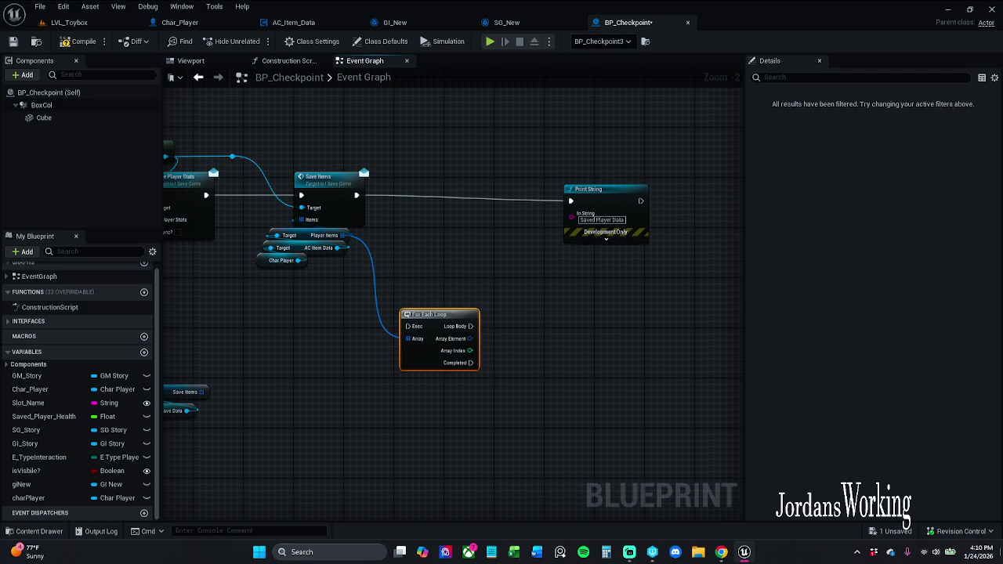
# Run the loop after Save Items, line up Print String, and clear its 'Saved Player Data' text
pyautogui.moveTo(600, 200); pyautogui.dragTo(616, 194)
pyautogui.moveTo(357, 196)
pyautogui.mouseDown()
pyautogui.moveTo(407, 326)
pyautogui.moveTo(460, 202)
pyautogui.moveTo(452, 187)
pyautogui.moveTo(440, 189)
pyautogui.moveTo(394, 317)
pyautogui.moveTo(589, 195)
pyautogui.moveTo(467, 198)
pyautogui.mouseUp()
pyautogui.click(562, 246)
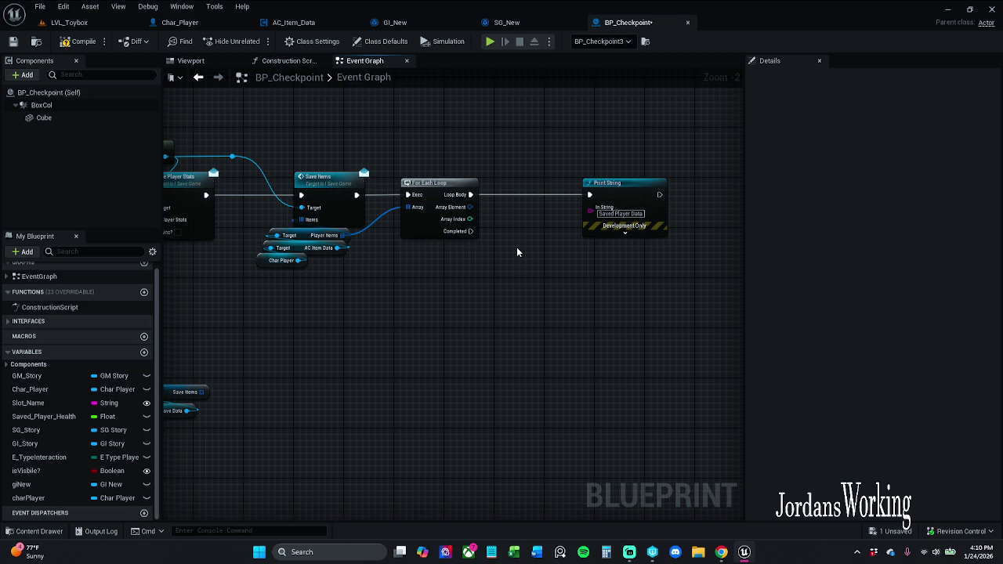
pyautogui.moveTo(569, 253); pyautogui.dragTo(512, 256)
pyautogui.scroll(2, 557, 196)
pyautogui.moveTo(557, 197)
pyautogui.mouseDown()
pyautogui.moveTo(448, 193)
pyautogui.moveTo(623, 195)
pyautogui.mouseUp()
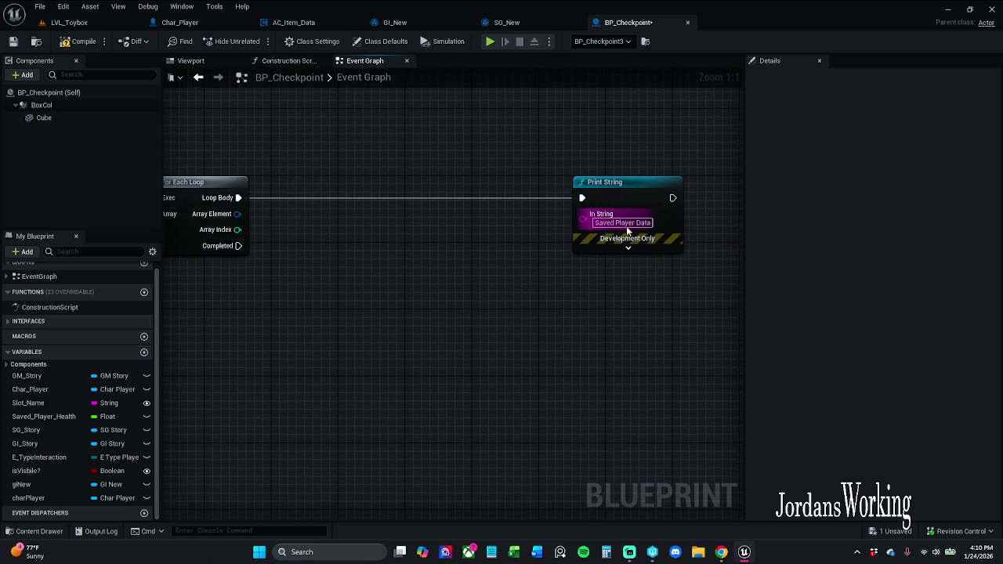
pyautogui.click(623, 224)
pyautogui.click(624, 228)
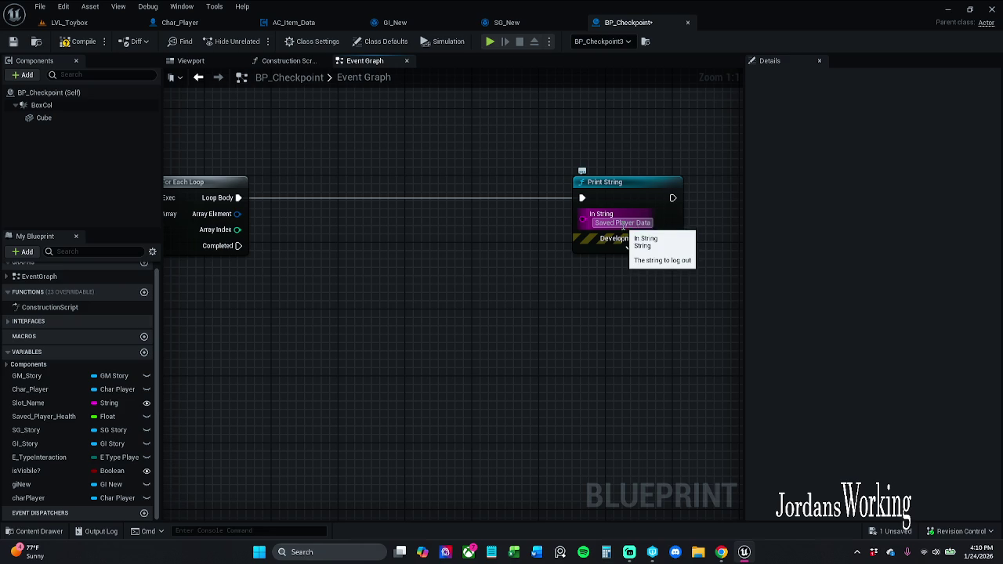
pyautogui.press('BackSpace')
# Wrap Print String in a 'Saved Player Data' comment coloured dark grey (V 0.123)
pyautogui.moveTo(536, 342); pyautogui.dragTo(525, 316)
pyautogui.press('c')
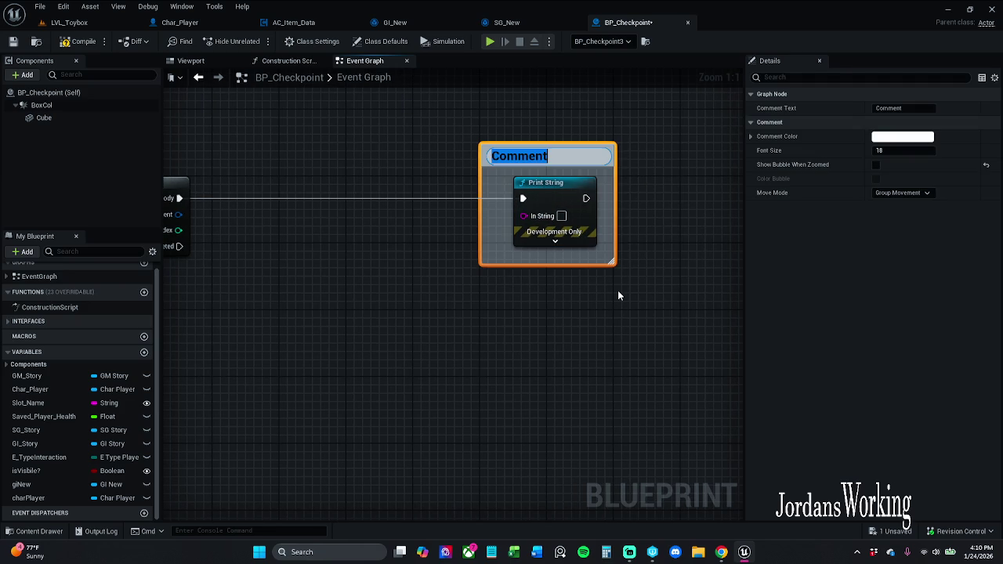
pyautogui.write('Saved Player Data')
pyautogui.press('Return')
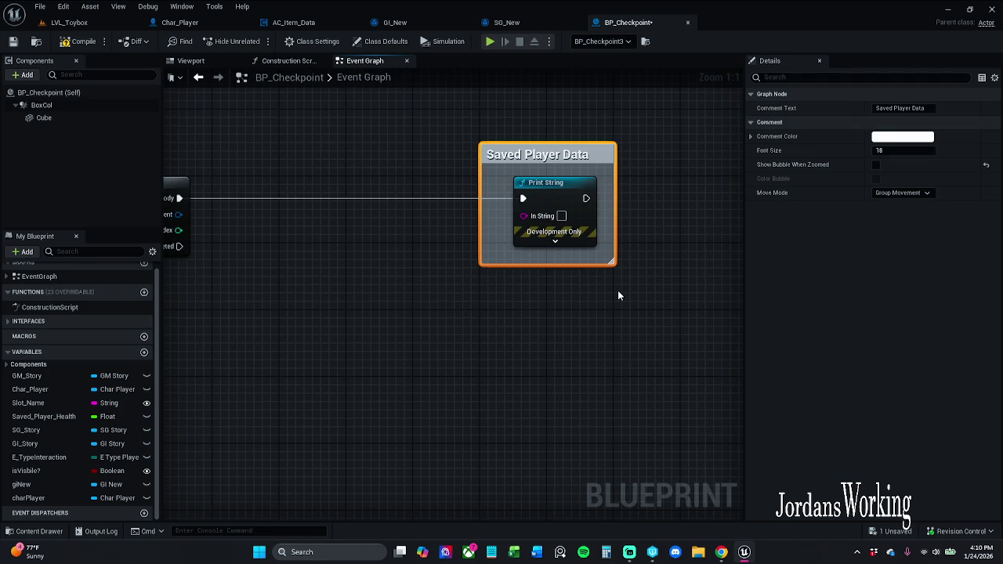
pyautogui.click(909, 138)
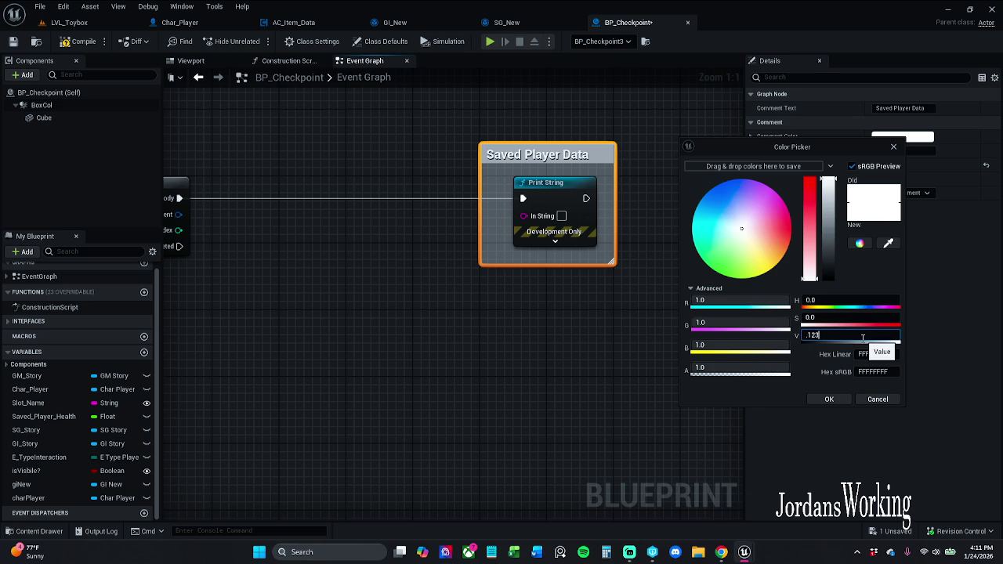
pyautogui.press('Return')
pyautogui.click(837, 401)
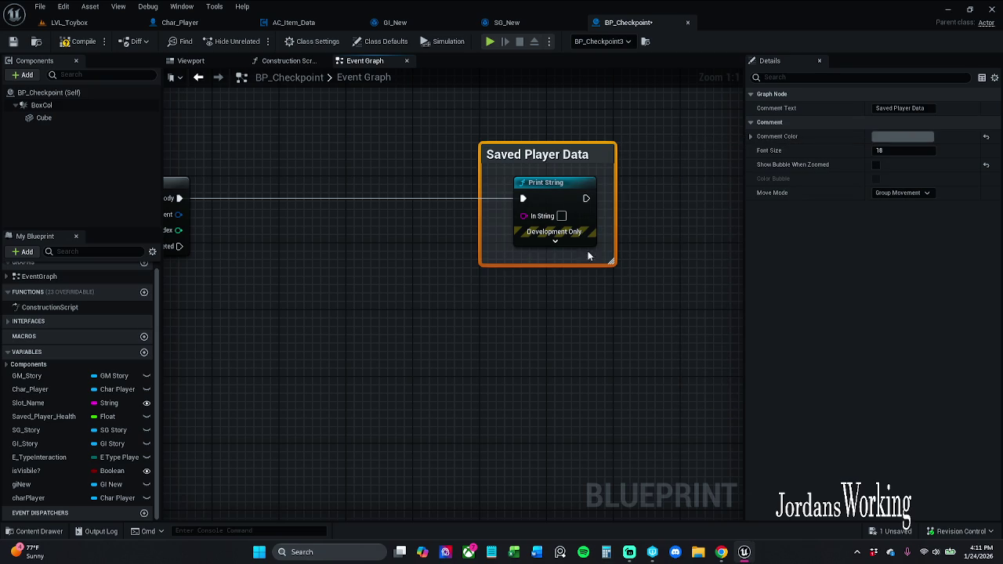
pyautogui.click(565, 226)
pyautogui.moveTo(468, 285); pyautogui.dragTo(597, 303)
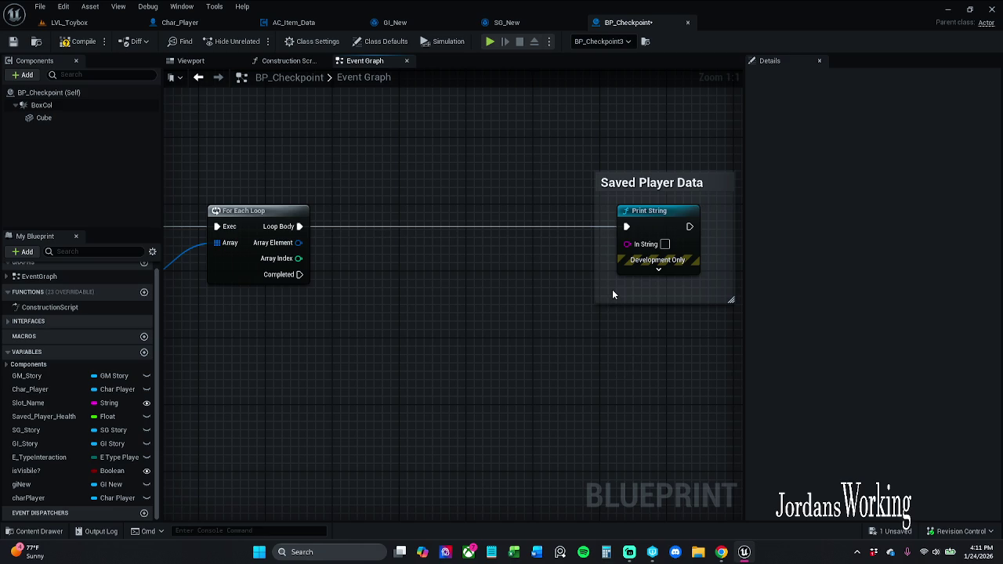
# Break each Array Element with Break S_Player_Items, feeding Item Name to Print String
pyautogui.moveTo(294, 244)
pyautogui.mouseDown()
pyautogui.moveTo(343, 311)
pyautogui.moveTo(345, 334)
pyautogui.mouseUp()
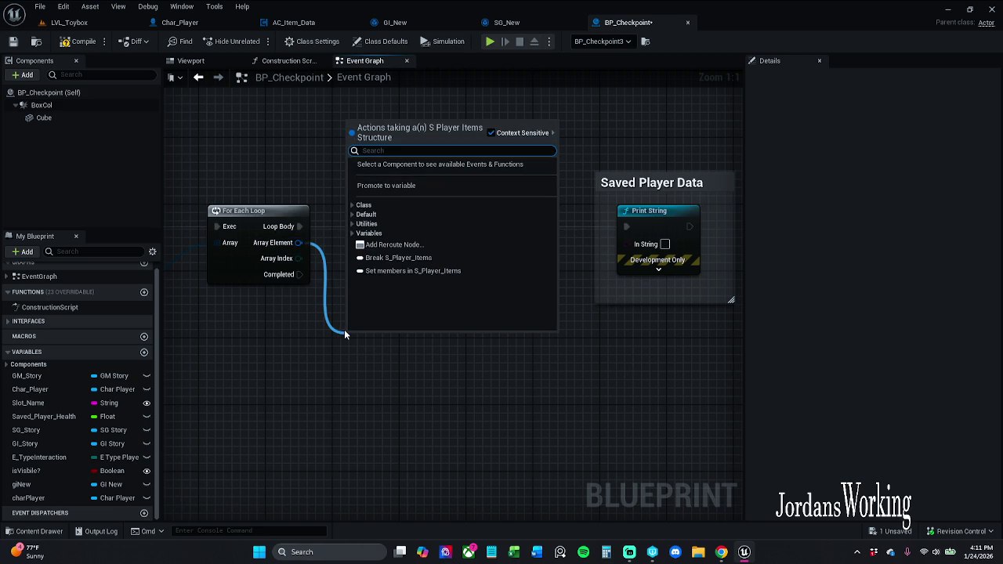
pyautogui.write('break')
pyautogui.press('Return')
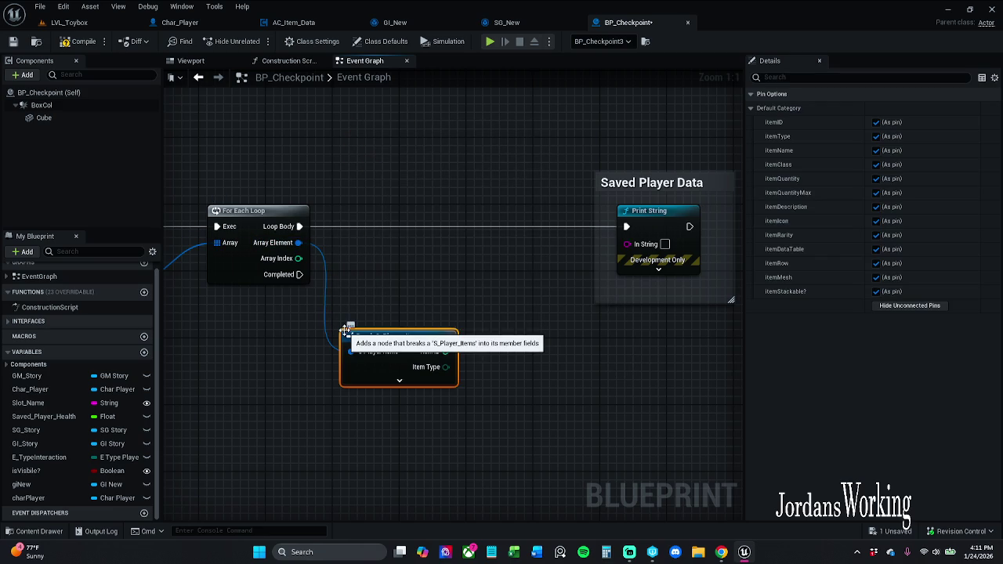
pyautogui.click(399, 380)
pyautogui.moveTo(372, 298)
pyautogui.mouseDown()
pyautogui.moveTo(497, 217)
pyautogui.moveTo(355, 234)
pyautogui.moveTo(539, 164)
pyautogui.mouseUp()
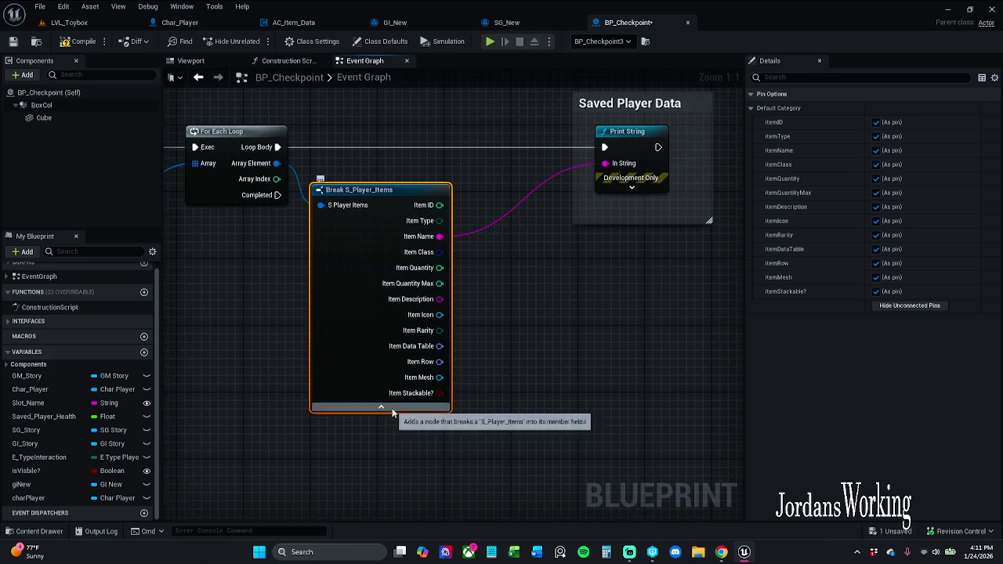
pyautogui.click(382, 406)
# Review the whole save, loop and print chain, then return to LVL_Toybox
pyautogui.scroll(-2, 397, 376)
pyautogui.moveTo(269, 170); pyautogui.dragTo(471, 222)
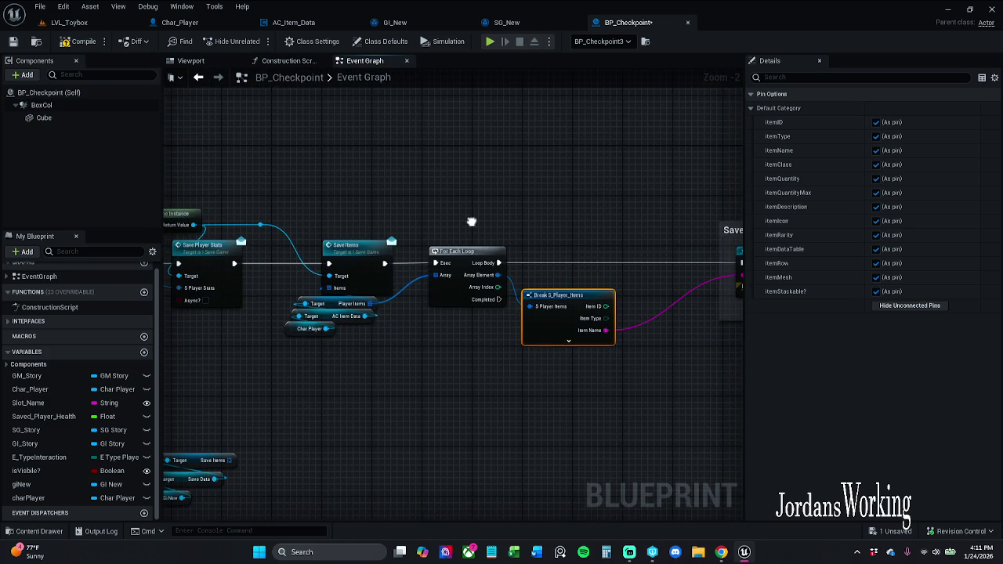
pyautogui.moveTo(374, 319)
pyautogui.mouseDown()
pyautogui.moveTo(636, 315)
pyautogui.moveTo(557, 315)
pyautogui.mouseUp()
pyautogui.moveTo(515, 227)
pyautogui.mouseDown()
pyautogui.moveTo(681, 226)
pyautogui.moveTo(386, 211)
pyautogui.mouseUp()
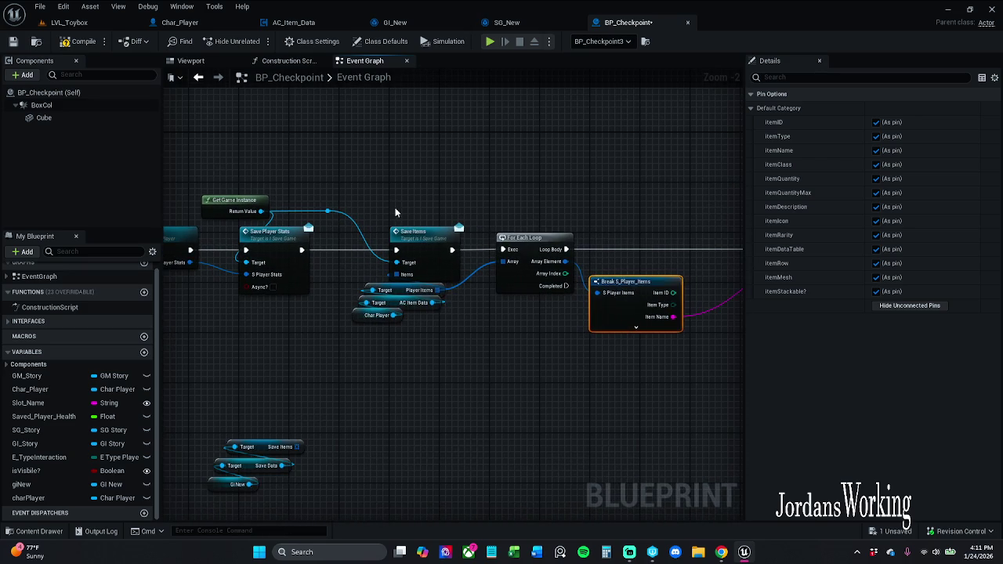
pyautogui.moveTo(474, 336); pyautogui.dragTo(361, 335)
pyautogui.click(79, 24)
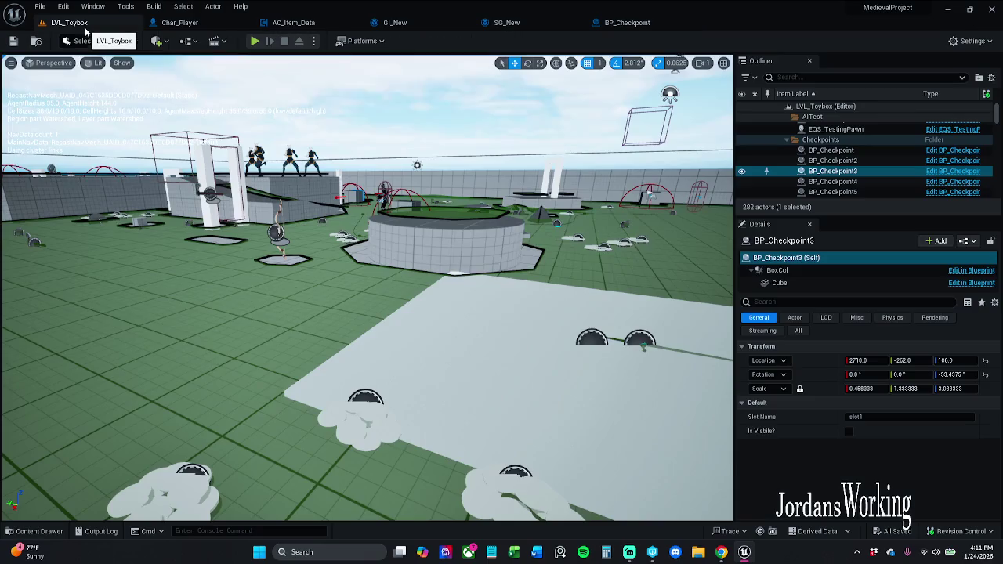
# Start a play test and collect health potions and money on the white platform
pyautogui.click(255, 42)
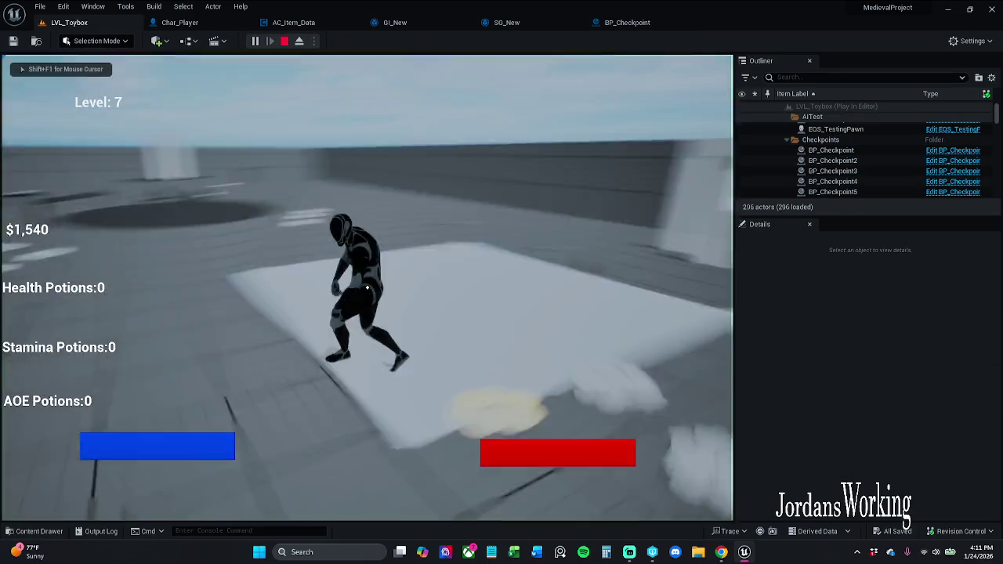
pyautogui.press('w')
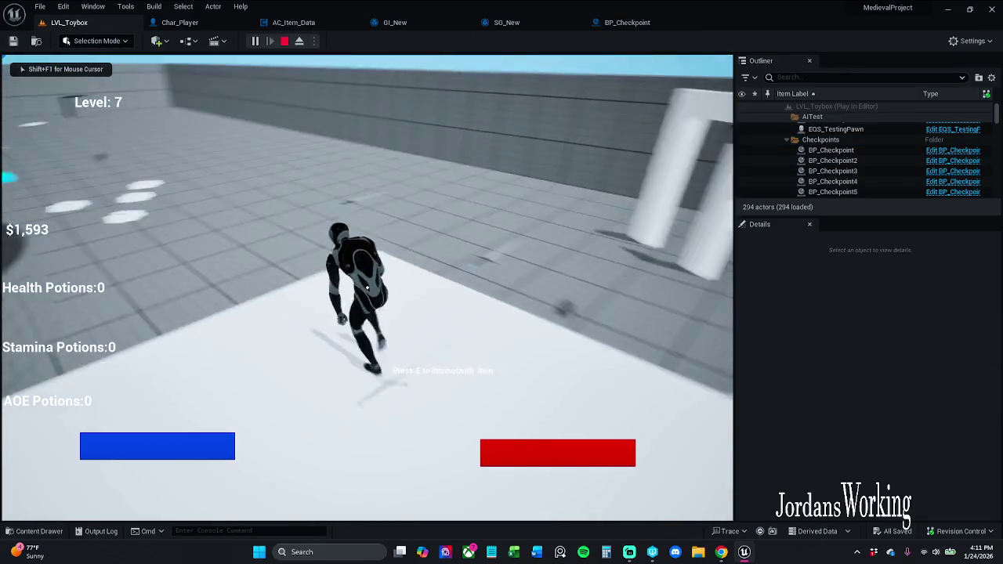
pyautogui.press('w')
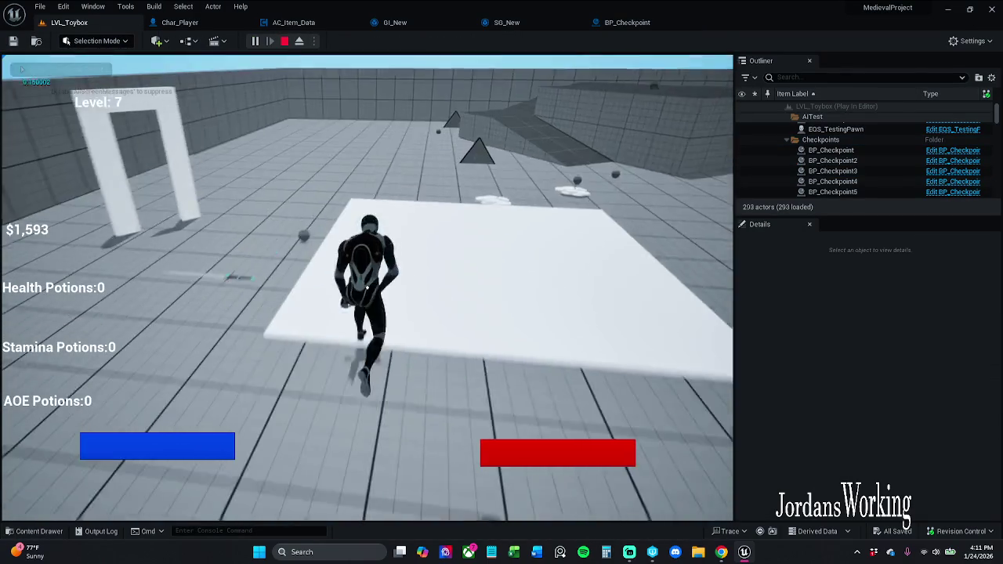
pyautogui.press('e')
pyautogui.press('s')
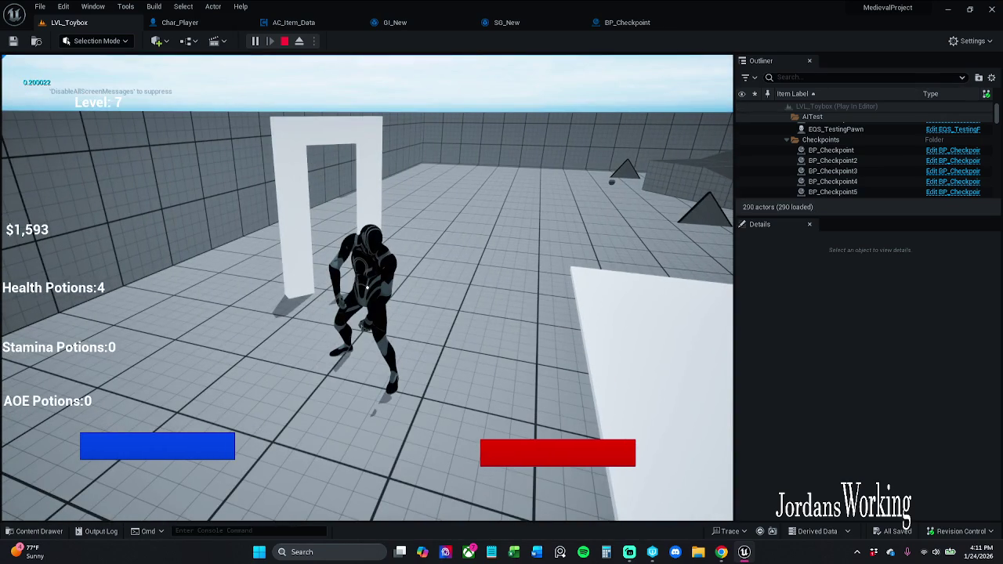
pyautogui.press('w')
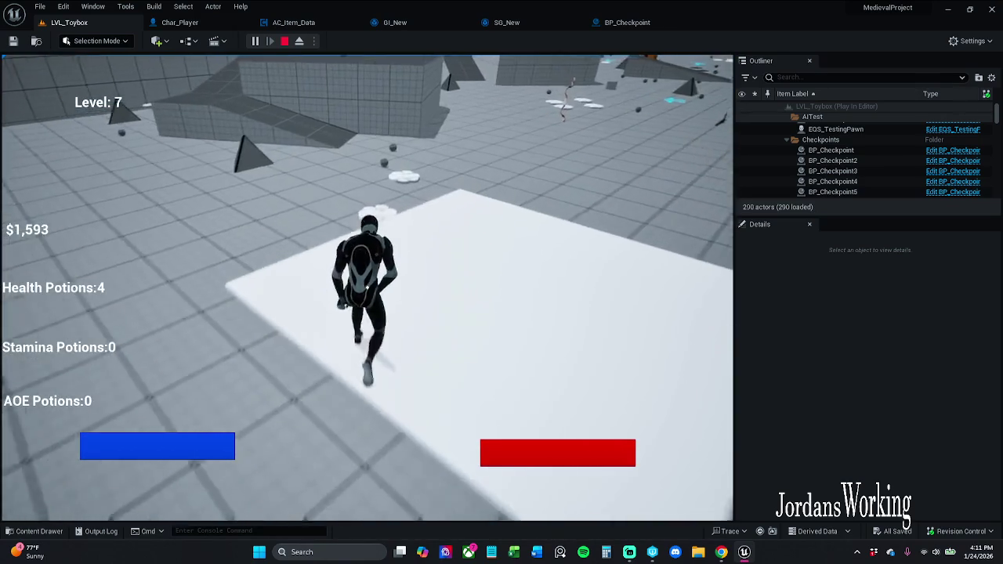
pyautogui.press('w')
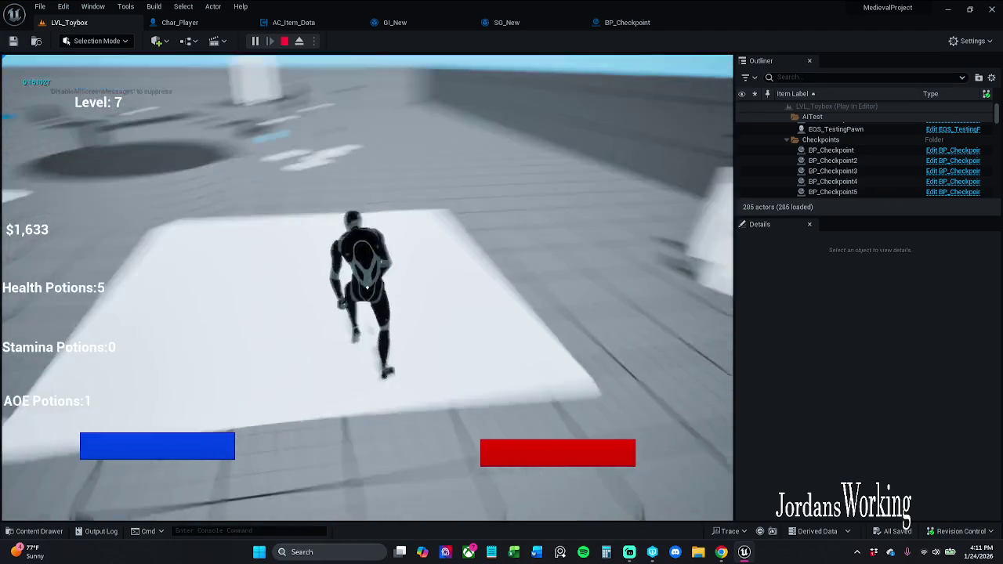
pyautogui.press('w')
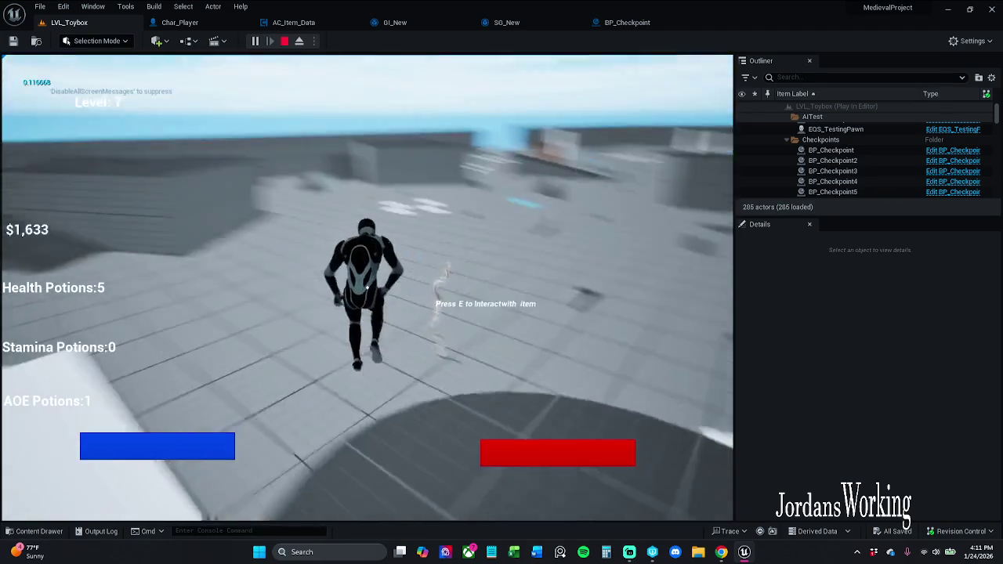
# Run across the floor to collect a stamina potion and head to the platform
pyautogui.press('w')
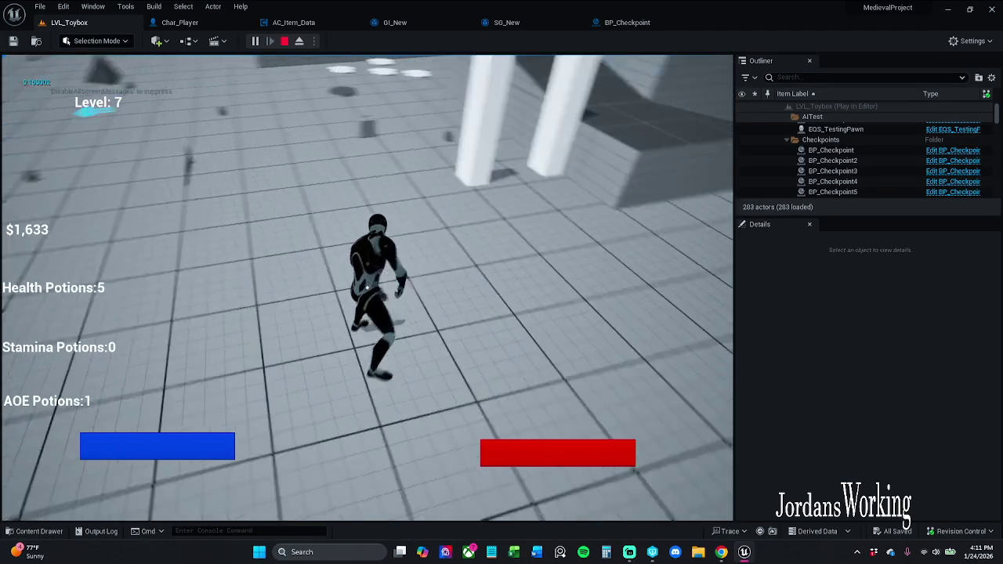
pyautogui.press('w')
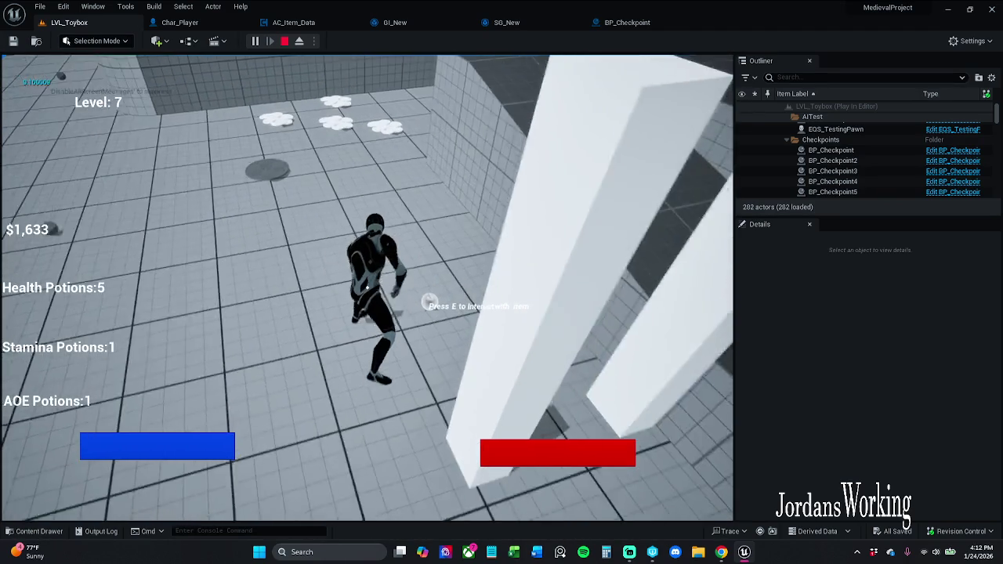
pyautogui.press('w')
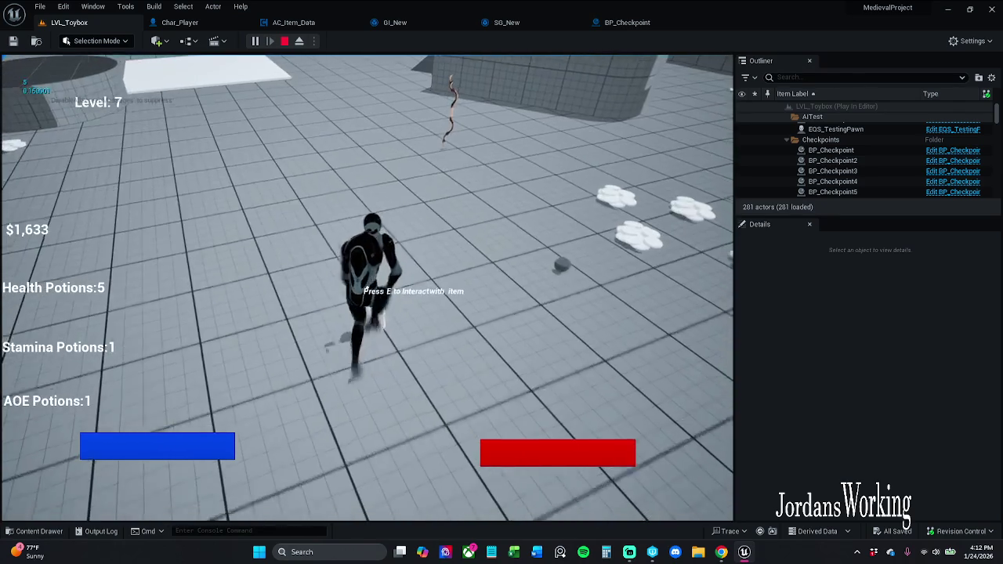
pyautogui.press('w')
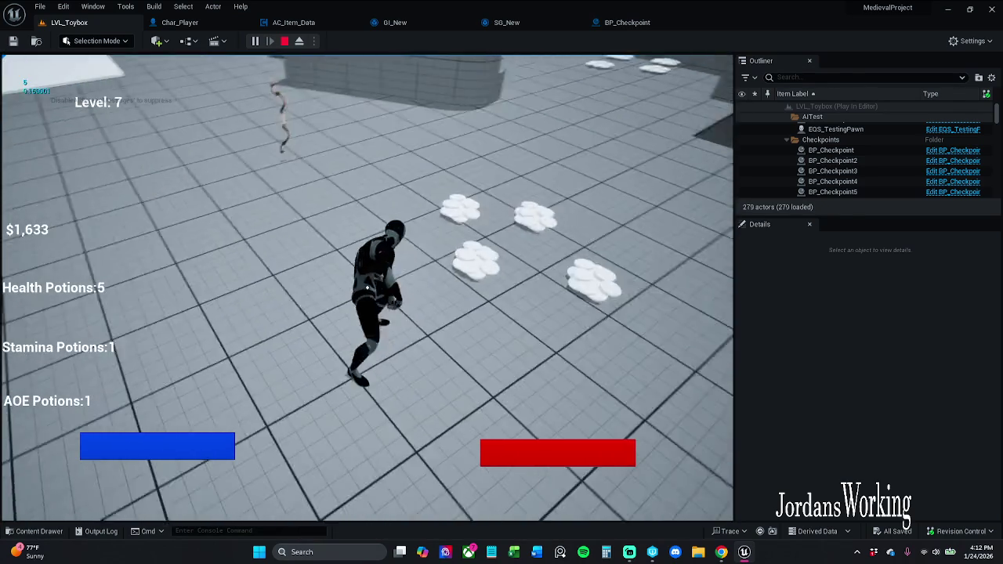
pyautogui.press('w')
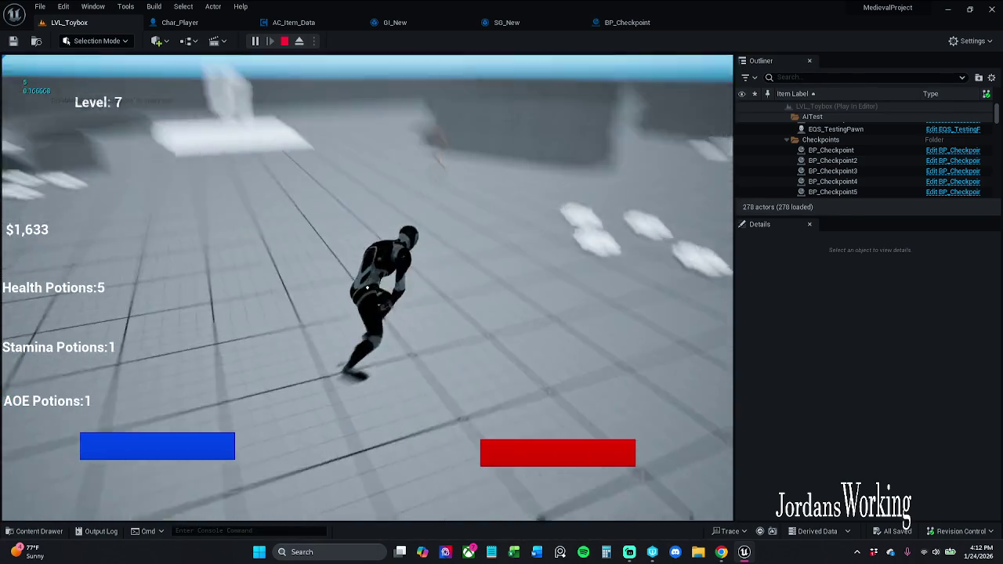
pyautogui.press('w')
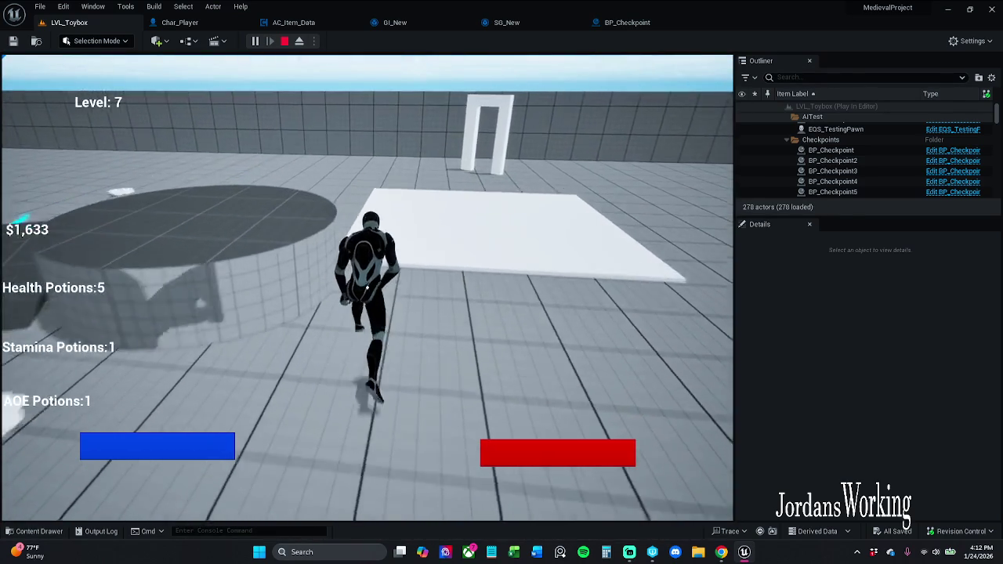
# Check the restored inventory twice, then pause the game
pyautogui.press('i')
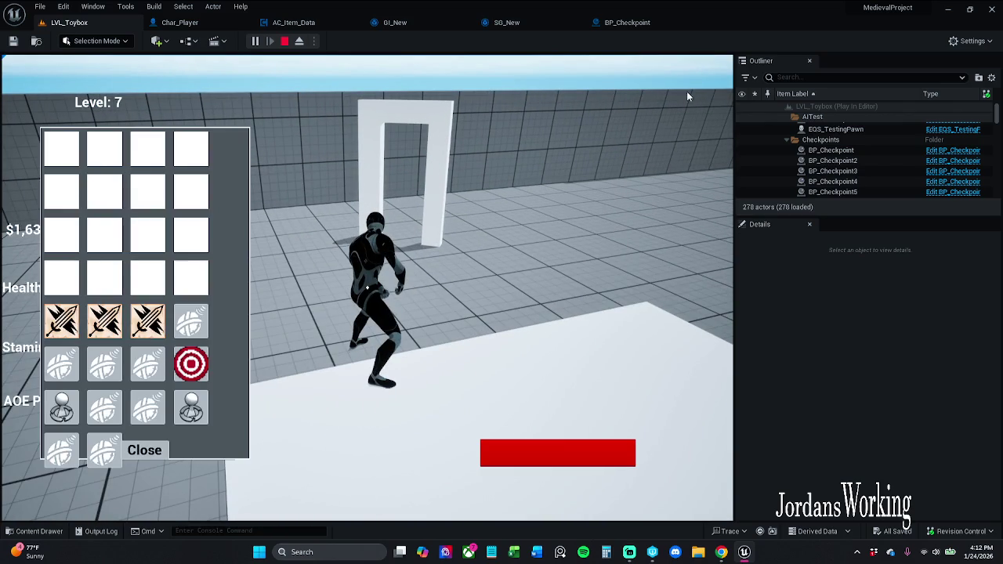
pyautogui.click(144, 454)
pyautogui.press('w')
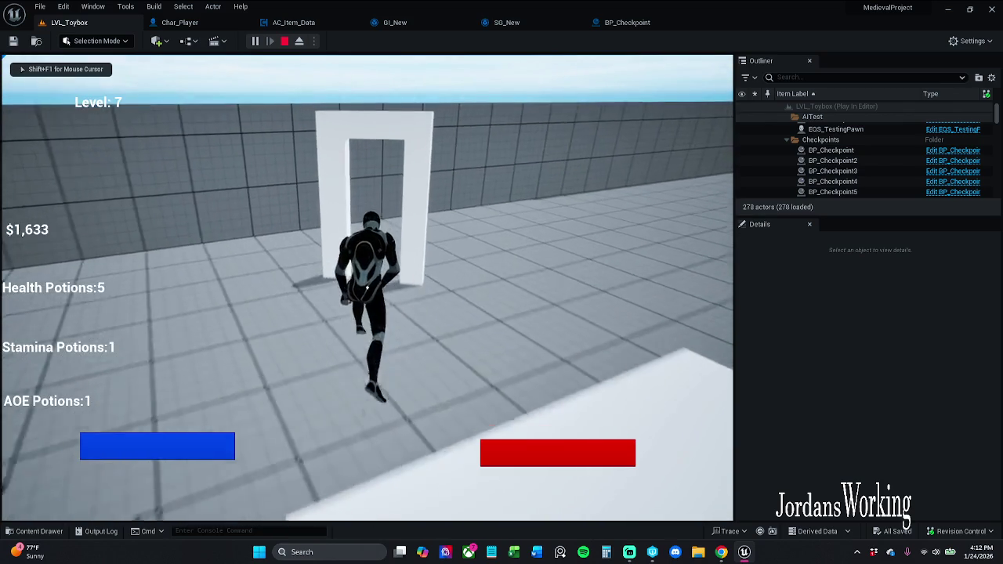
pyautogui.press('w')
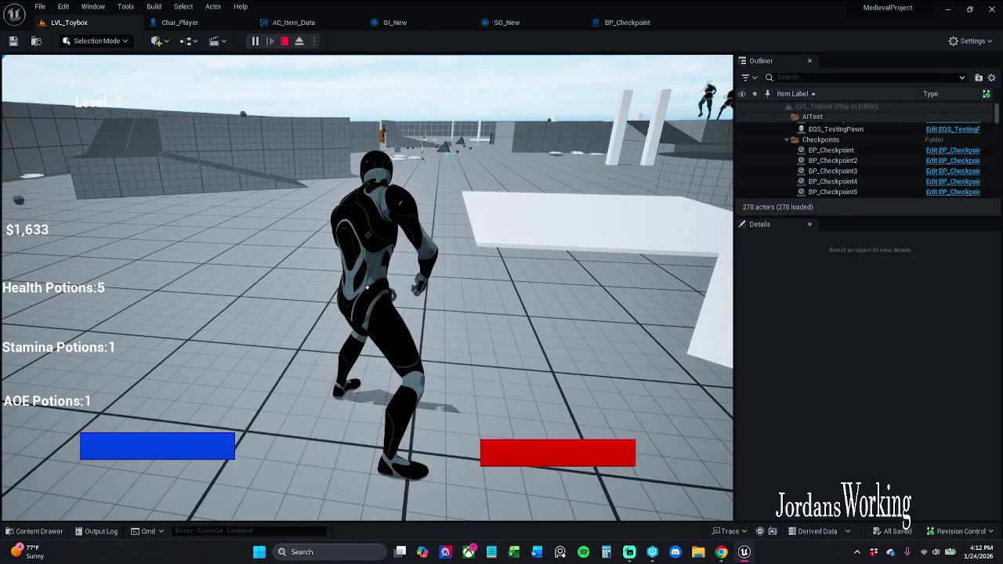
pyautogui.press('i')
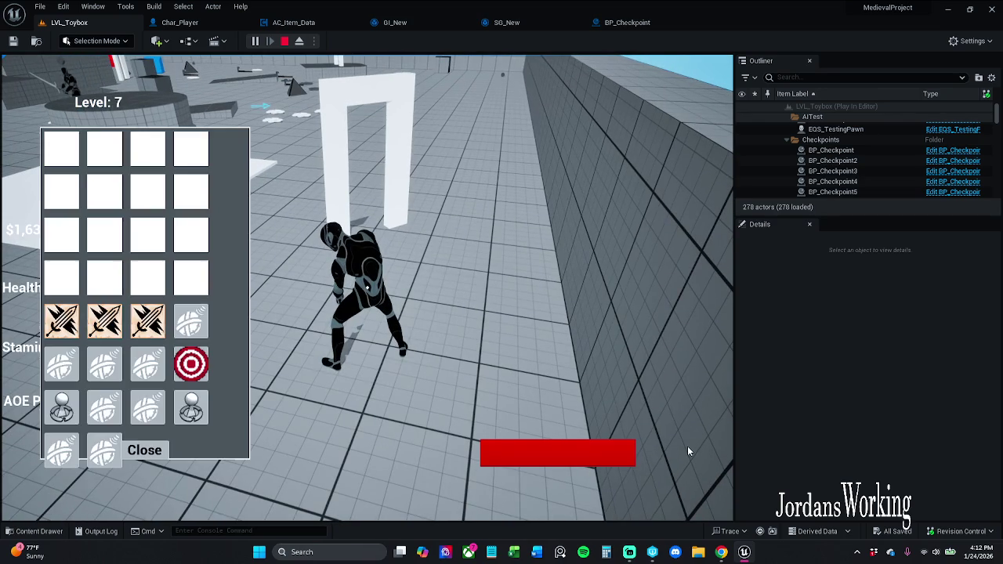
pyautogui.click(146, 450)
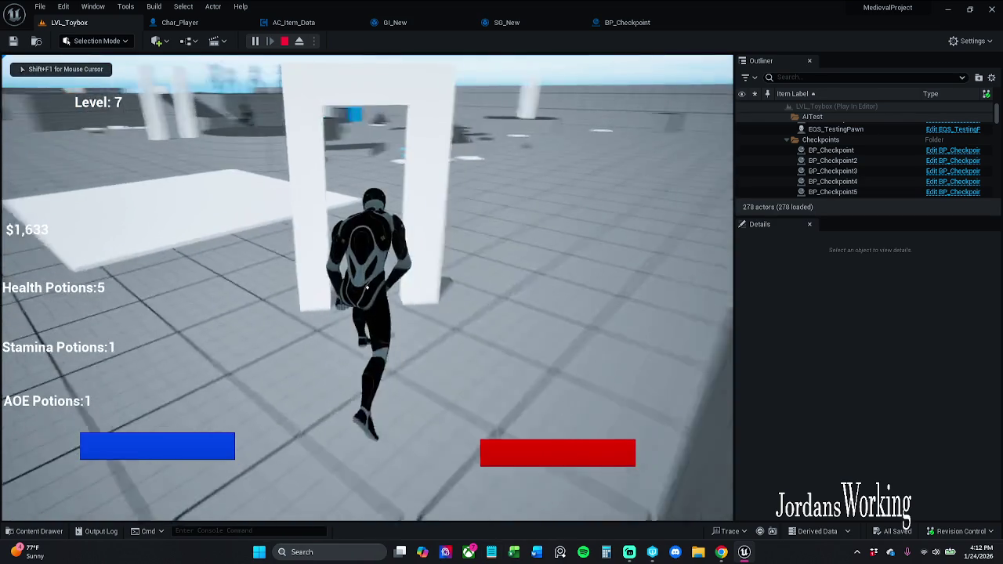
pyautogui.press('p')
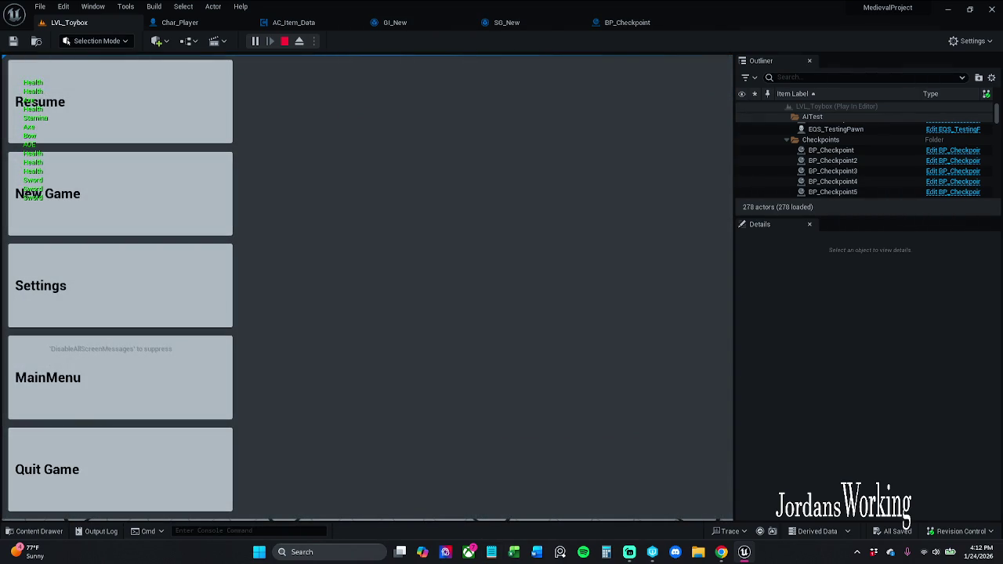
# Stop the play session and set the item-name Print String's Duration to 15.0
pyautogui.click(623, 22)
pyautogui.click(598, 270)
pyautogui.moveTo(609, 229); pyautogui.dragTo(544, 228)
pyautogui.click(580, 188)
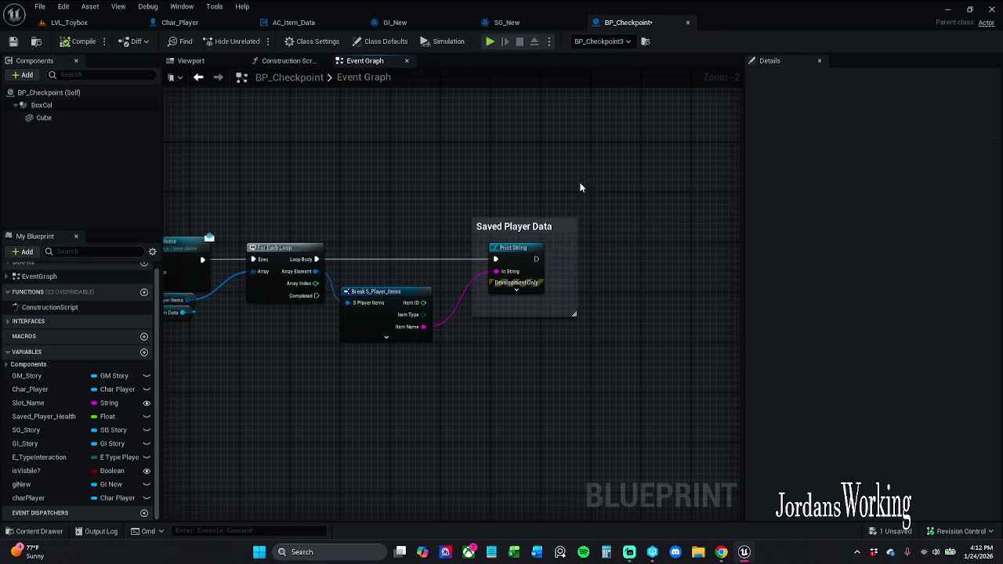
pyautogui.click(516, 289)
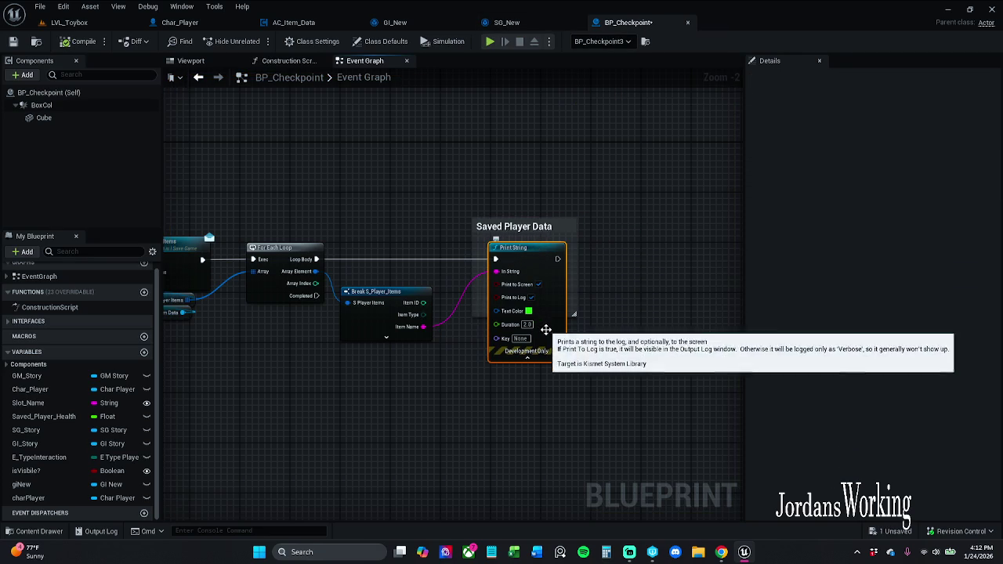
pyautogui.click(527, 324)
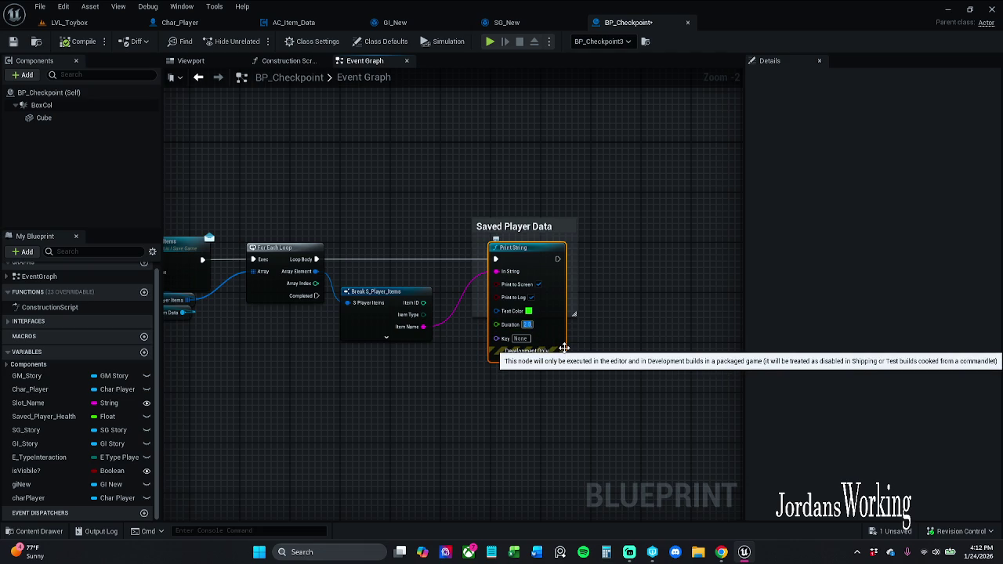
pyautogui.click(592, 331)
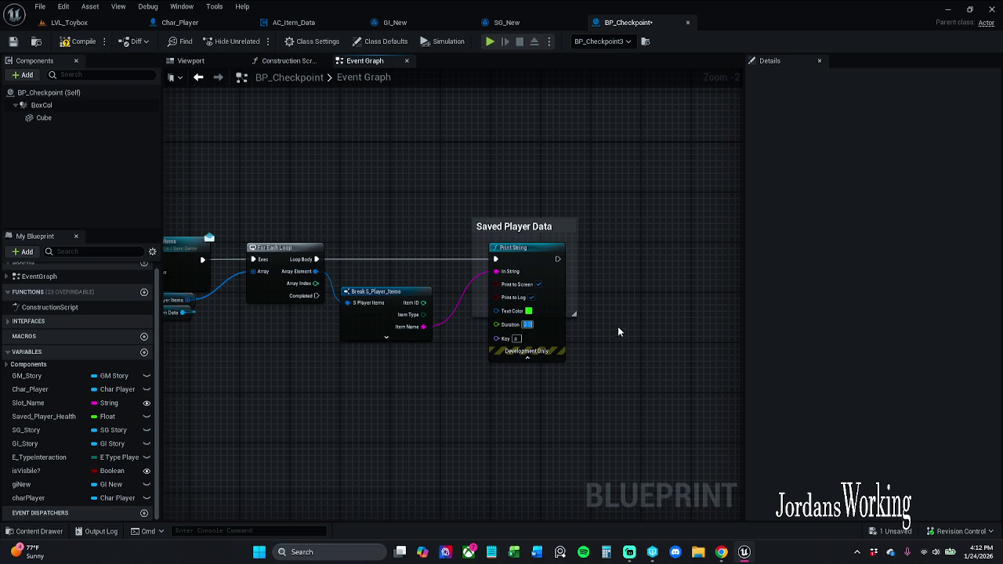
pyautogui.click(69, 22)
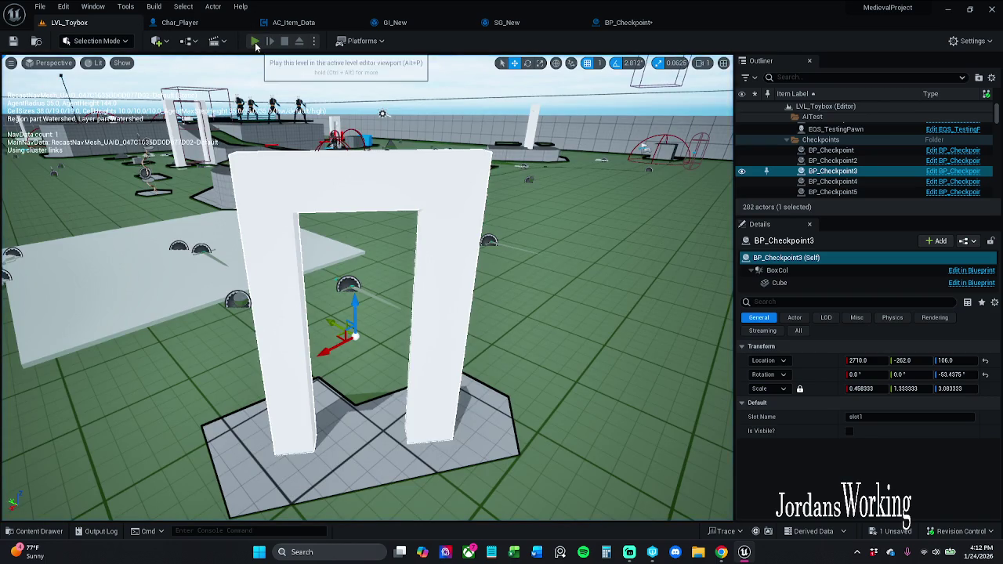
pyautogui.click(255, 42)
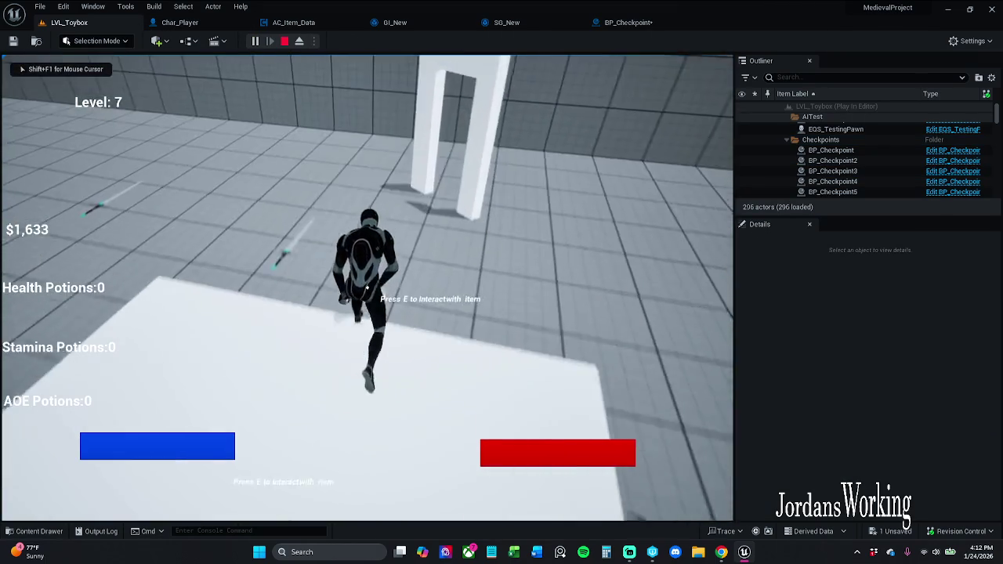
pyautogui.press('e')
pyautogui.press('w')
pyautogui.press('w')
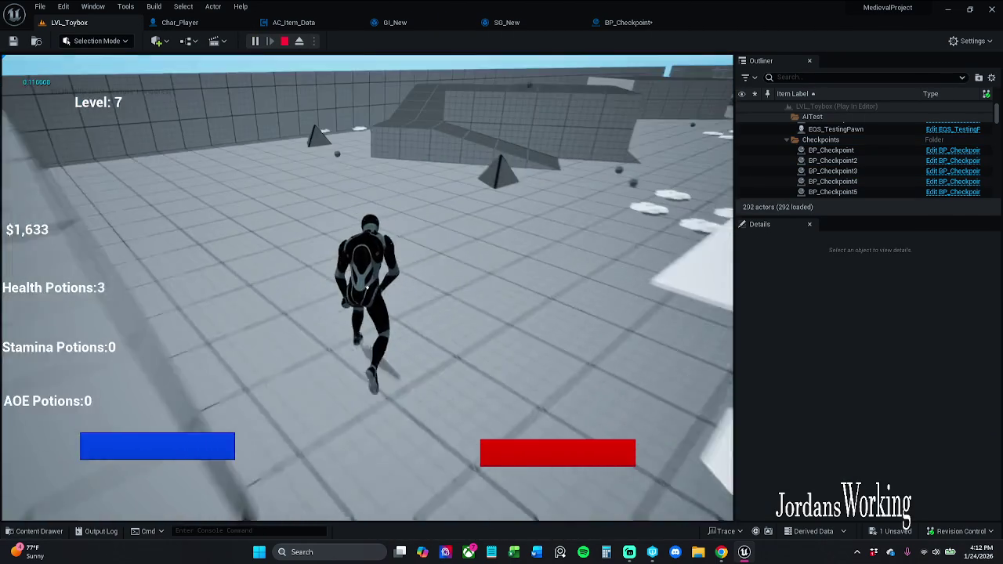
pyautogui.press('Escape')
pyautogui.click(627, 22)
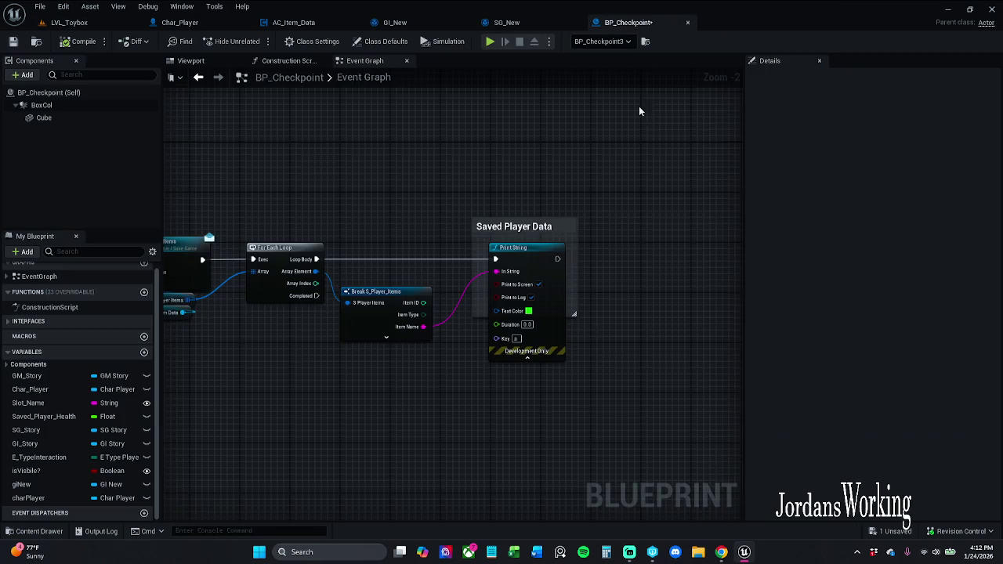
pyautogui.moveTo(496, 324)
pyautogui.mouseDown()
pyautogui.moveTo(549, 156)
pyautogui.moveTo(526, 324)
pyautogui.mouseUp()
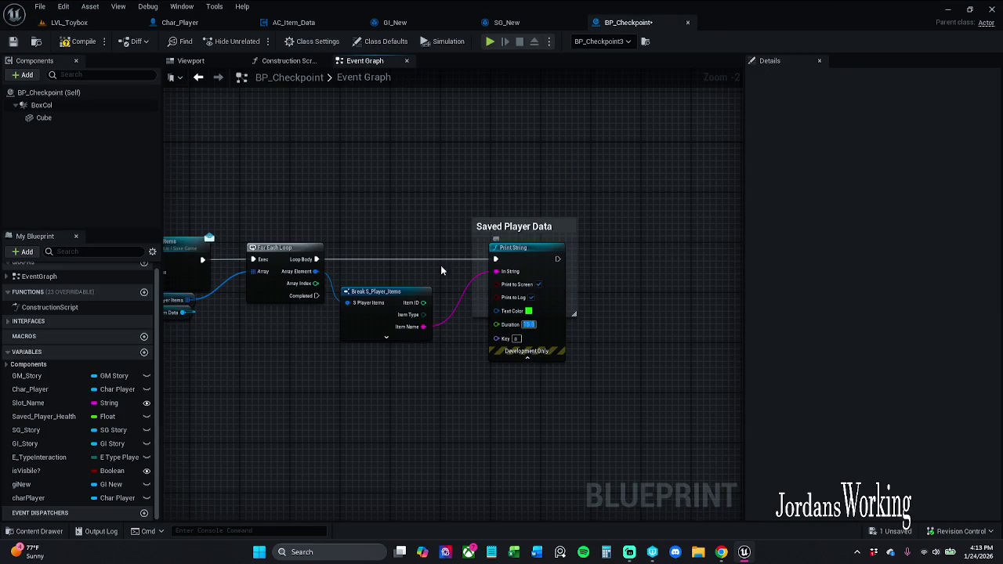
# Play LVL_Toybox, pick up AOE and health potions, and check the inventory past the doorway
pyautogui.click(69, 24)
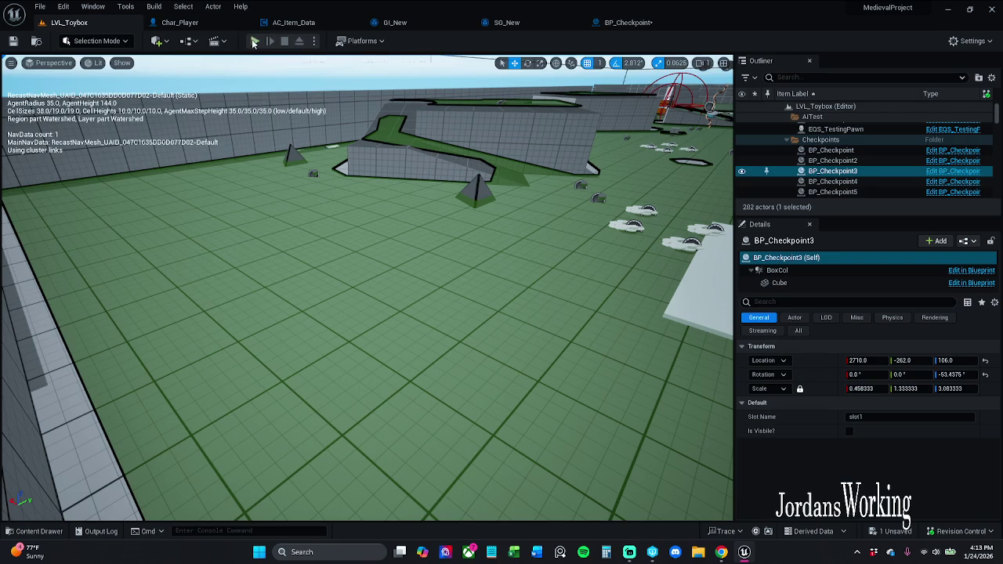
pyautogui.click(257, 42)
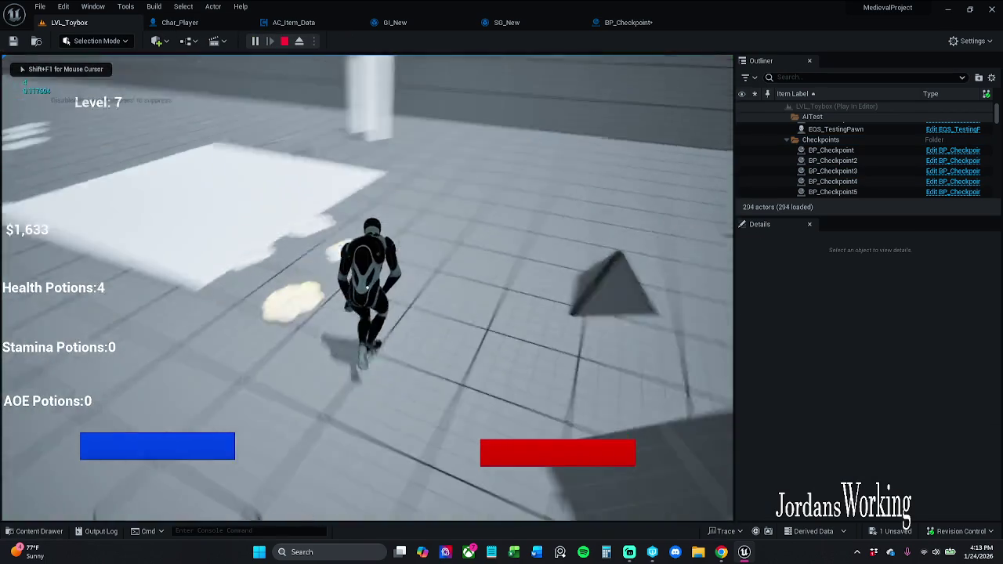
pyautogui.press('e')
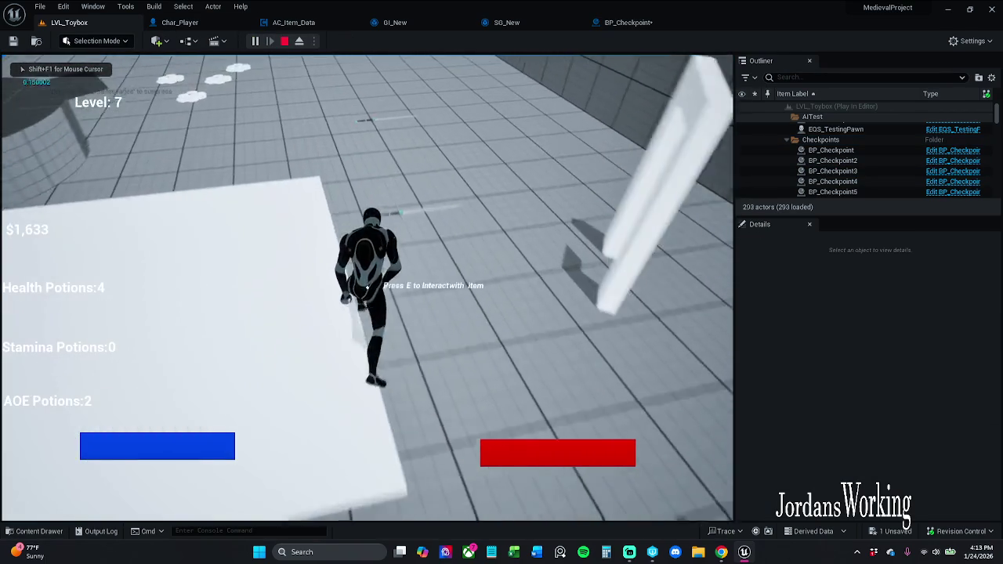
pyautogui.press('w')
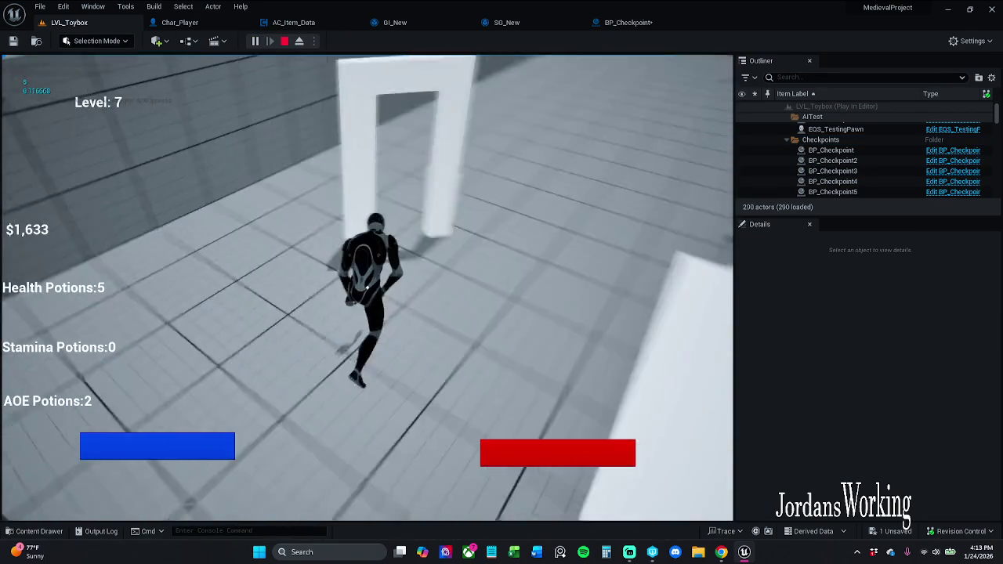
pyautogui.press('w')
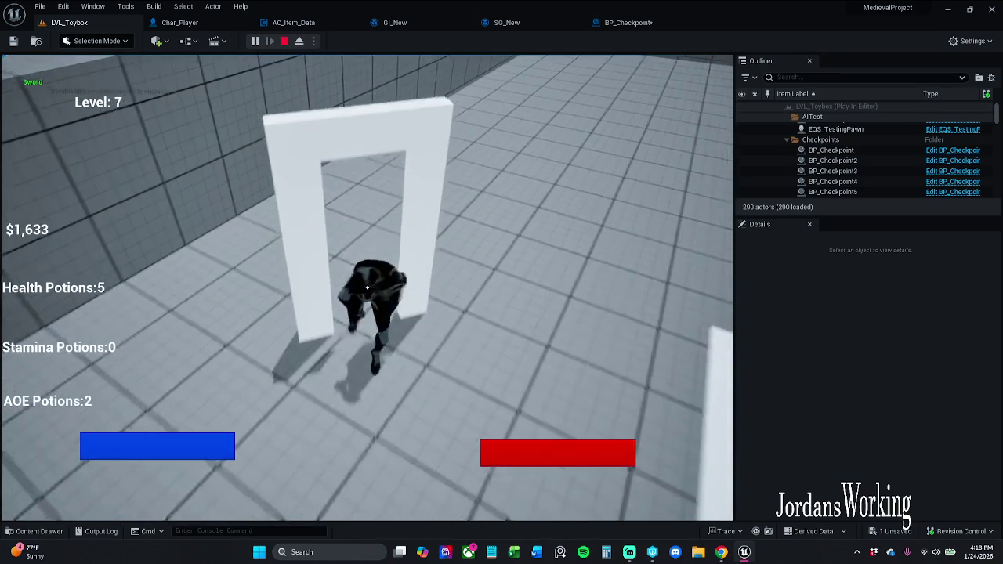
pyautogui.press('s')
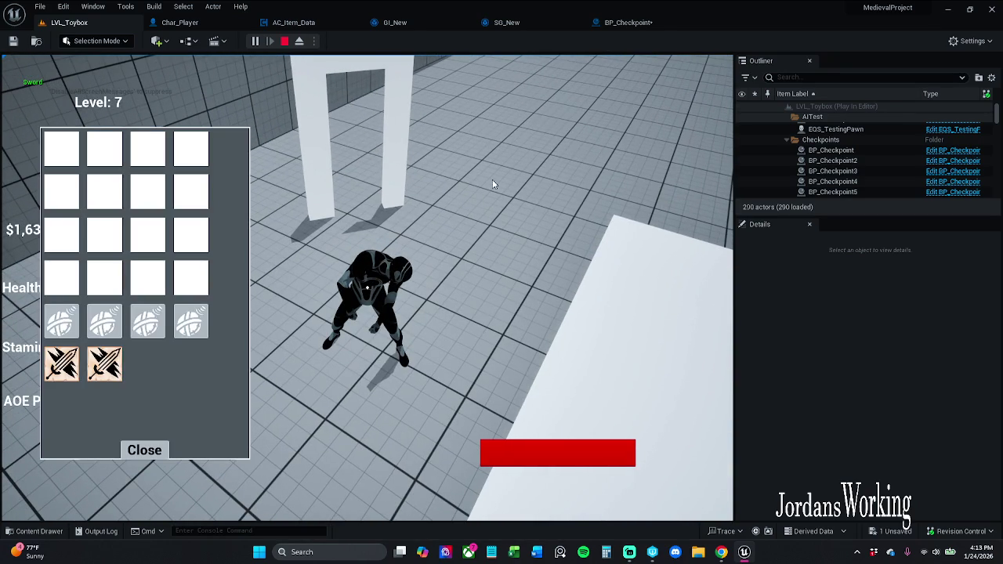
pyautogui.click(156, 449)
# Walk toward the white pillars, check the inventory again, then end the session
pyautogui.press('w')
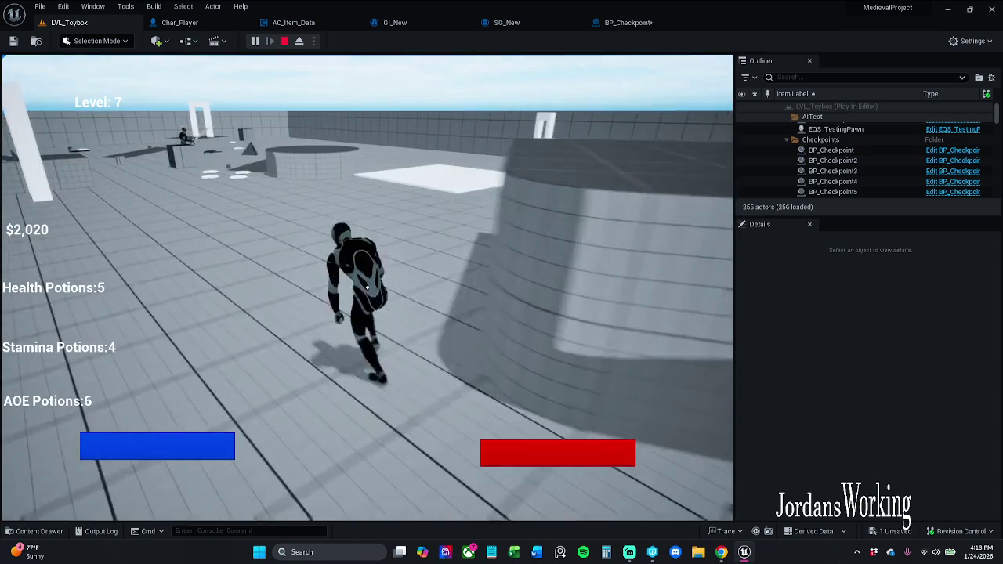
pyautogui.press('w')
pyautogui.press('w')
pyautogui.press('s')
pyautogui.press('s')
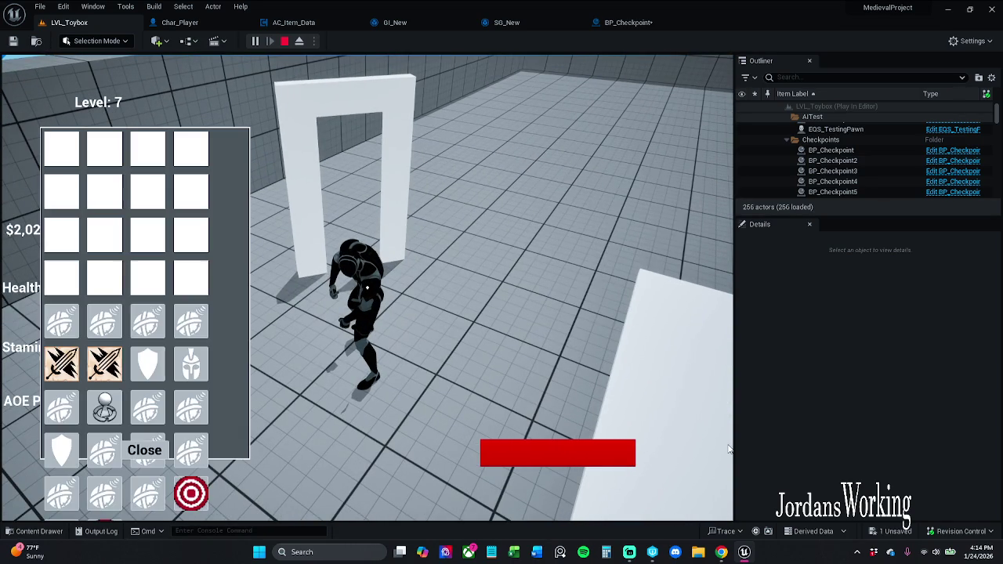
pyautogui.click(145, 451)
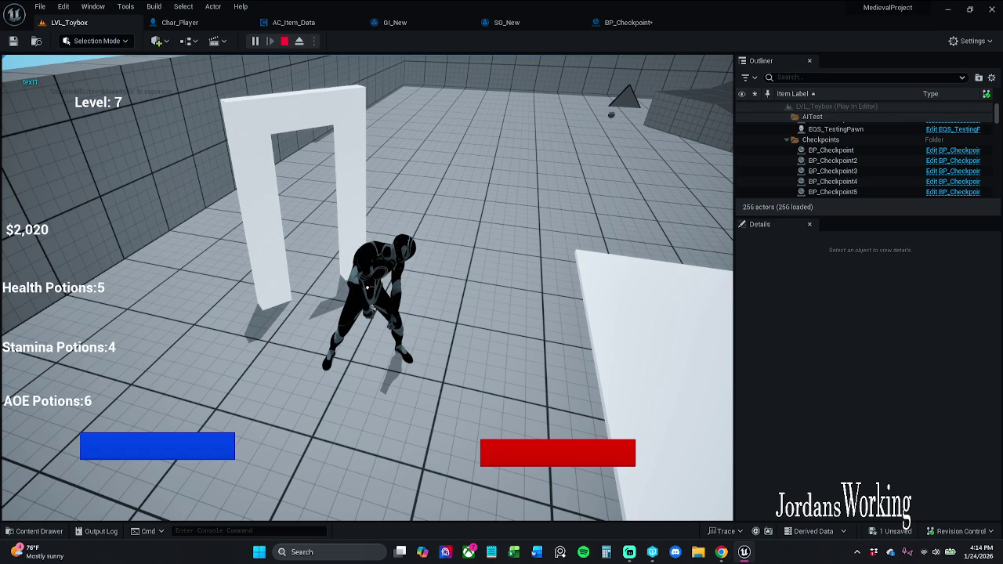
pyautogui.press('Escape')
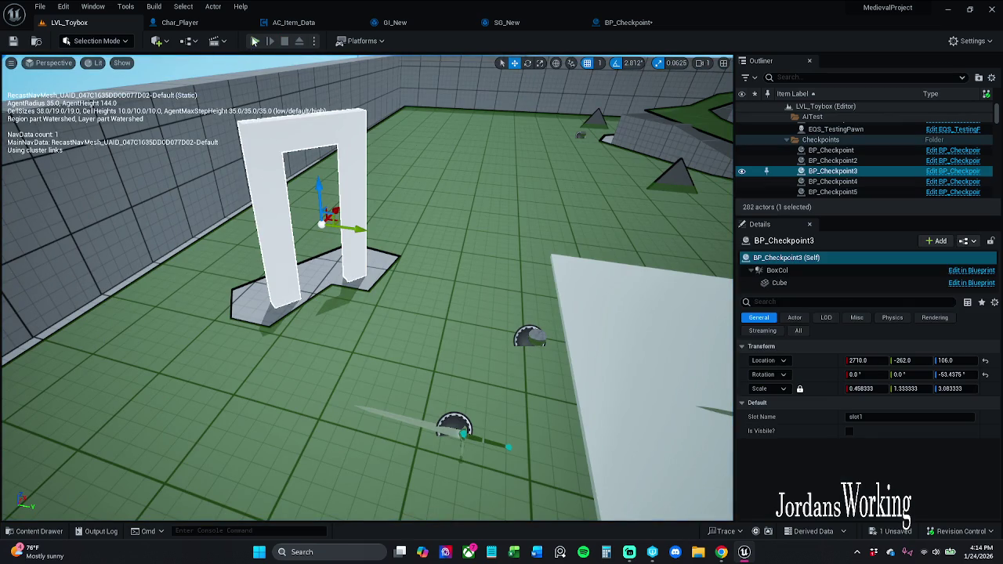
# Start a Play-in-Editor session and check, then close, the inventory grid
pyautogui.hotkey('alt', 'p')
pyautogui.press('i')
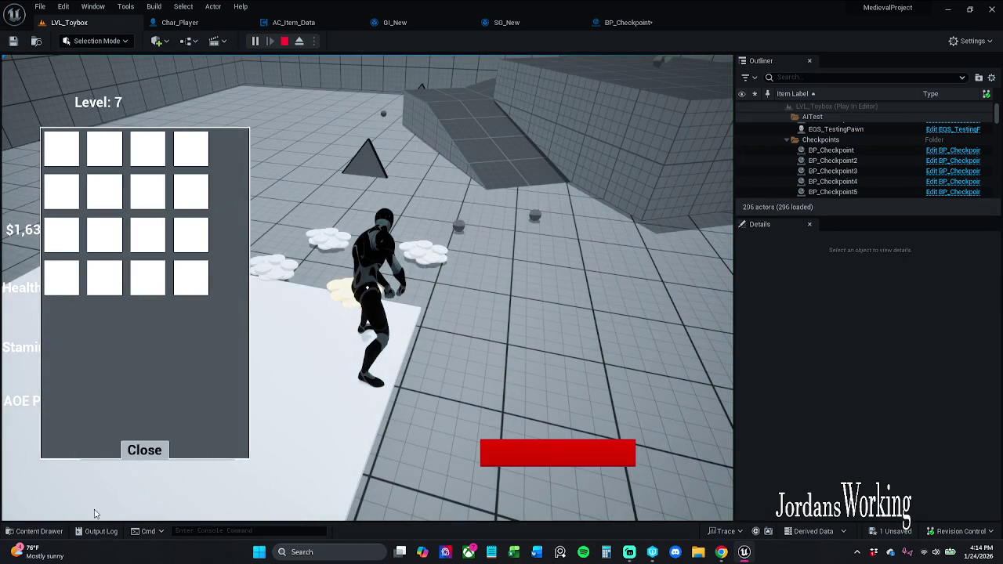
pyautogui.click(143, 451)
# Run across the platform and through the white doorway, collecting AOE Potions until the count reaches 5
pyautogui.press('w')
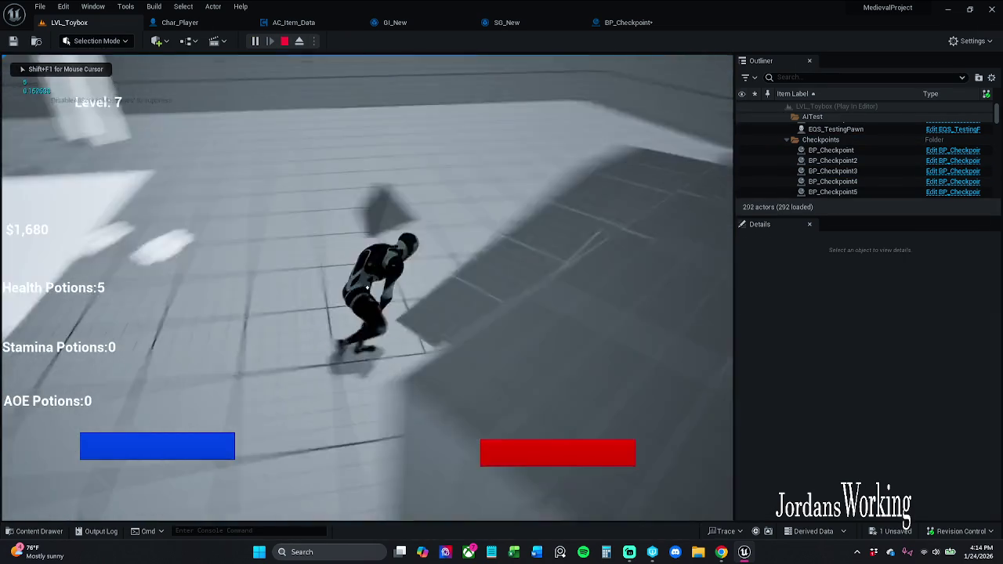
pyautogui.press('w')
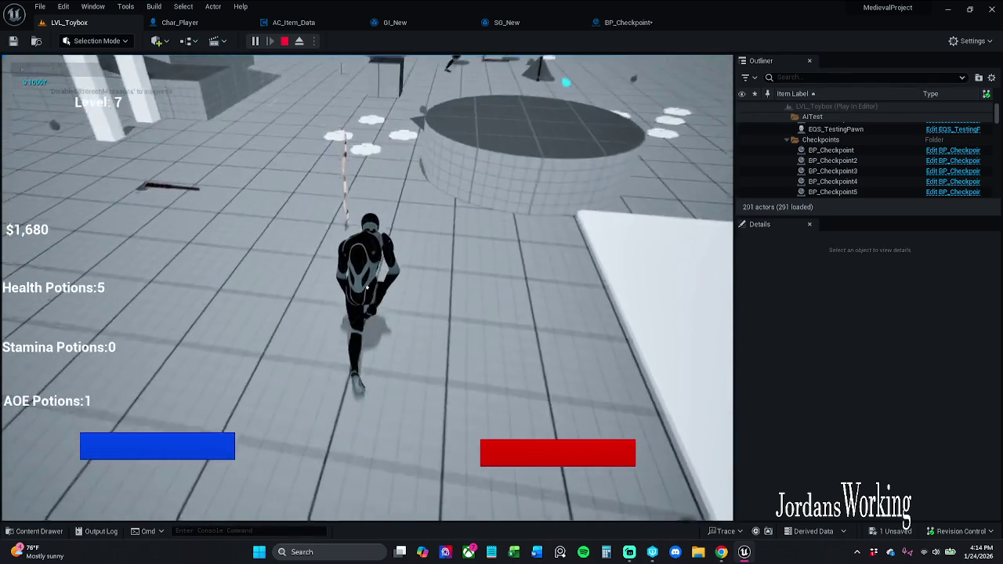
pyautogui.press('w')
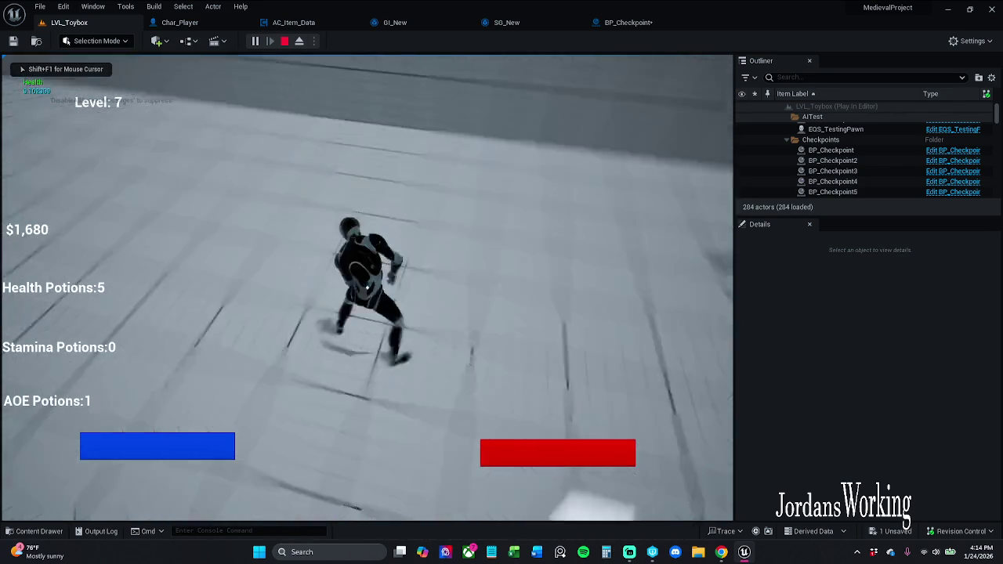
pyautogui.press('w')
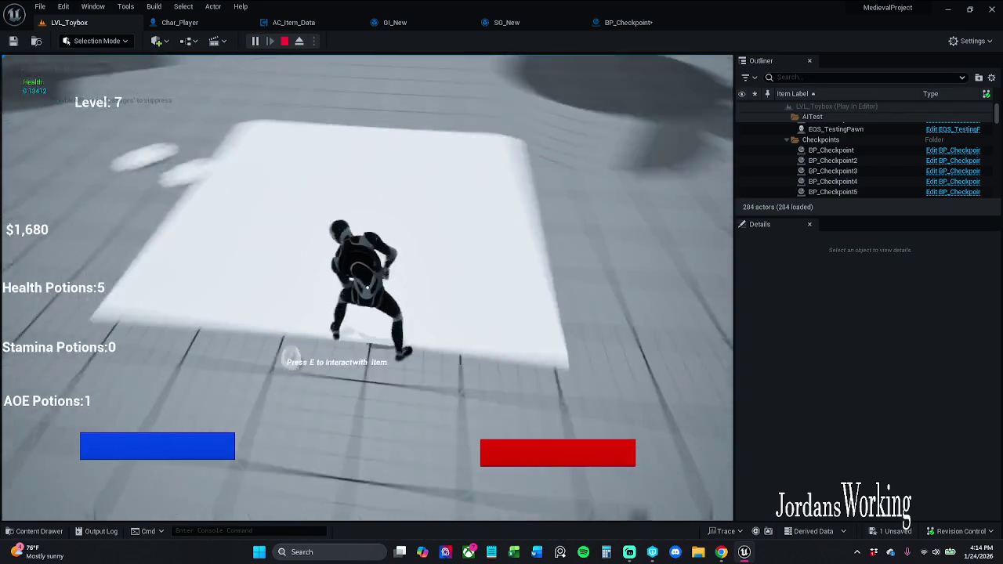
pyautogui.press('w')
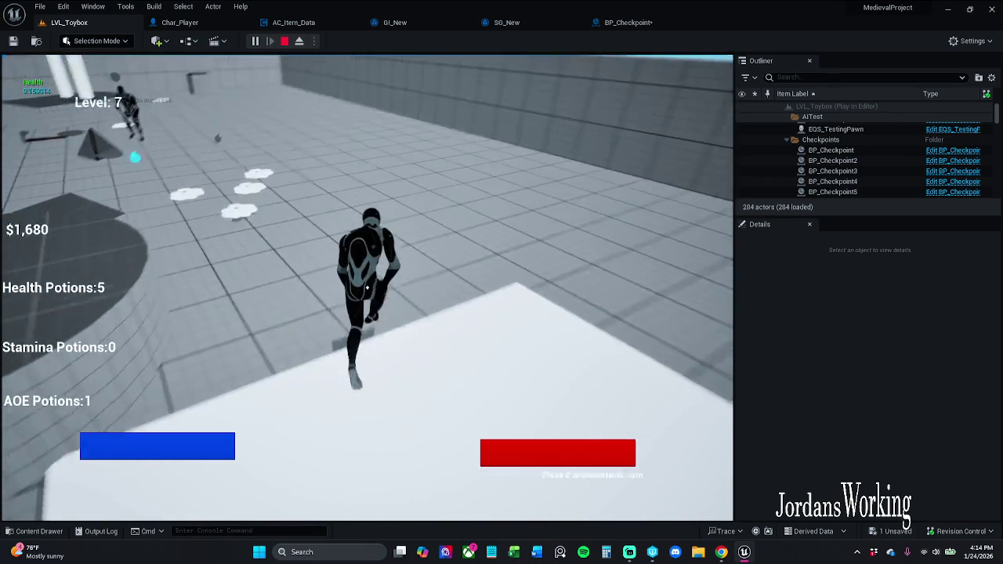
pyautogui.press('w')
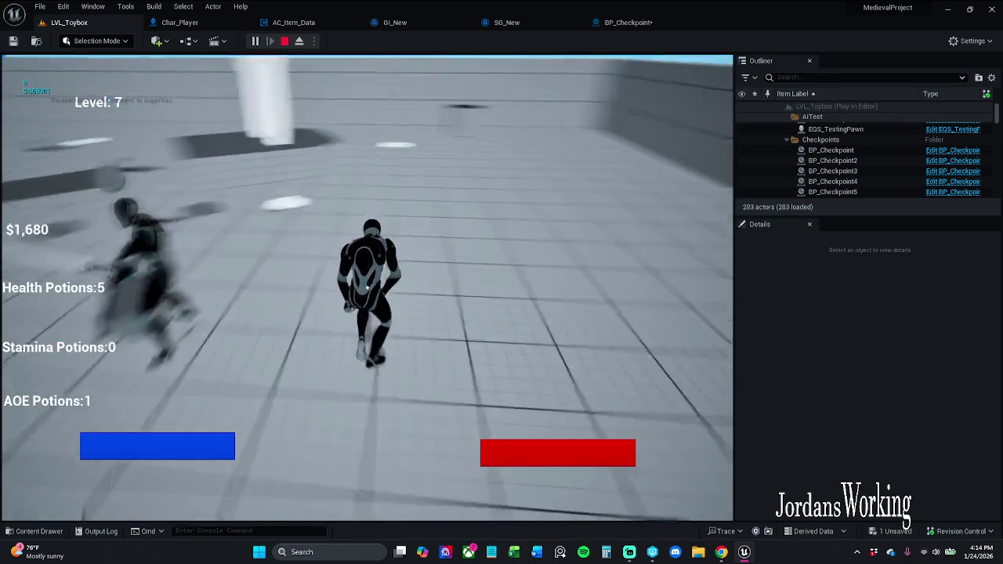
pyautogui.press('w')
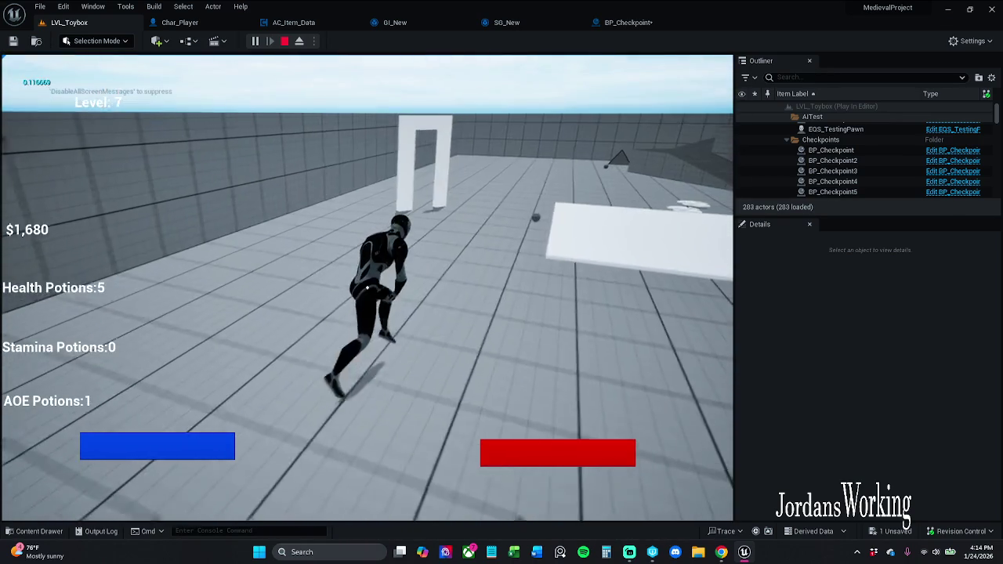
pyautogui.press('w')
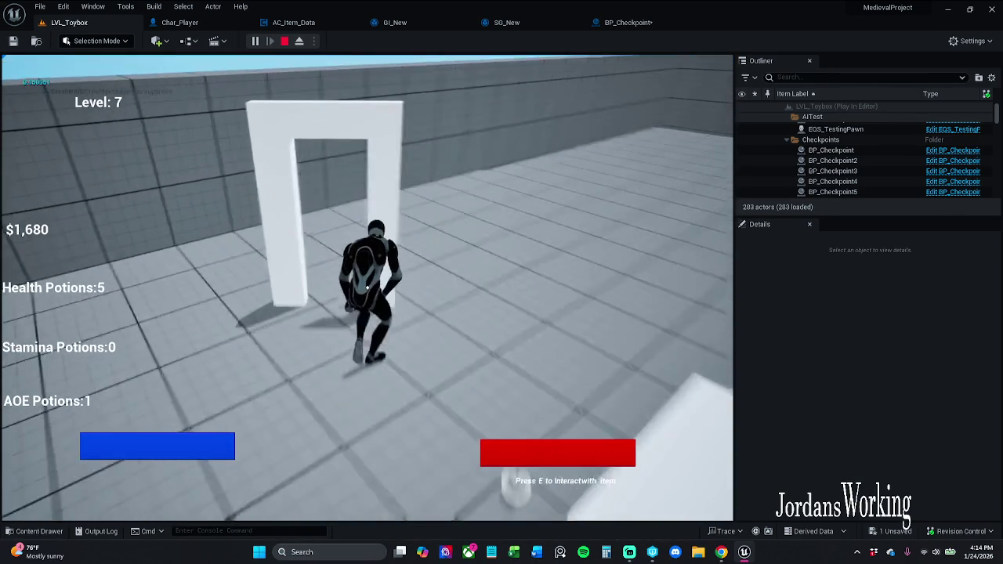
pyautogui.press('w')
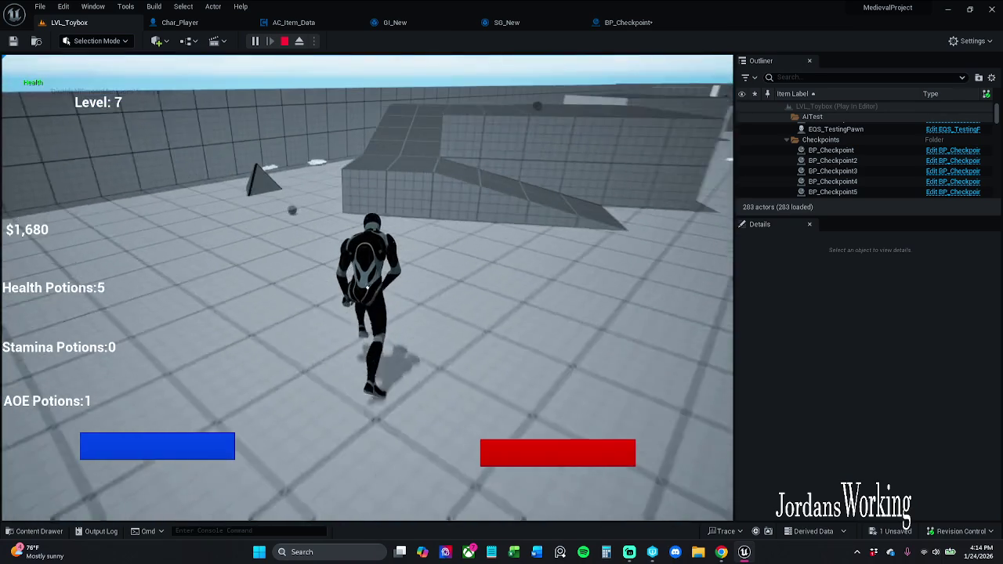
pyautogui.press('w')
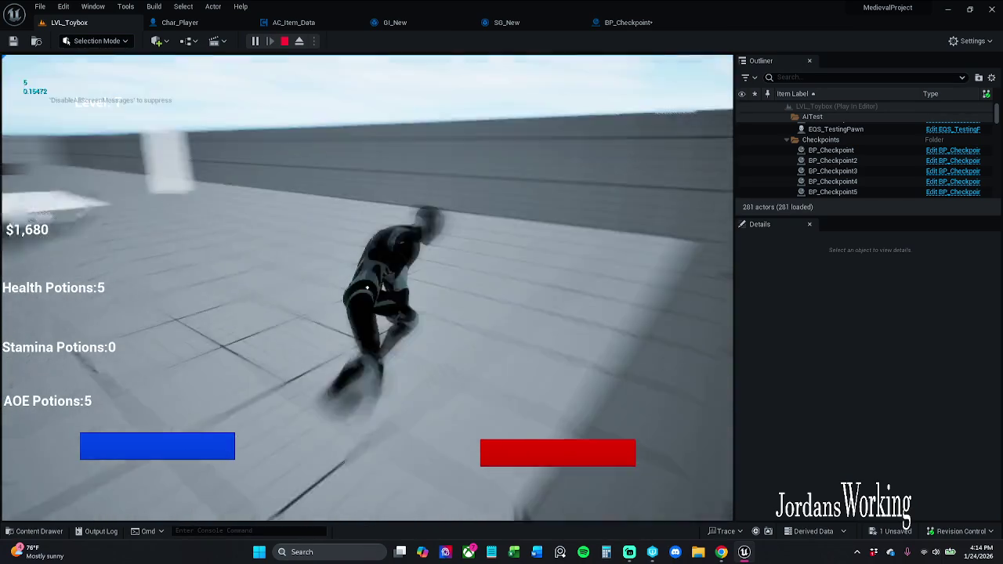
pyautogui.press('w')
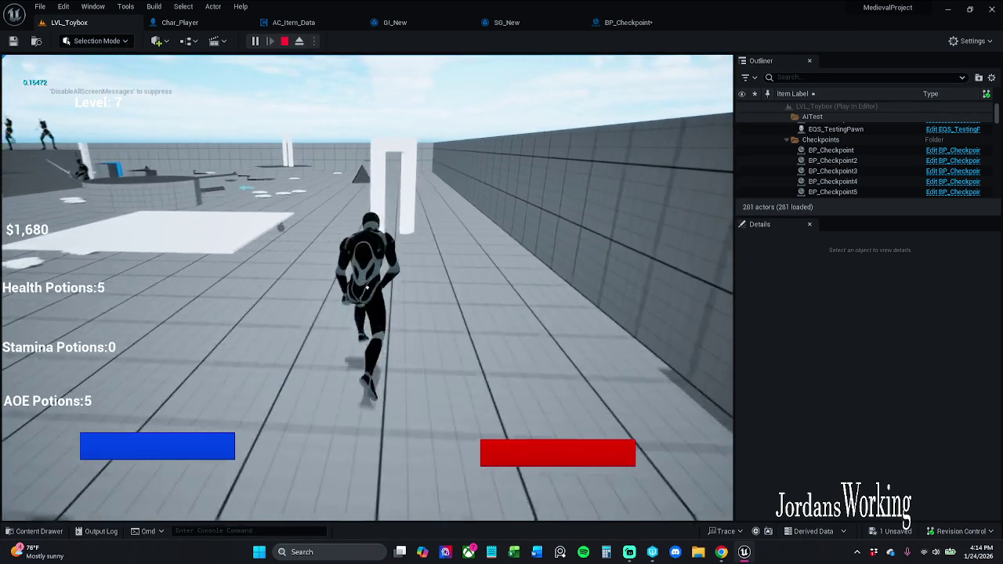
pyautogui.press('w')
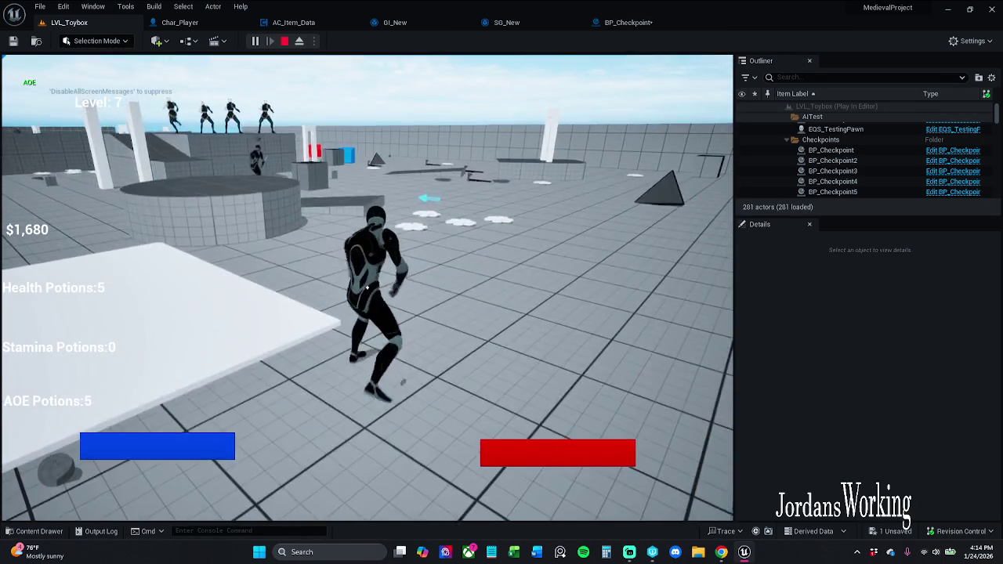
pyautogui.press('w')
pyautogui.press('space')
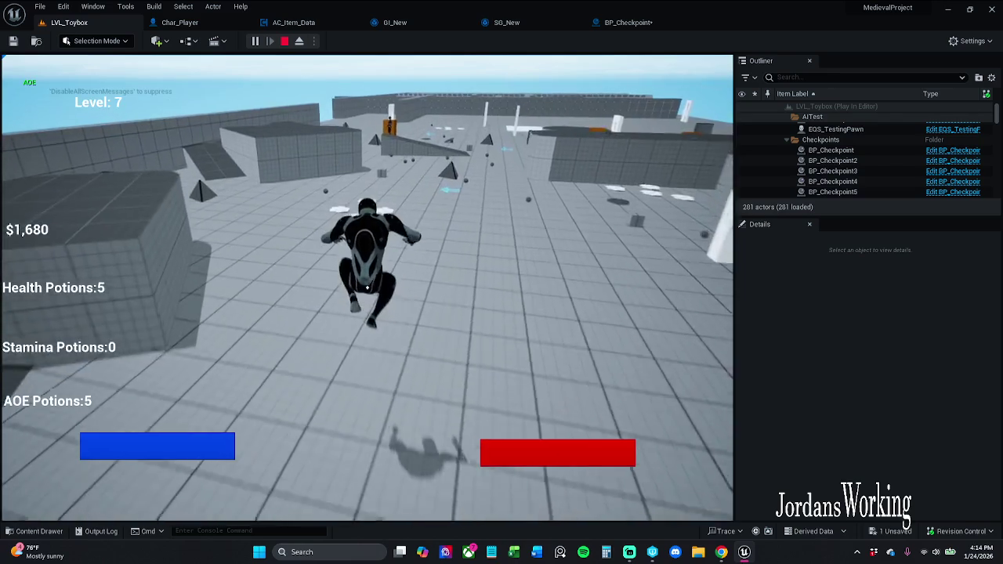
# Pause the game and bring up BP_Checkpoint's graph with Save Items, Save Player Stats and Get Save Data visible
pyautogui.press('p')
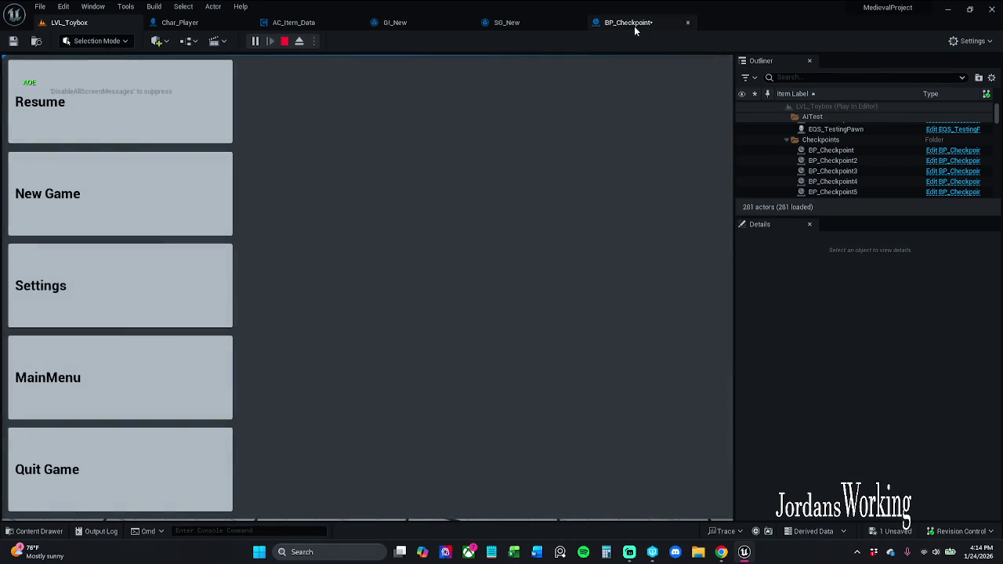
pyautogui.click(631, 24)
pyautogui.moveTo(401, 343); pyautogui.dragTo(472, 339)
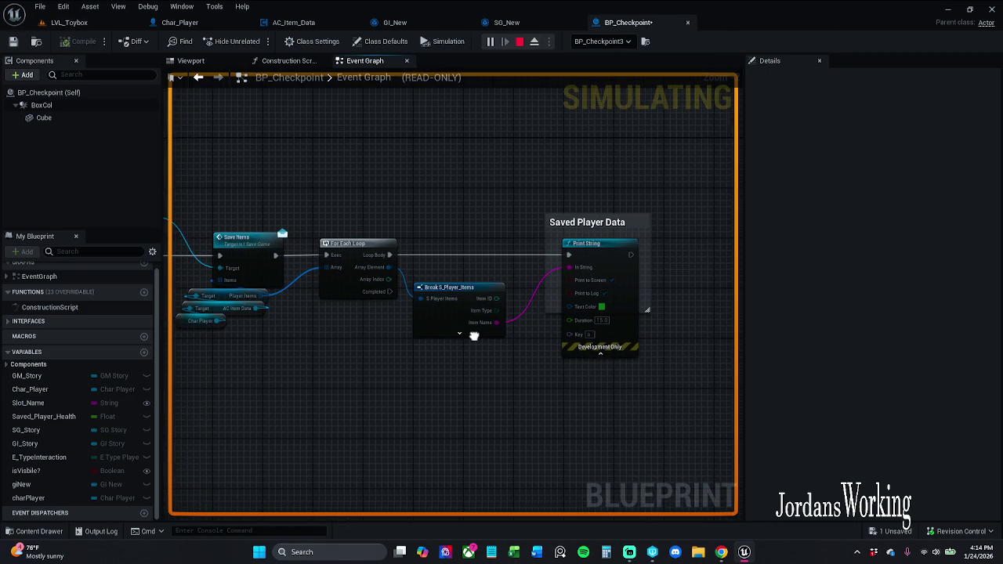
pyautogui.moveTo(303, 311); pyautogui.dragTo(443, 302)
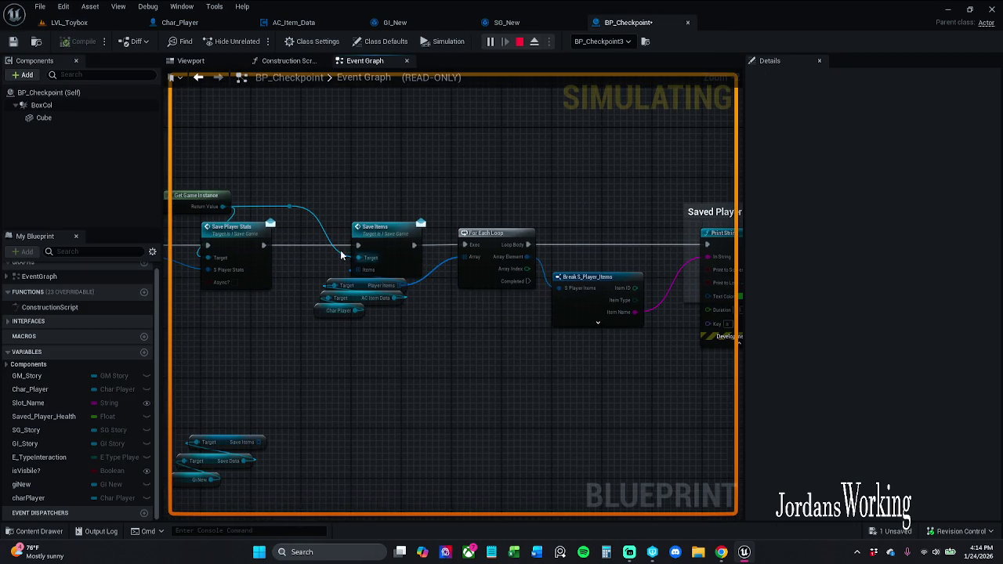
pyautogui.moveTo(375, 309)
pyautogui.mouseDown()
pyautogui.moveTo(488, 313)
pyautogui.moveTo(535, 224)
pyautogui.moveTo(340, 217)
pyautogui.moveTo(288, 273)
pyautogui.mouseUp()
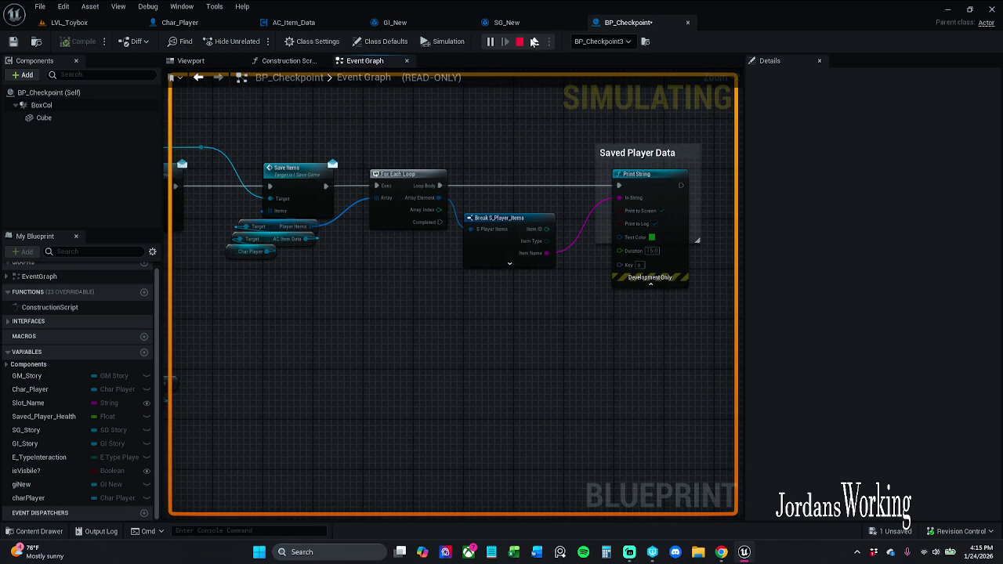
# Stop the play session and refresh every node in BP_Checkpoint's Event Graph
pyautogui.hotkey('shift', 'Escape')
pyautogui.scroll(-7, 396, 123)
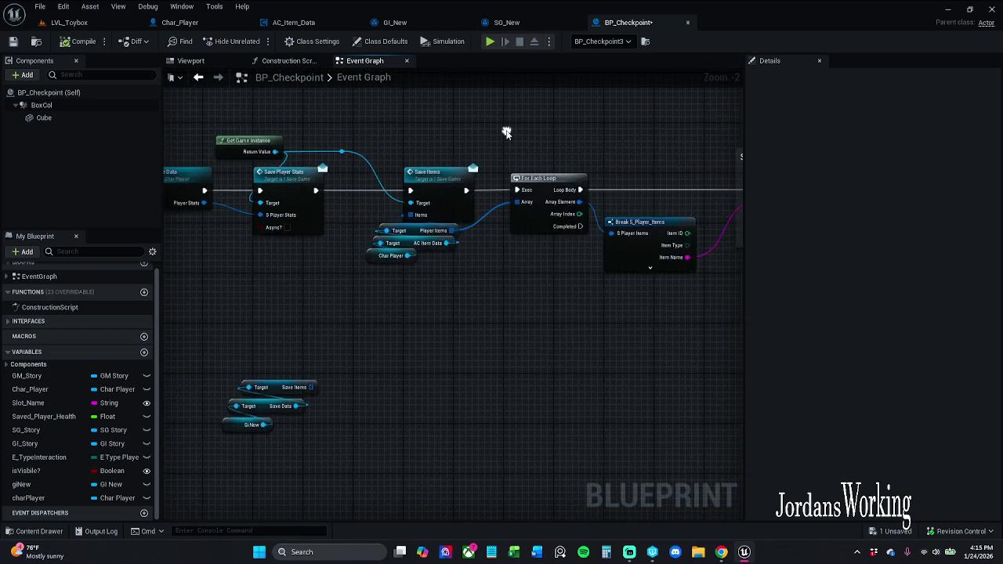
pyautogui.moveTo(263, 119); pyautogui.dragTo(697, 294)
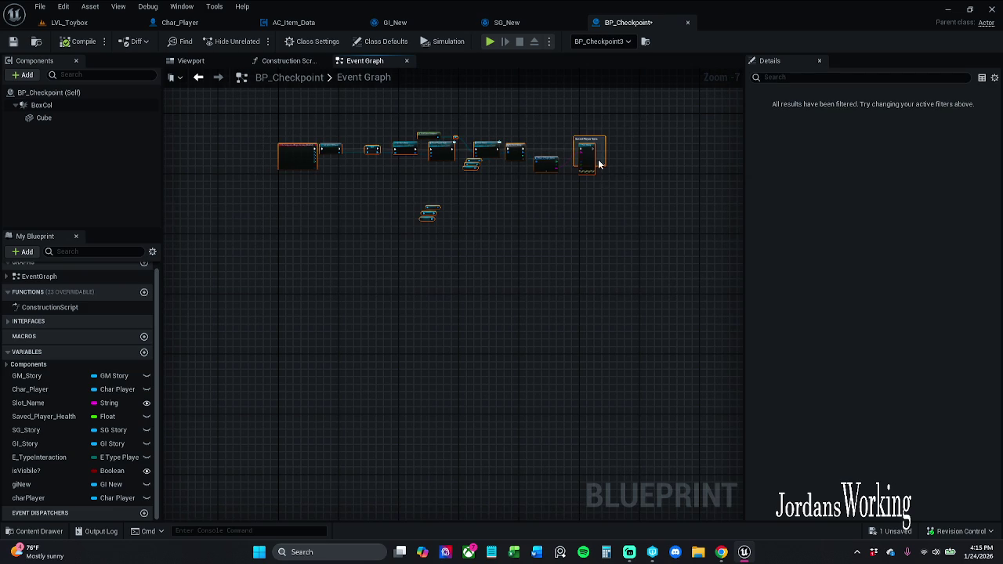
pyautogui.rightClick(587, 147)
pyautogui.rightClick(580, 152)
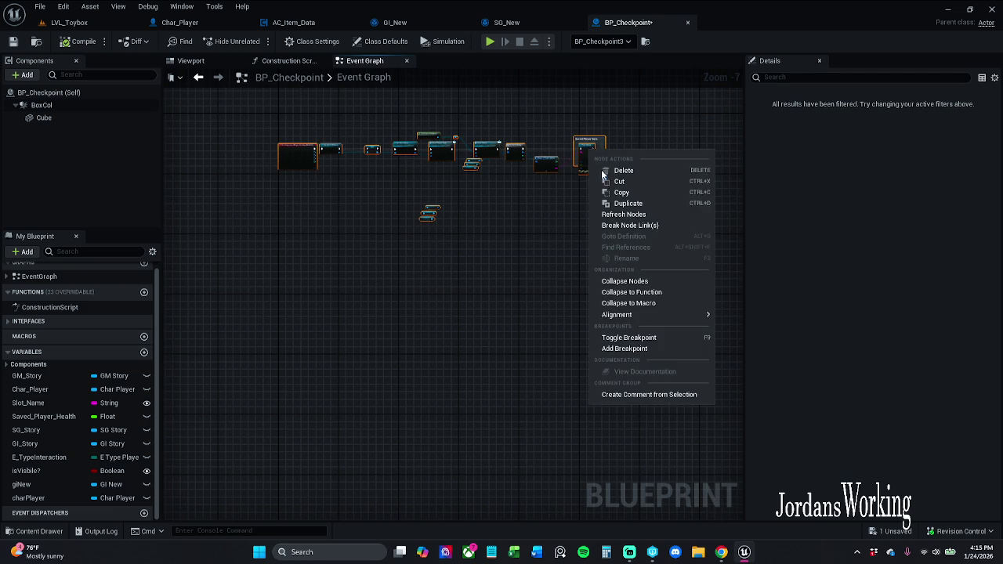
pyautogui.click(619, 218)
# Collapse the Print String node's advanced pins and save BP_Checkpoint
pyautogui.scroll(5, 588, 170)
pyautogui.scroll(2, 584, 181)
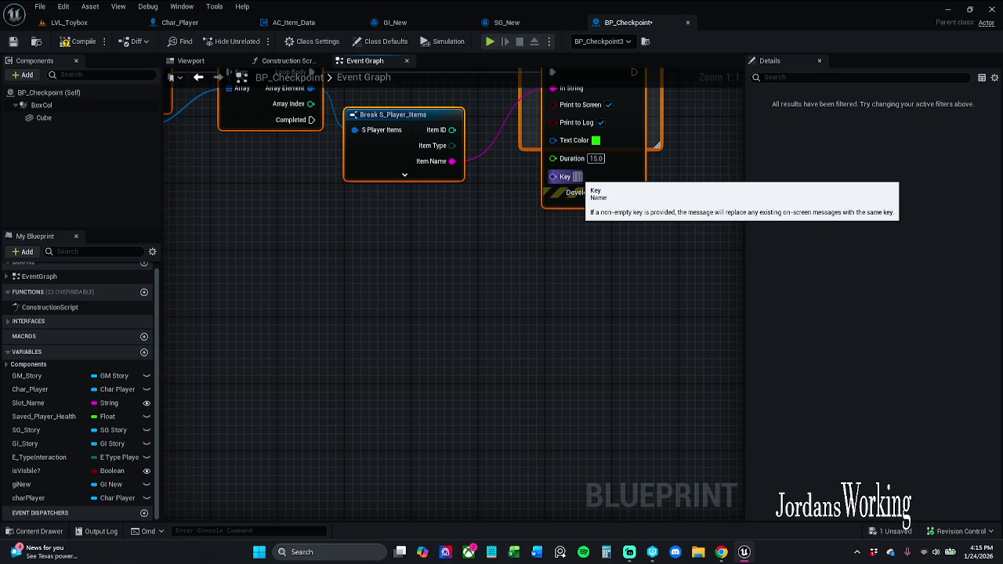
pyautogui.click(595, 203)
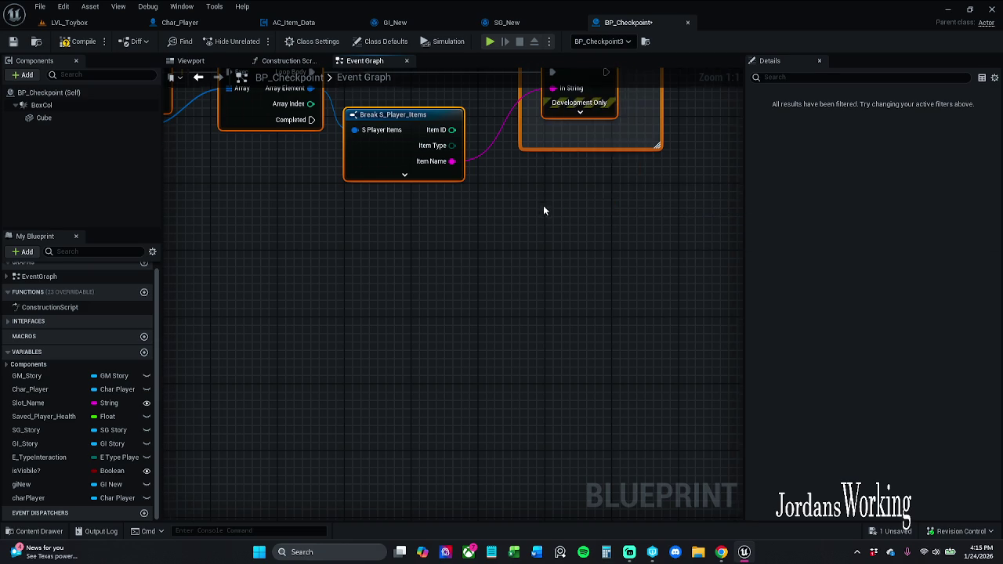
pyautogui.click(13, 42)
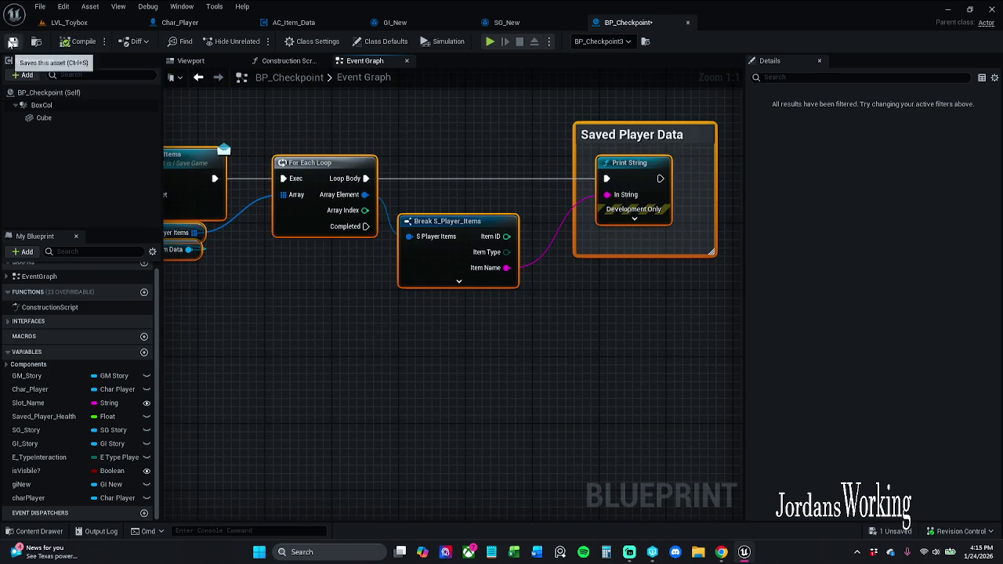
pyautogui.moveTo(335, 119); pyautogui.dragTo(353, 165)
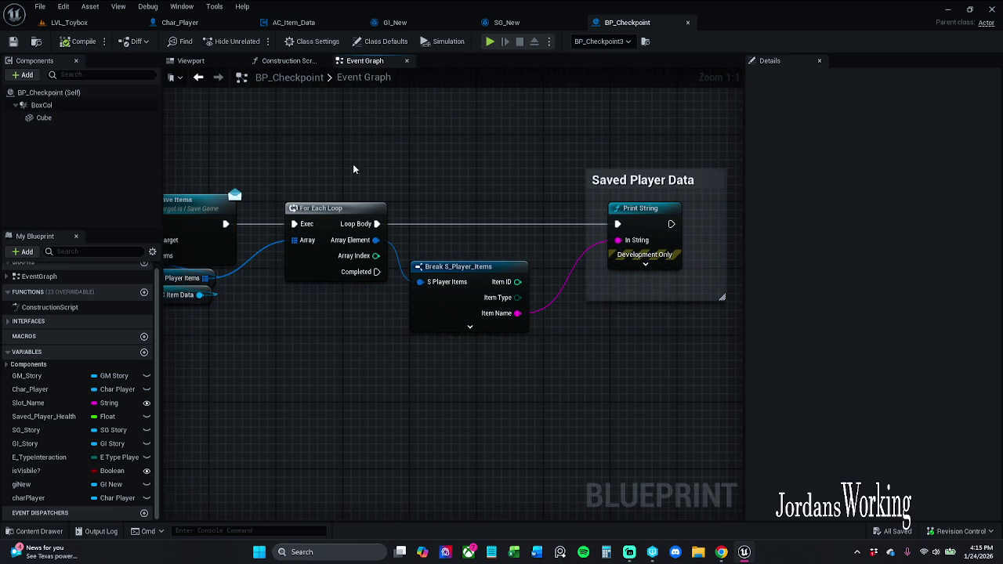
pyautogui.click(645, 264)
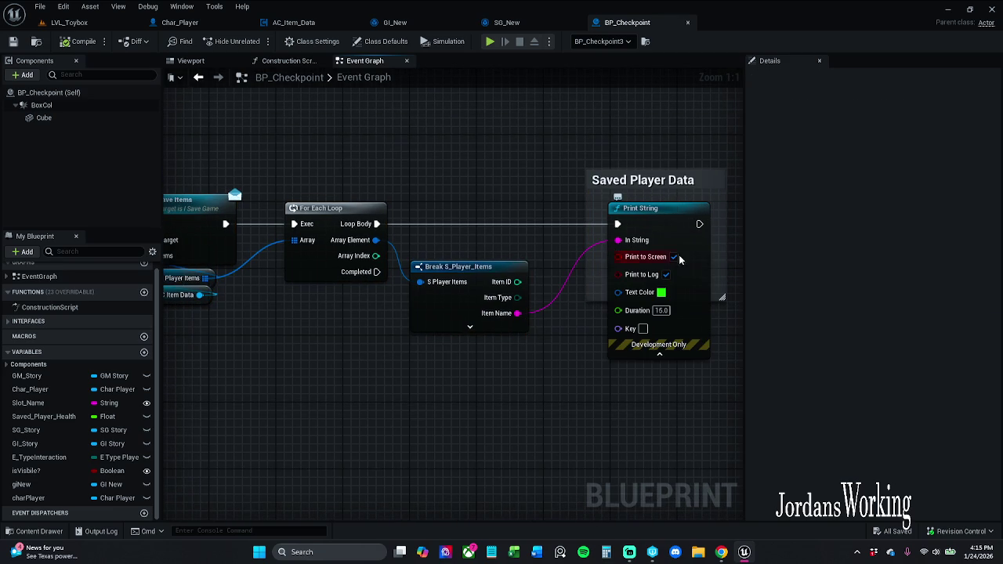
pyautogui.click(659, 355)
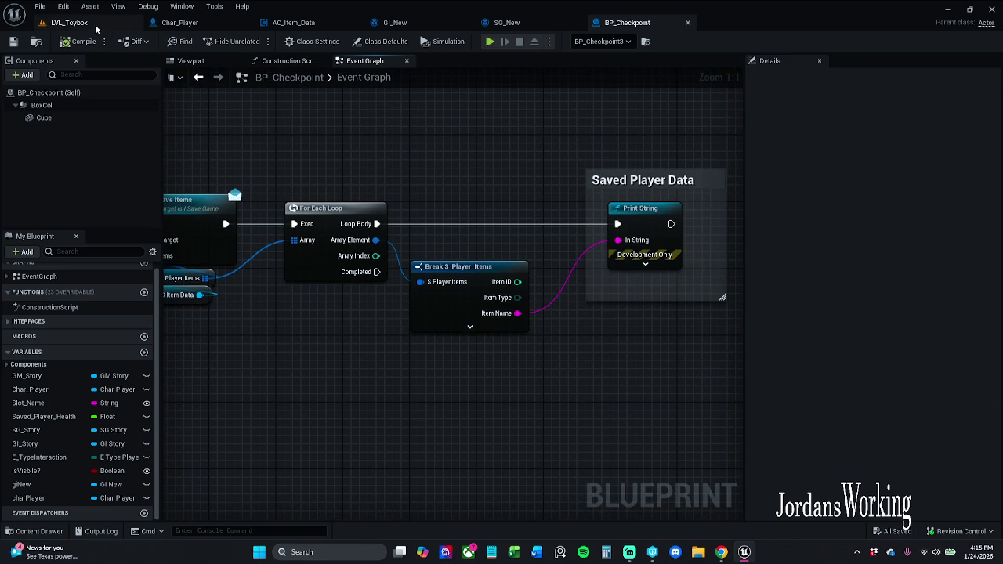
# Replay LVL_Toybox, collect health potions, and confirm the restored items in the inventory
pyautogui.click(100, 25)
pyautogui.click(253, 42)
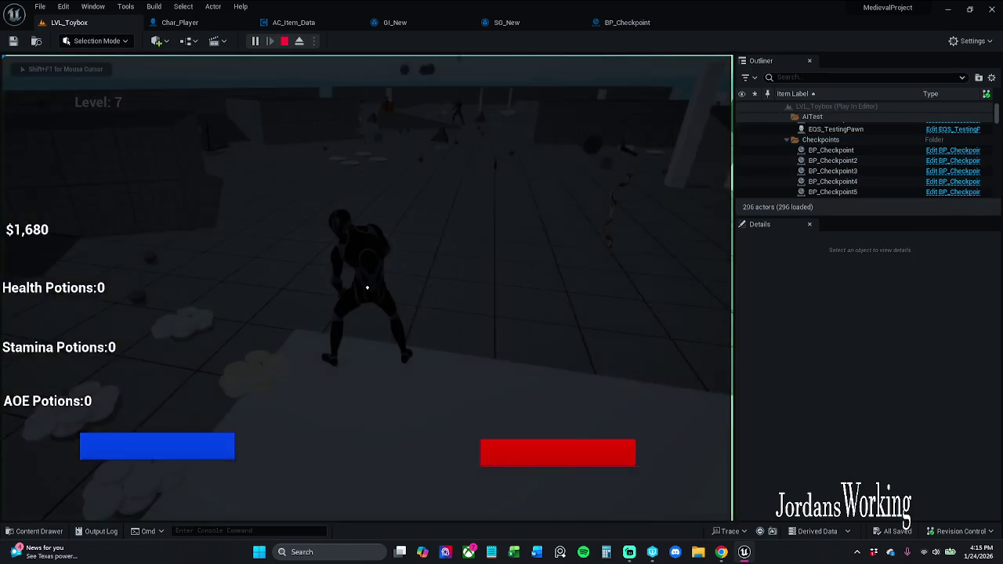
pyautogui.press('e')
pyautogui.press('e')
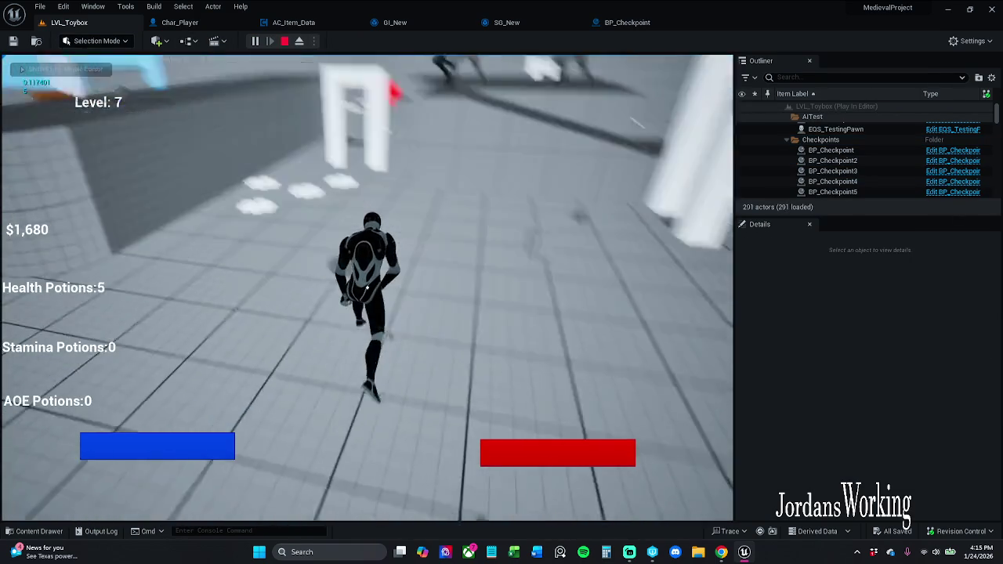
pyautogui.press('e')
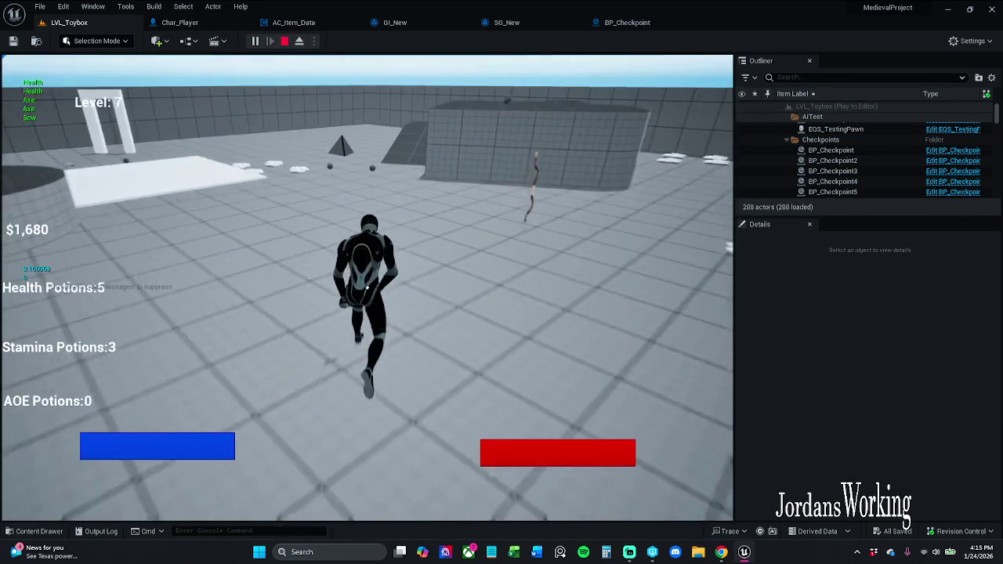
pyautogui.press('i')
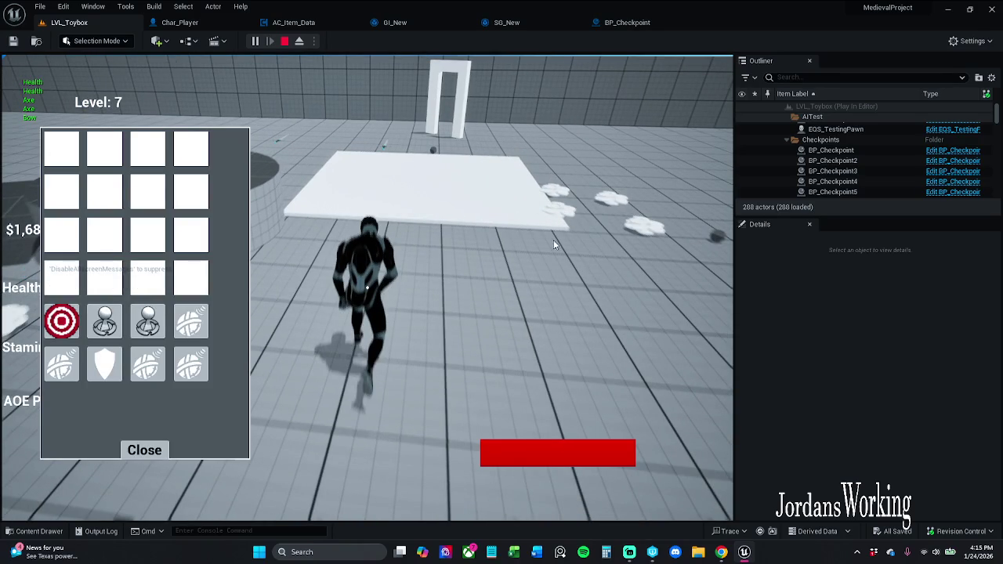
pyautogui.click(145, 450)
# Walk to the dropped sword and check the saved items in the inventory again
pyautogui.press('w')
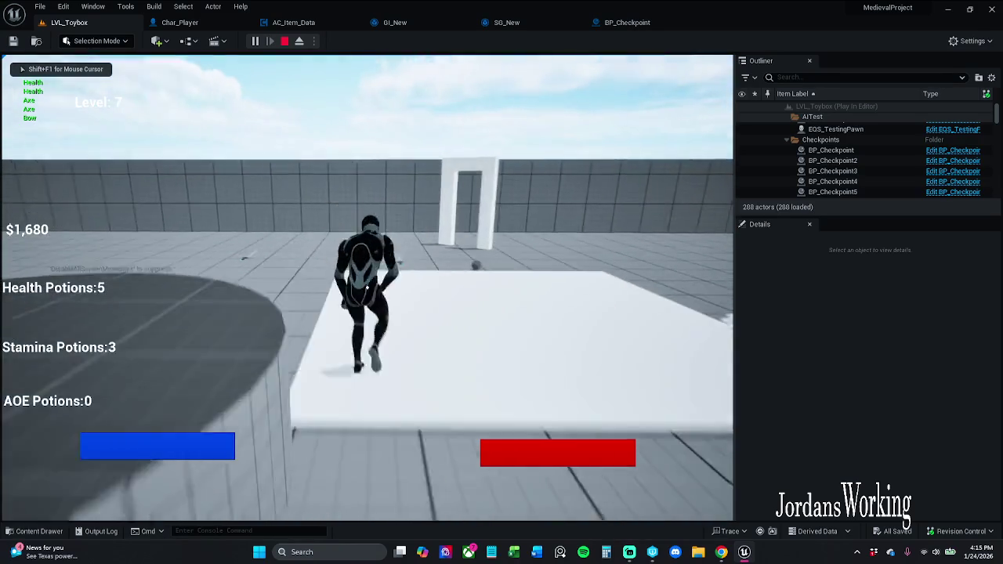
pyautogui.press('w')
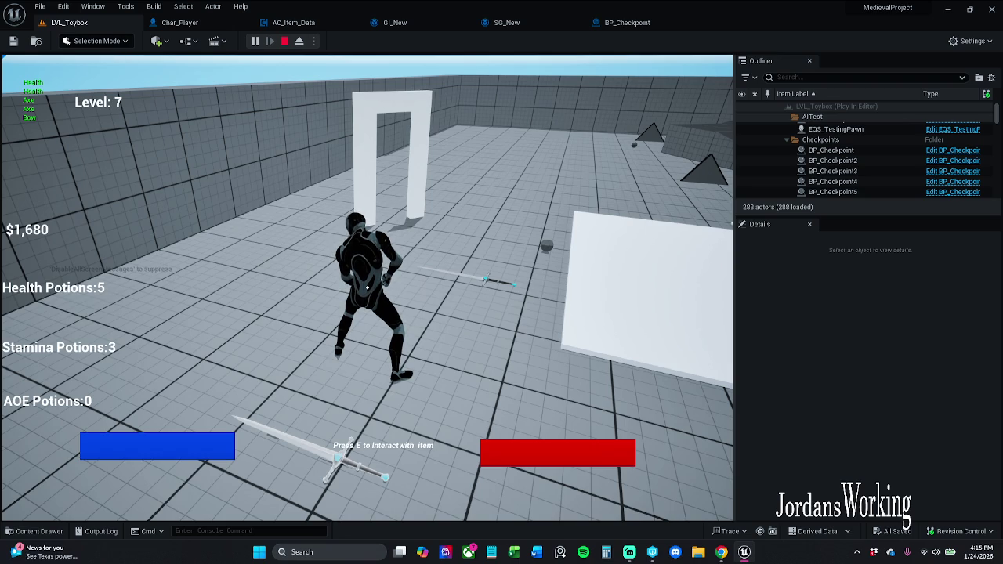
pyautogui.moveTo(367, 288)
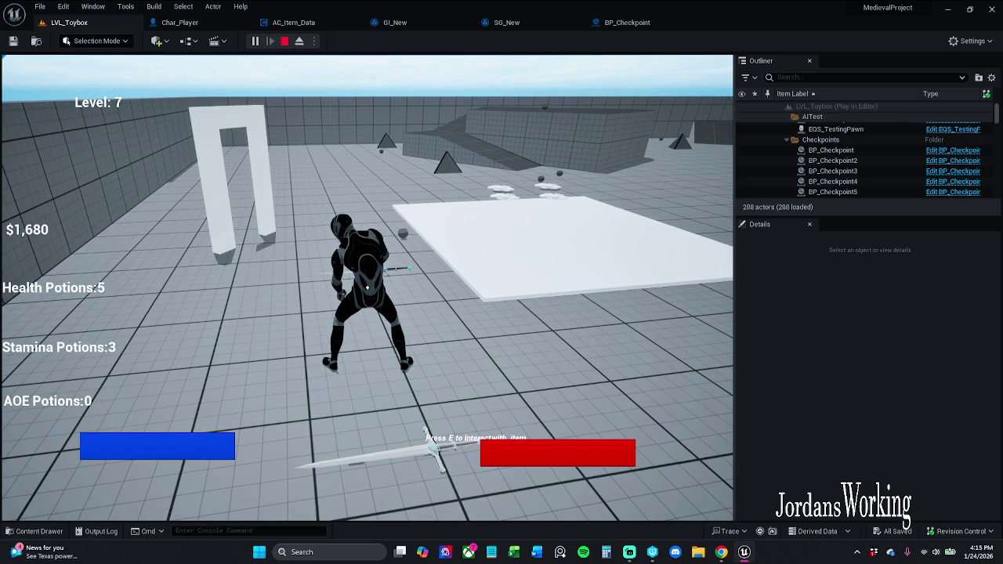
pyautogui.press('i')
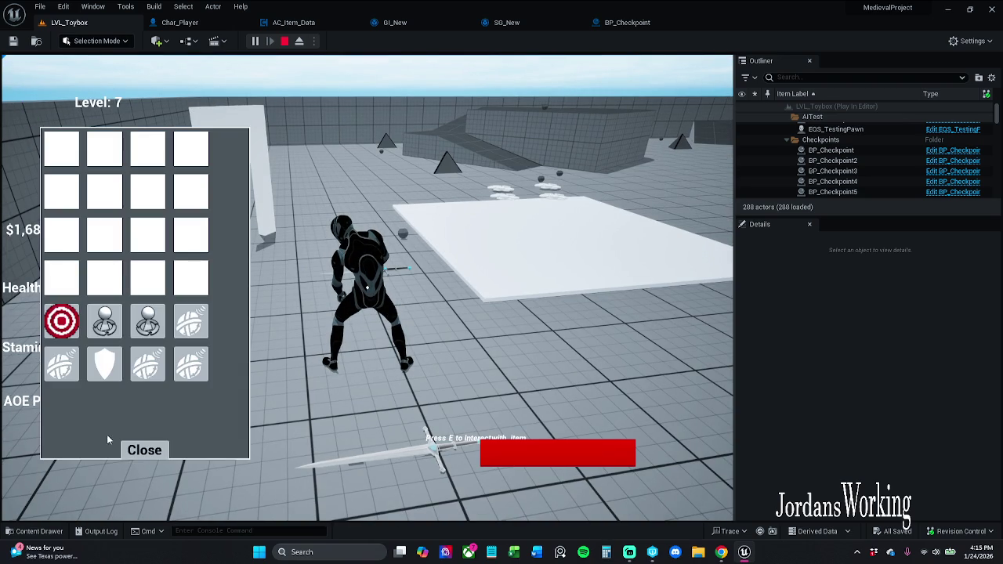
pyautogui.click(161, 455)
# Run through the white doorway and back, reopen the inventory, then stop the play session
pyautogui.press('w')
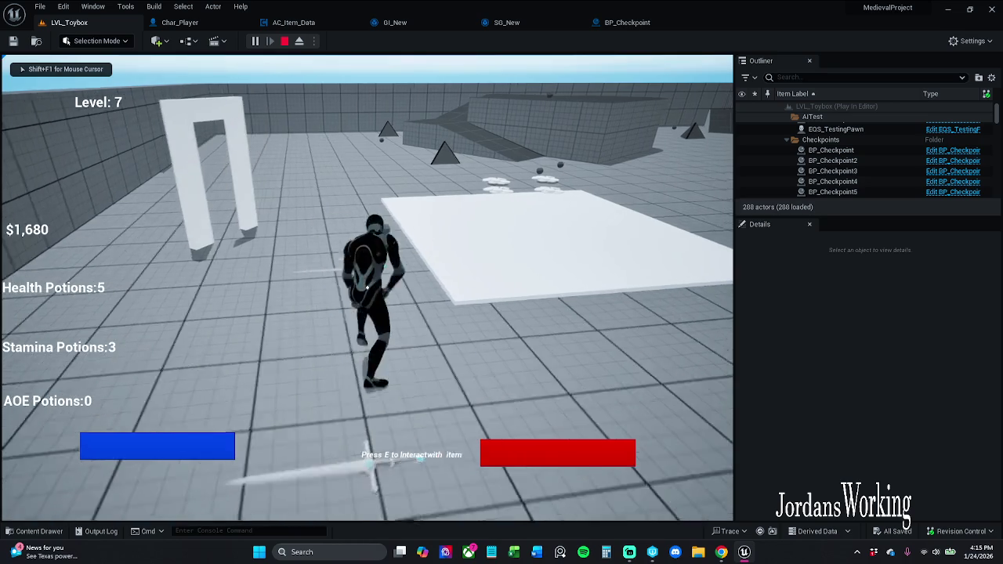
pyautogui.press('w')
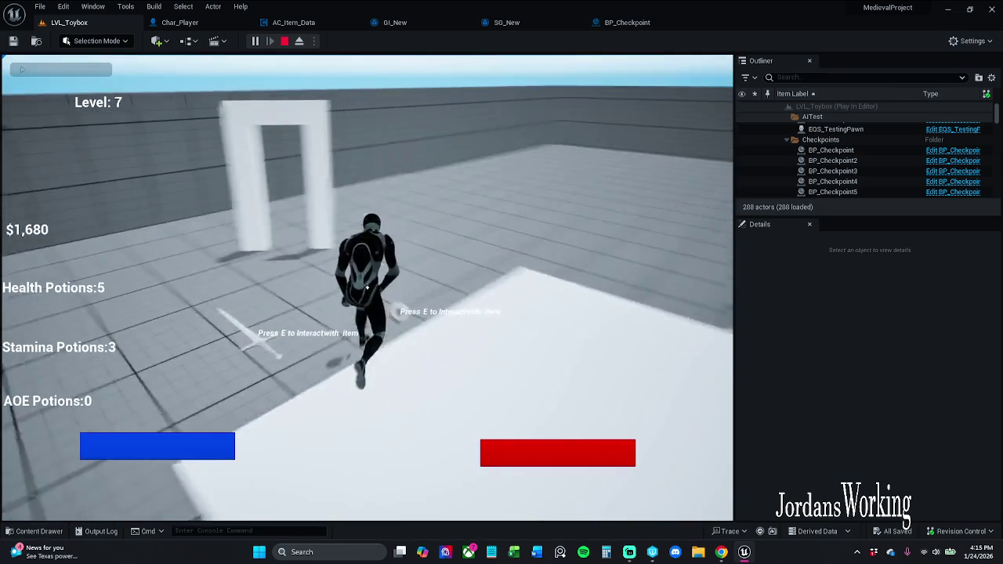
pyautogui.press('w')
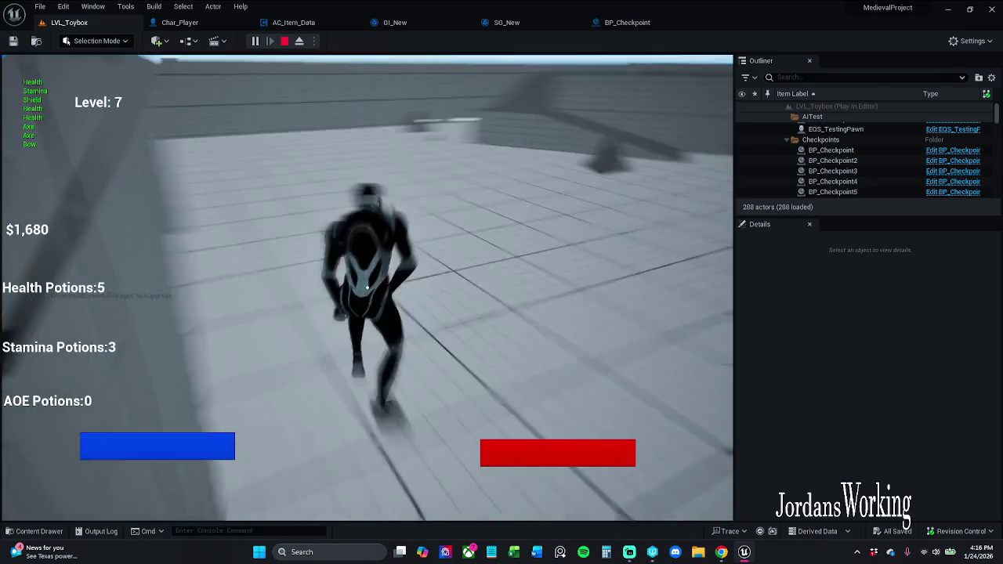
pyautogui.press('w')
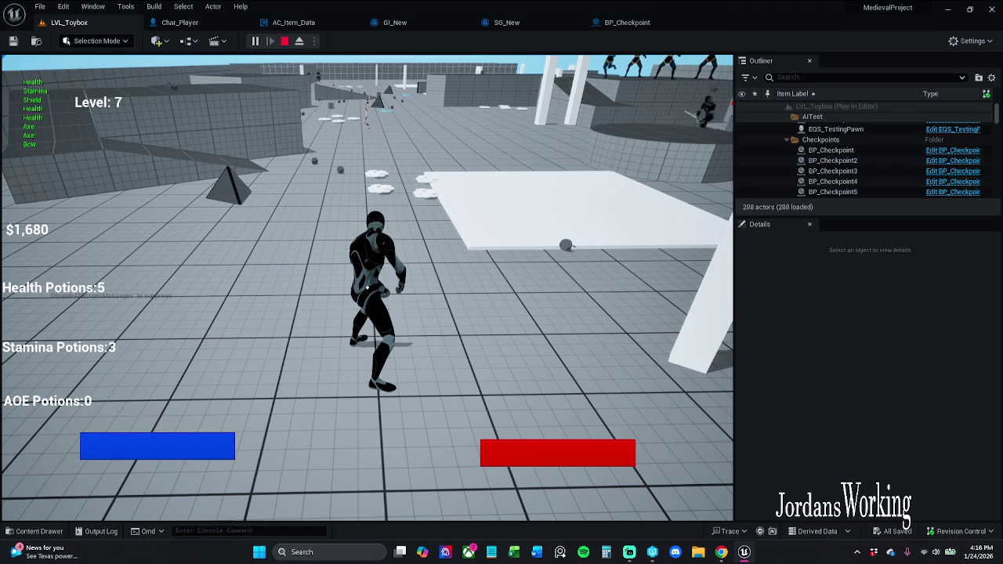
pyautogui.press('i')
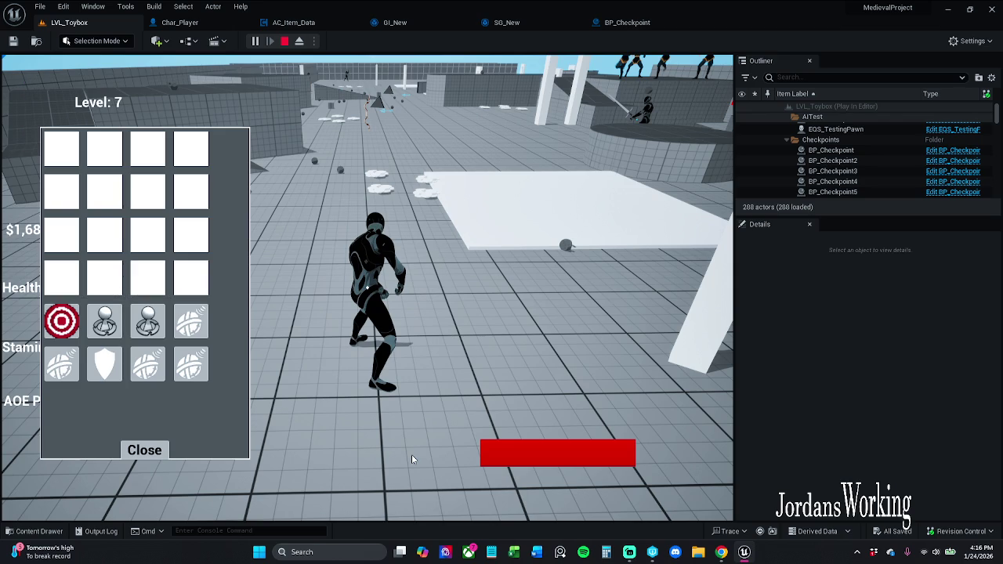
pyautogui.press('Escape')
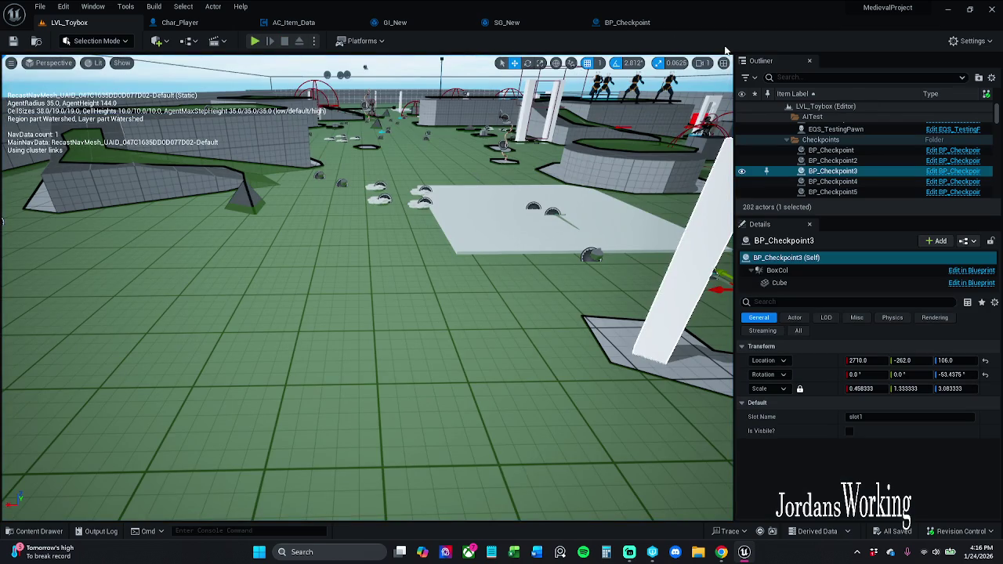
# Replay LVL_Toybox through the white archway so Sword prints, then stop and return to BP_Checkpoint
pyautogui.click(624, 23)
pyautogui.click(72, 25)
pyautogui.click(257, 42)
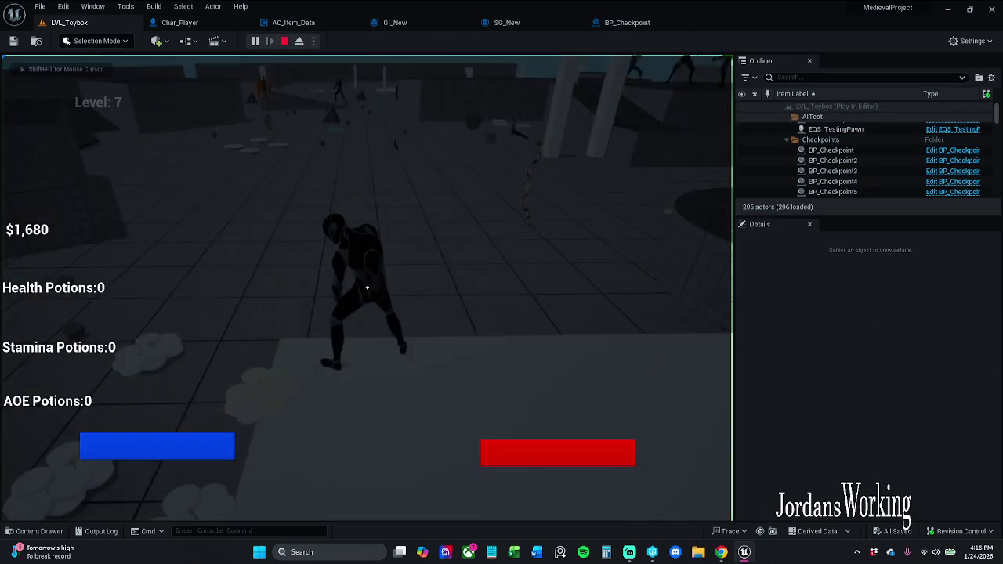
pyautogui.press('w')
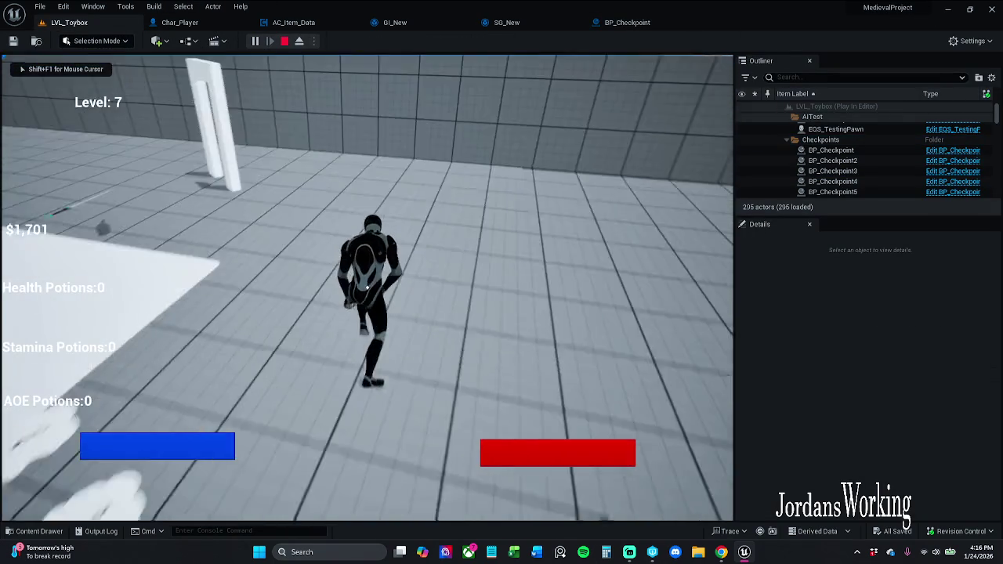
pyautogui.press('w')
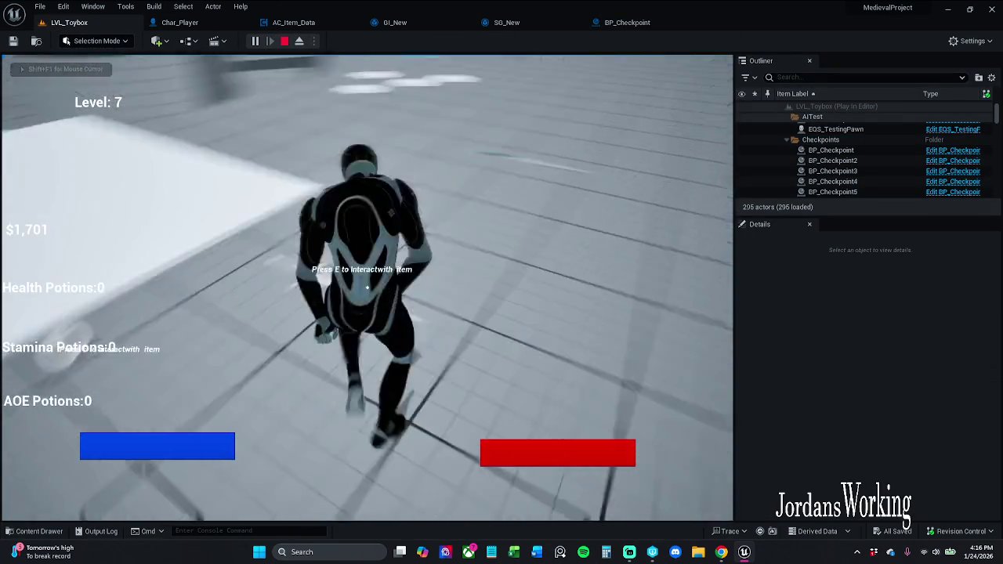
pyautogui.press('w')
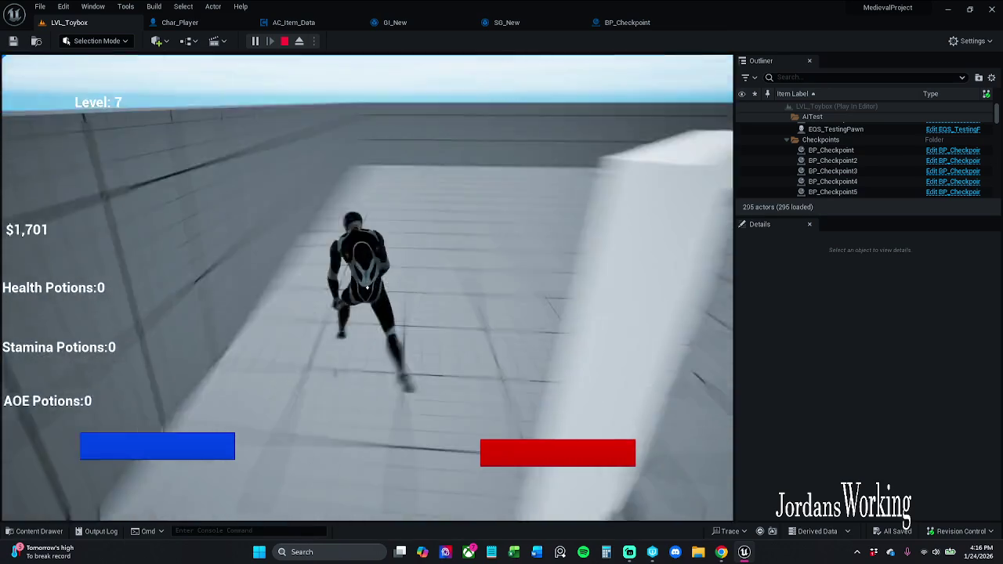
pyautogui.press('w')
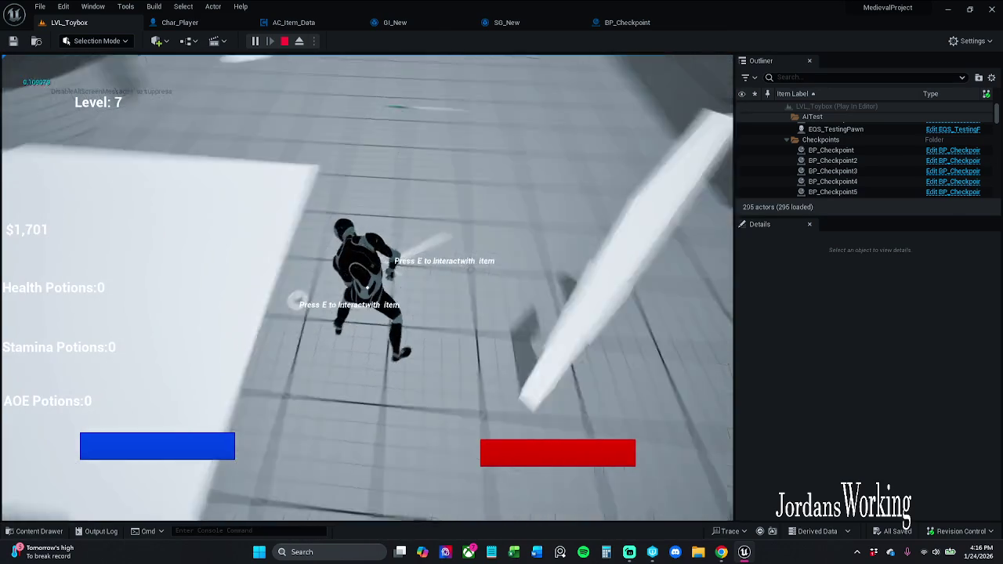
pyautogui.press('w')
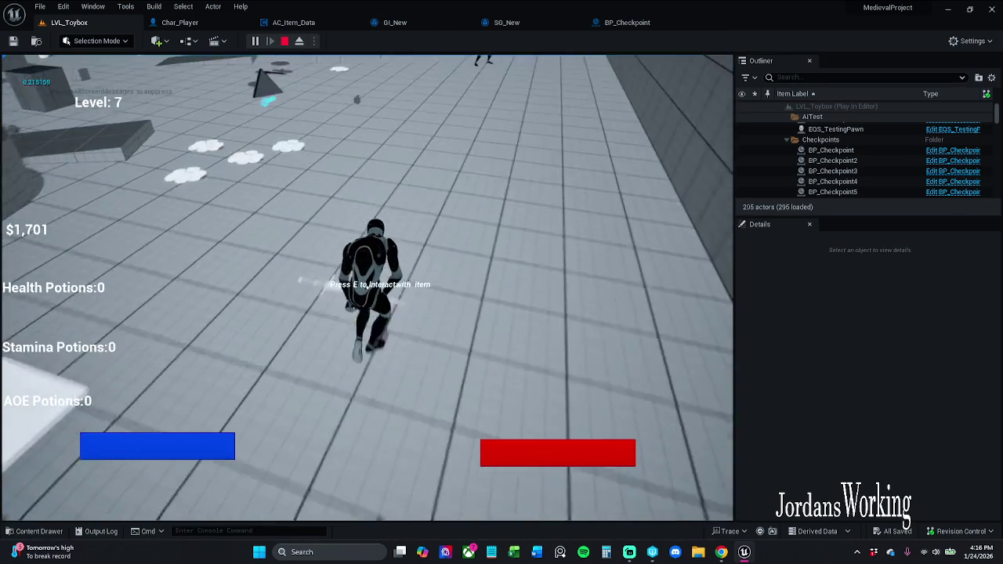
pyautogui.press('w')
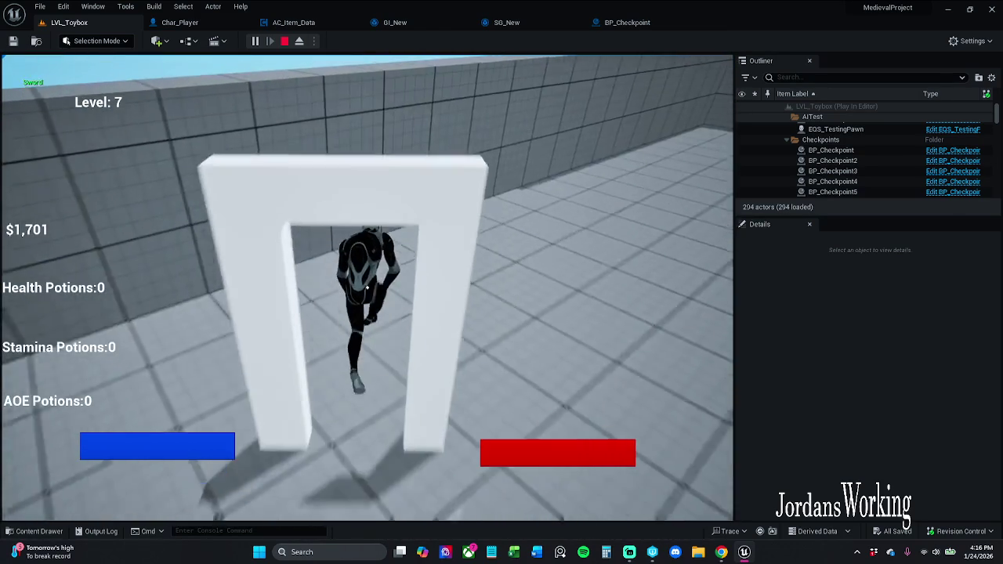
pyautogui.press('Escape')
pyautogui.click(635, 21)
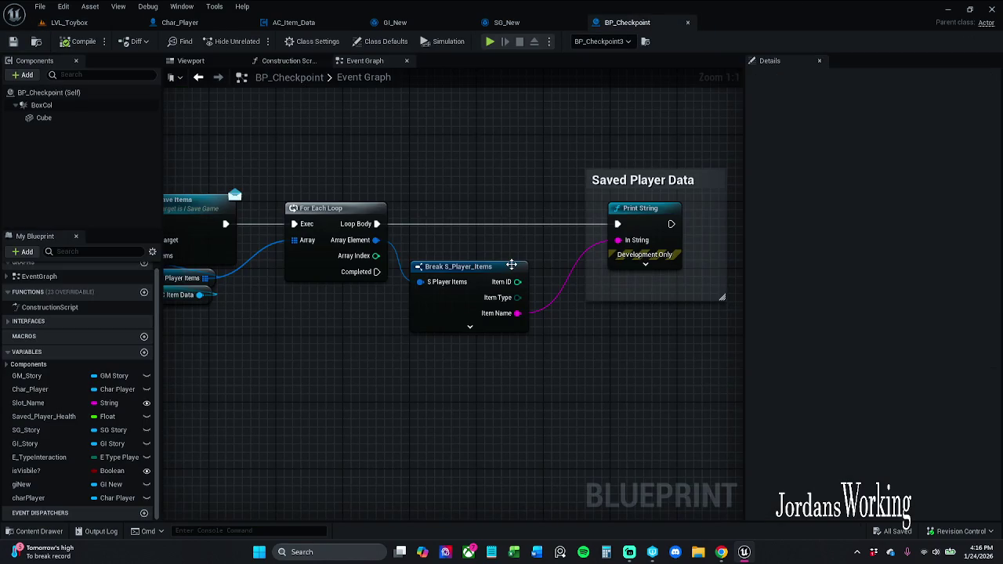
# Select the Print String node in BP_Checkpoint's Saved Player Data graph to copy it
pyautogui.scroll(-2, 392, 245)
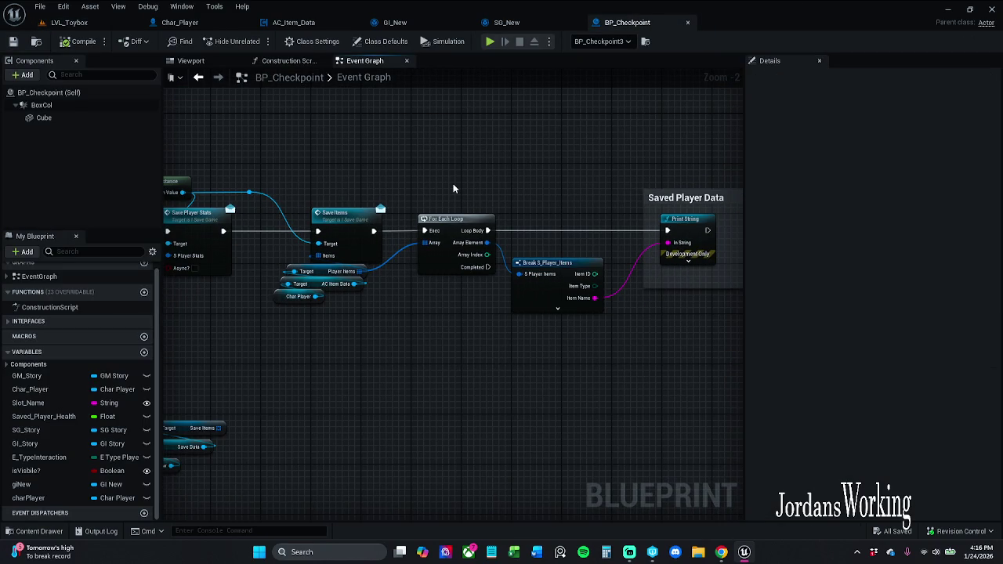
pyautogui.scroll(2, 453, 188)
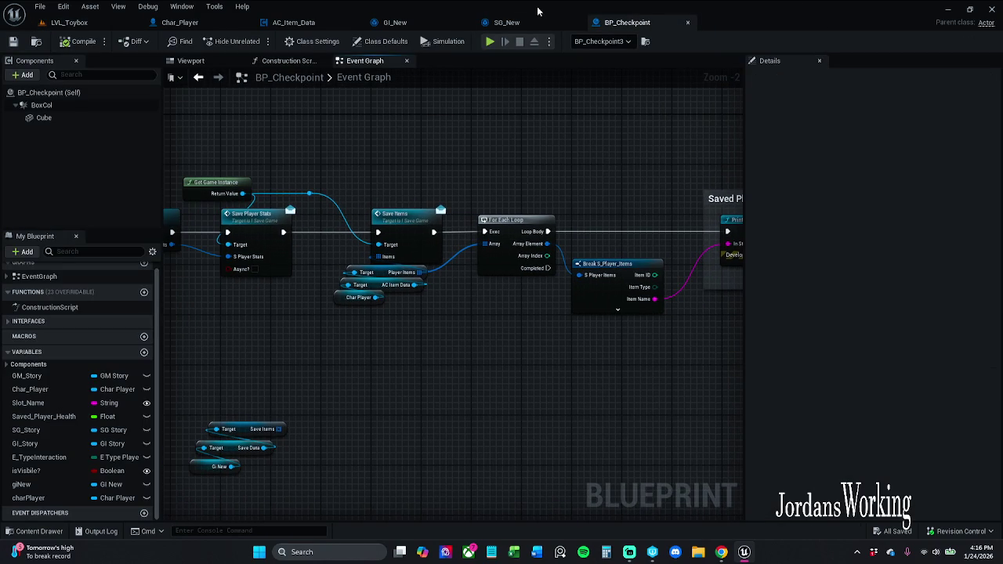
pyautogui.click(395, 21)
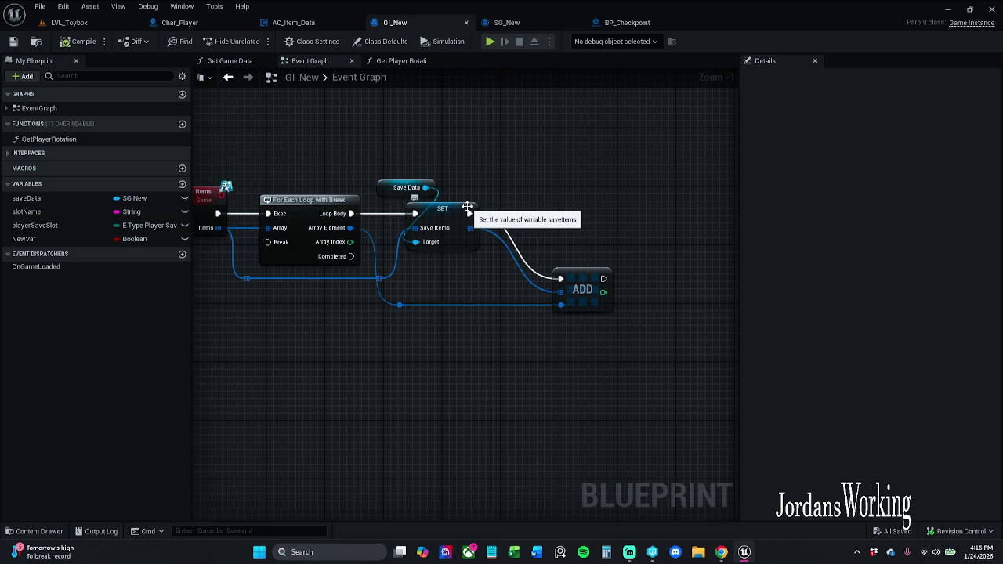
pyautogui.moveTo(655, 241); pyautogui.dragTo(564, 253)
pyautogui.click(623, 22)
pyautogui.moveTo(583, 217); pyautogui.dragTo(521, 217)
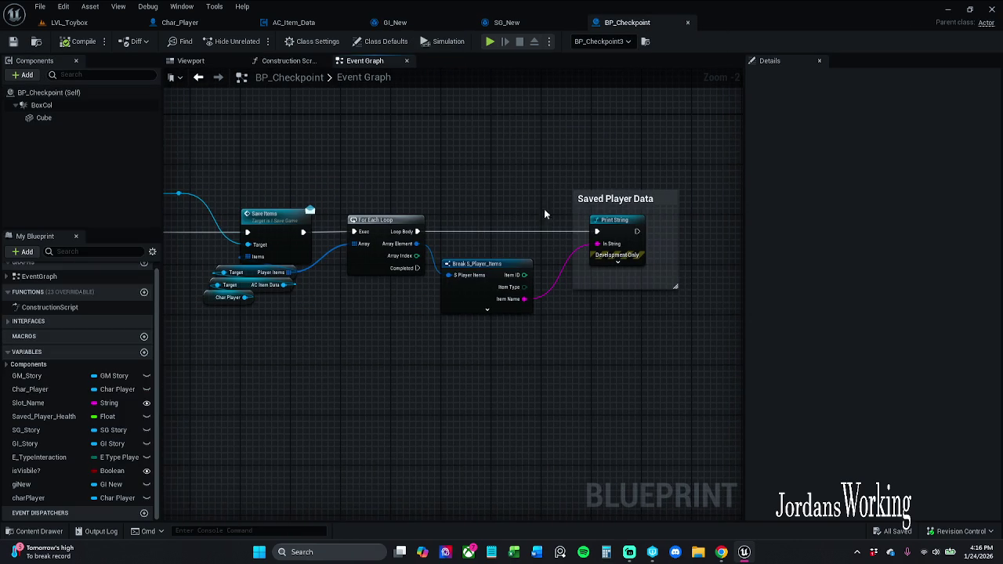
pyautogui.click(619, 259)
# Paste the Print String into GI_New and wire the ADD node's exec output into it
pyautogui.click(540, 23)
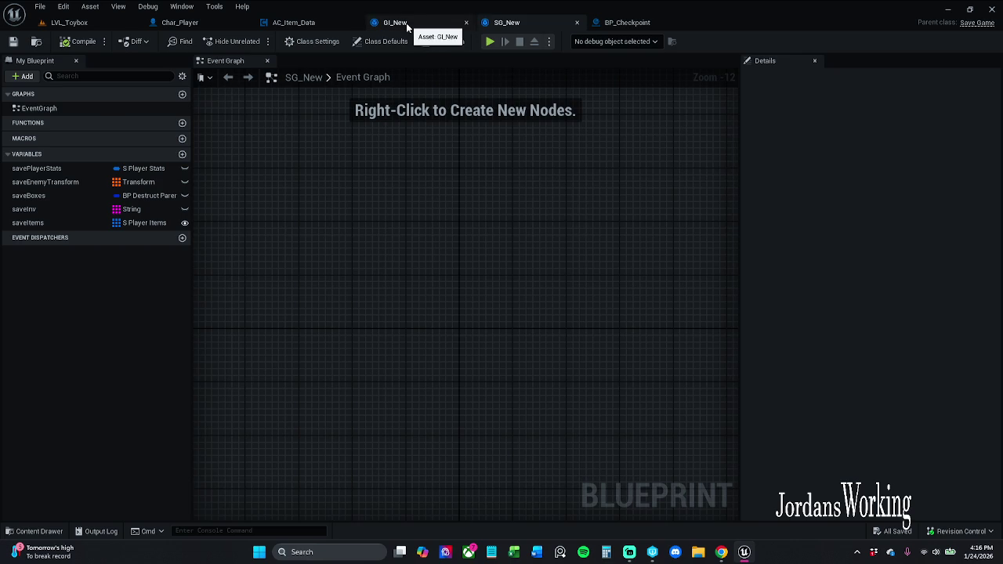
pyautogui.click(406, 22)
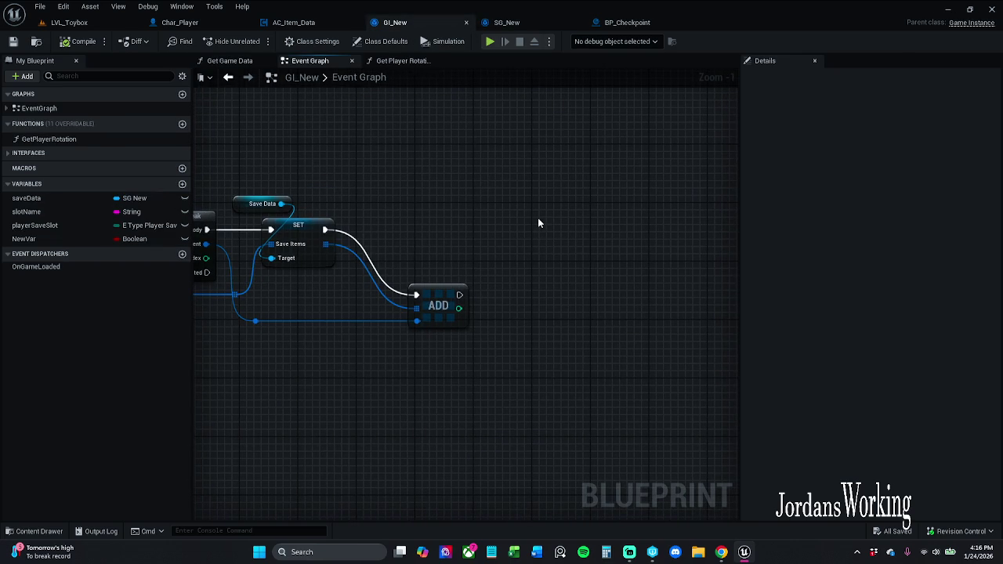
pyautogui.hotkey('ctrl', 'v')
pyautogui.moveTo(540, 237)
pyautogui.mouseDown()
pyautogui.moveTo(457, 303)
pyautogui.moveTo(460, 293)
pyautogui.mouseUp()
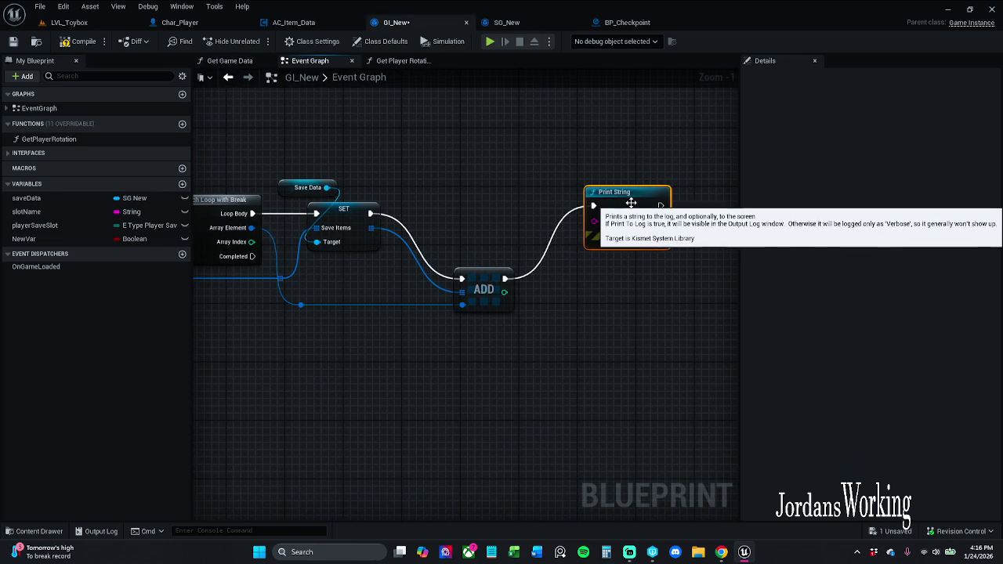
pyautogui.moveTo(519, 162); pyautogui.dragTo(588, 177)
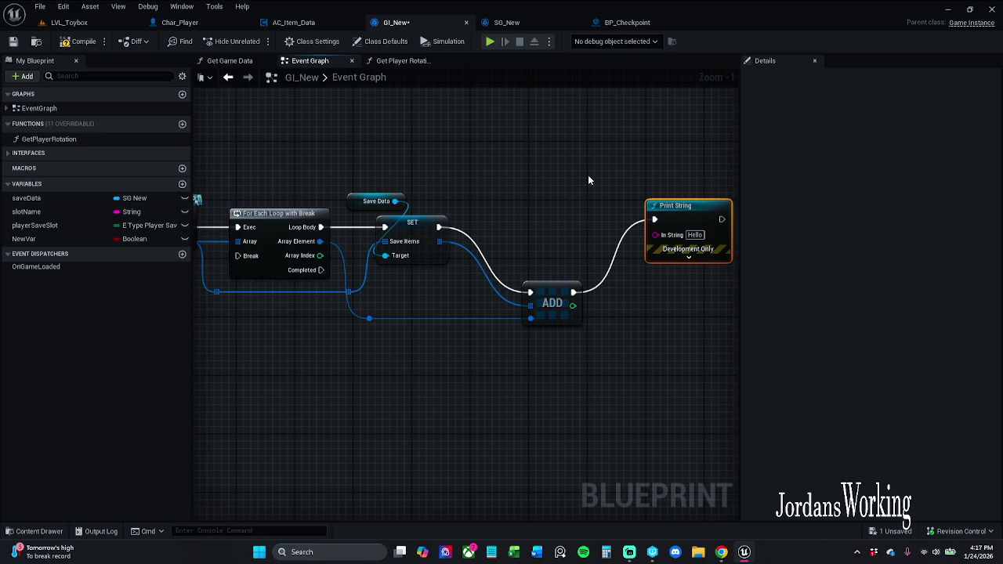
pyautogui.click(627, 22)
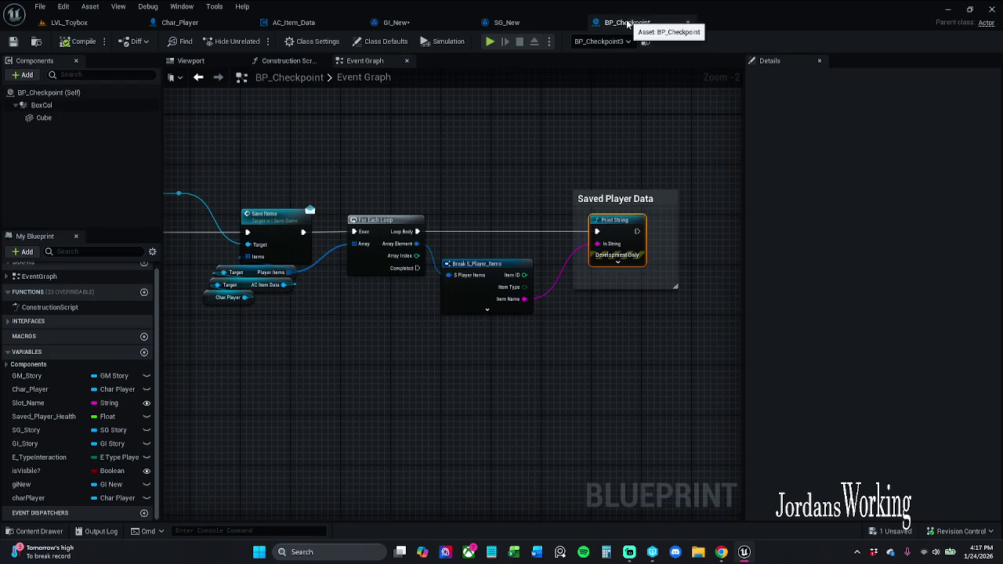
# Remove the loop-to-Print String execution link, then compile and save BP_Checkpoint
pyautogui.click(516, 229)
pyautogui.keyDown('alt'); pyautogui.click(516, 230); pyautogui.keyUp('alt')
pyautogui.click(79, 40)
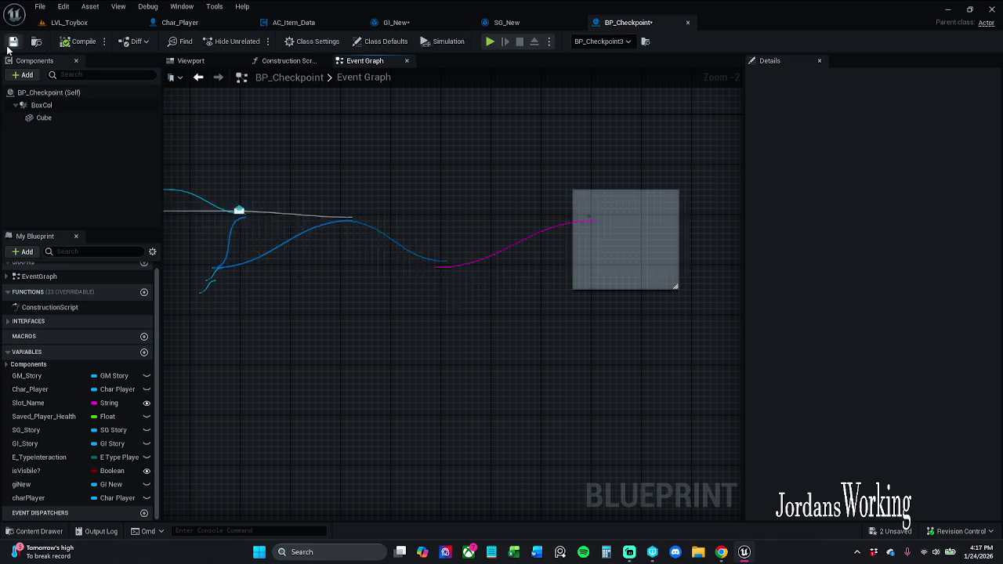
pyautogui.click(13, 41)
# Review GI_New's event graph and save the GI_New blueprint
pyautogui.click(506, 22)
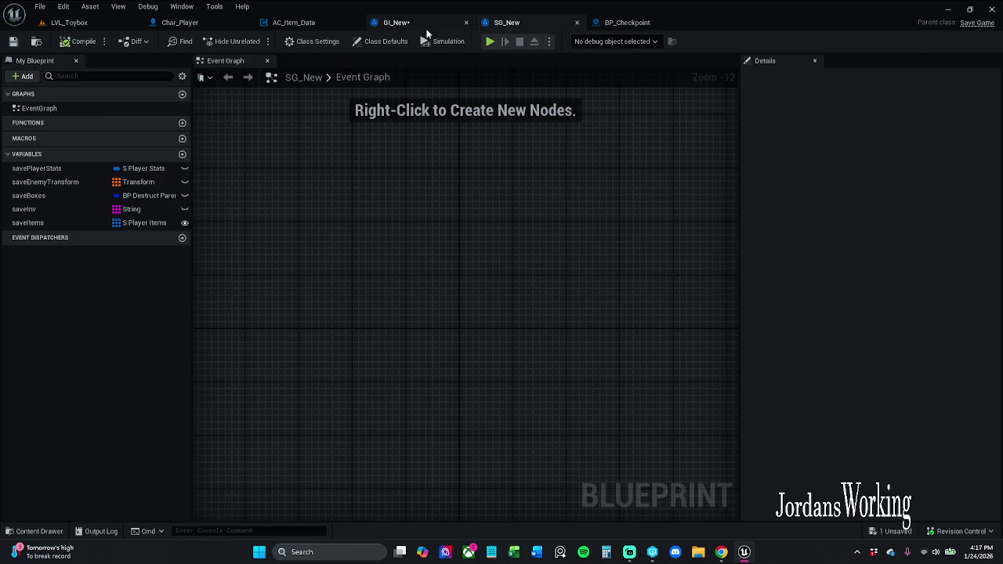
pyautogui.click(395, 22)
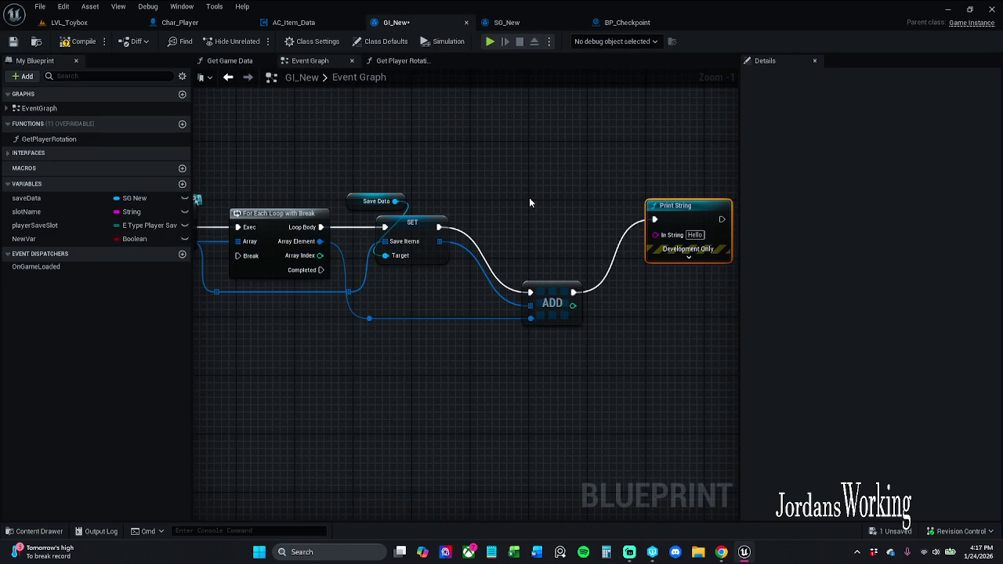
pyautogui.click(623, 22)
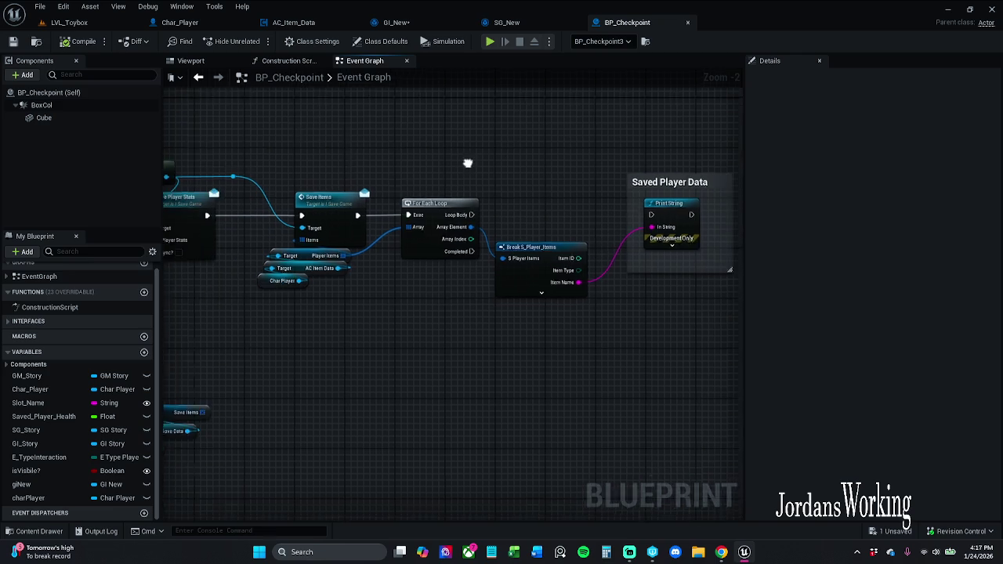
pyautogui.click(524, 21)
pyautogui.click(395, 23)
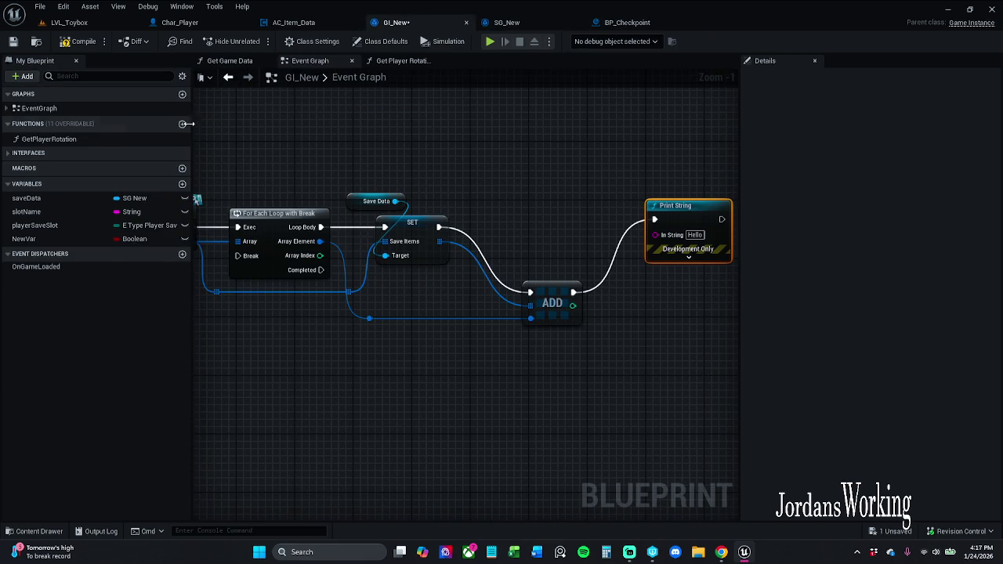
pyautogui.click(13, 41)
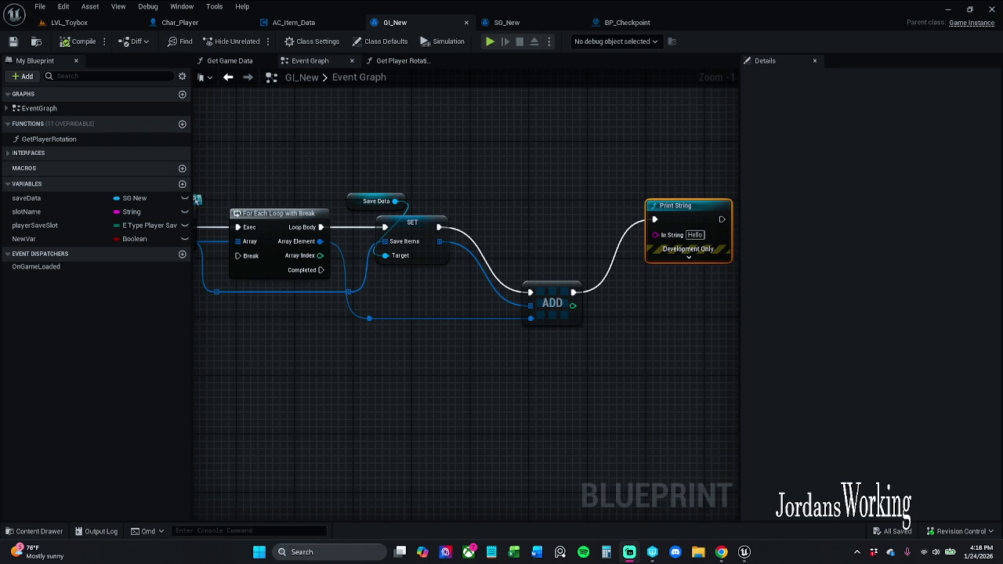
# Pan GI_New's graph to make free space to the right of the ADD node
pyautogui.moveTo(458, 193); pyautogui.dragTo(407, 248)
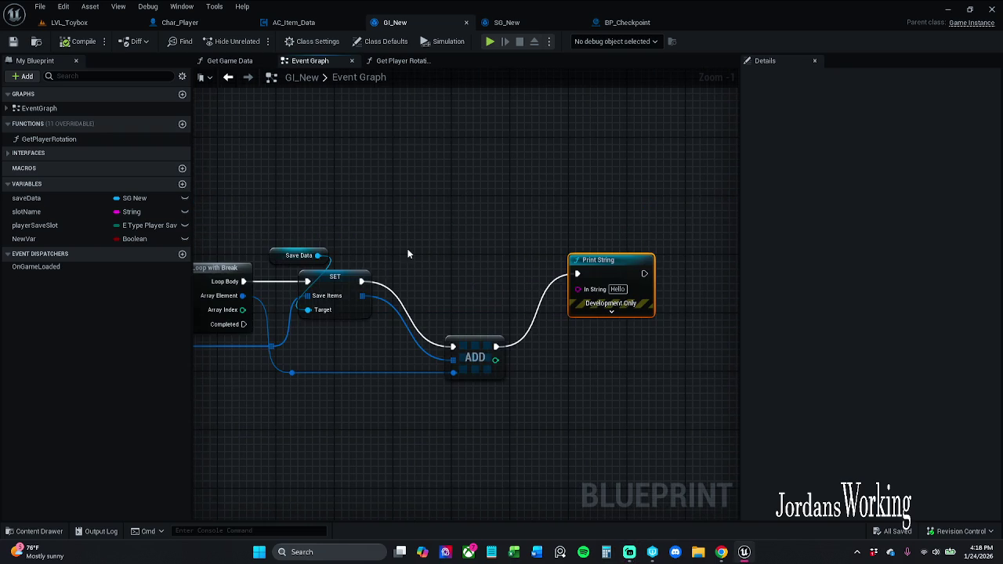
# Add a context-sensitive For Each Loop with Break over SET's Save Items array via search 'bre'
pyautogui.moveTo(362, 295)
pyautogui.mouseDown()
pyautogui.moveTo(409, 265)
pyautogui.moveTo(420, 220)
pyautogui.mouseUp()
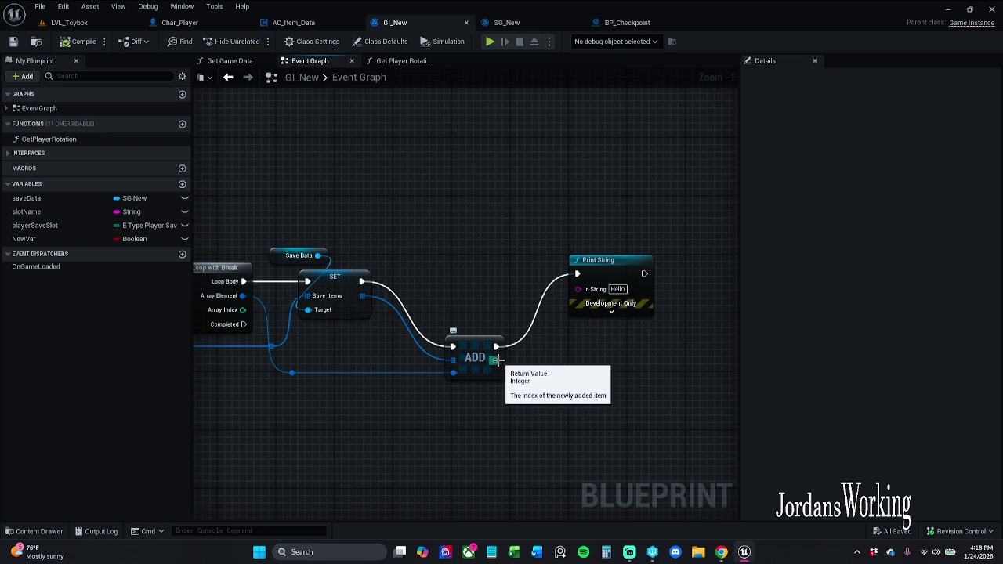
pyautogui.moveTo(362, 296); pyautogui.dragTo(414, 192)
pyautogui.write('bre')
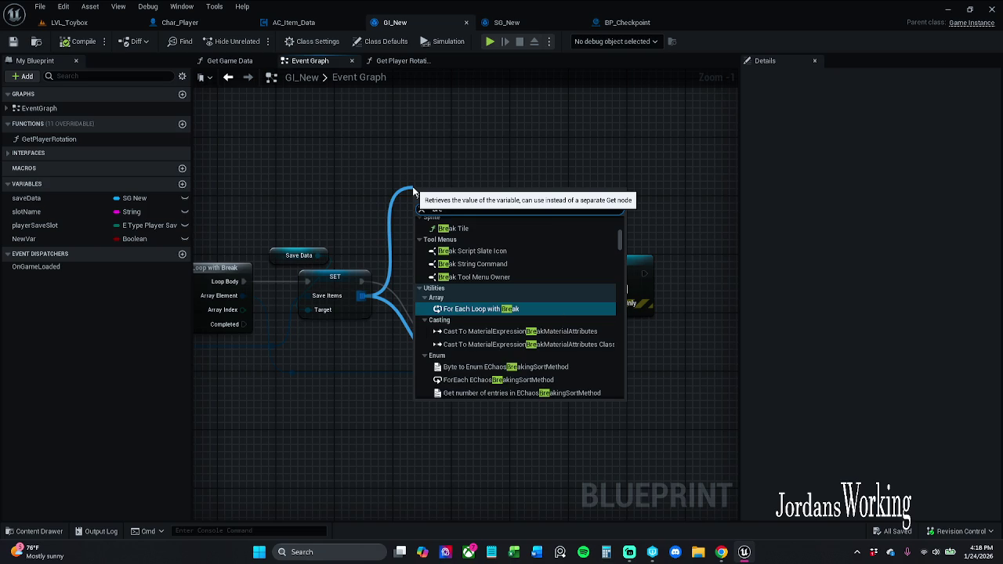
pyautogui.scroll(2, 501, 314)
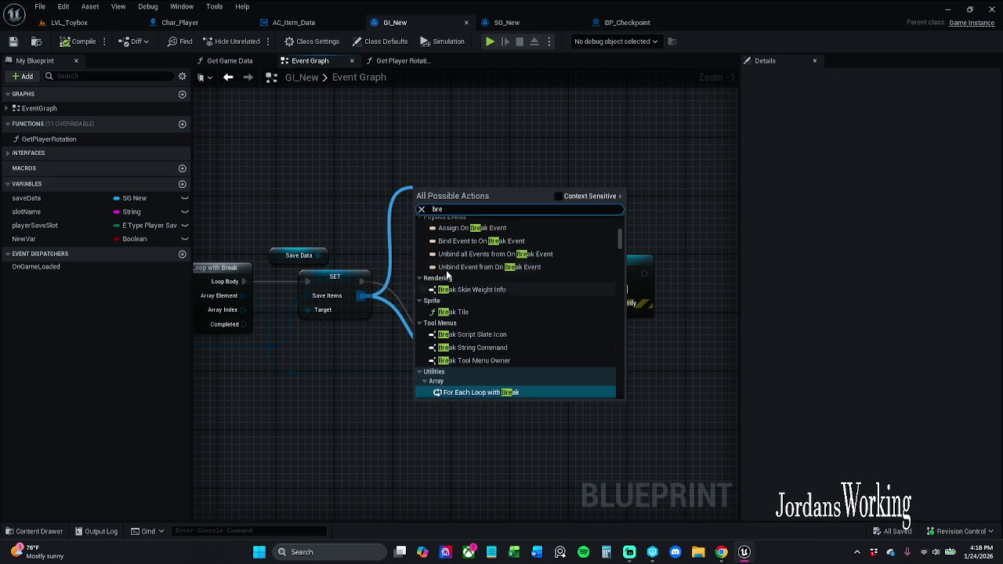
pyautogui.click(558, 196)
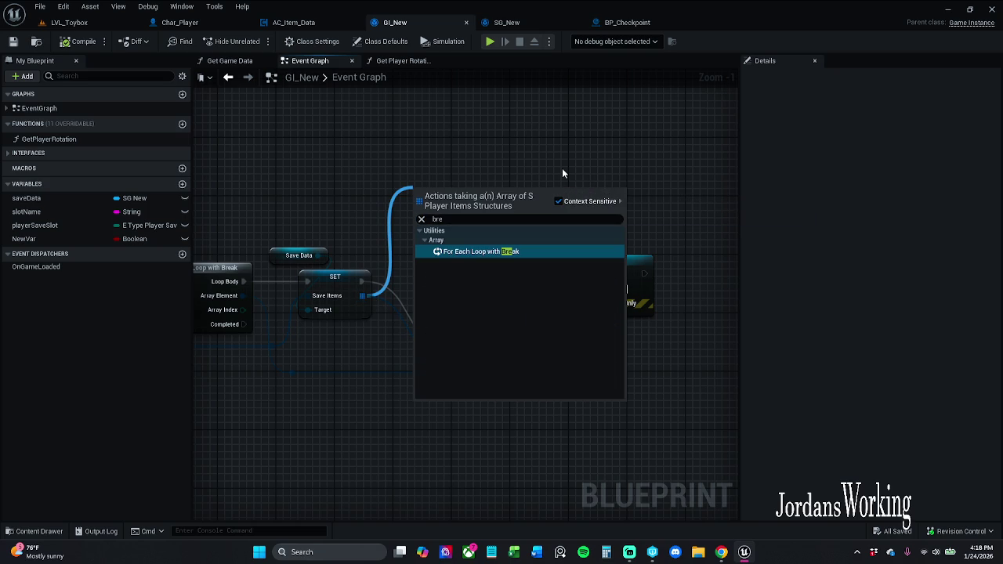
pyautogui.click(522, 251)
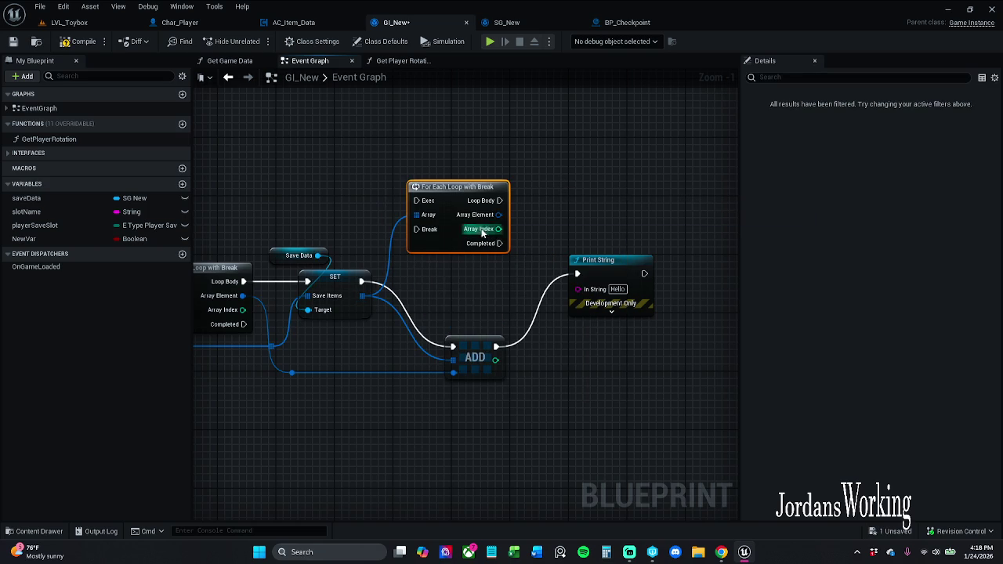
pyautogui.moveTo(468, 190); pyautogui.dragTo(476, 197)
pyautogui.click(496, 301)
# Wire ADD's exec into the new loop and move Print String further right
pyautogui.moveTo(495, 347)
pyautogui.mouseDown()
pyautogui.moveTo(433, 195)
pyautogui.moveTo(516, 174)
pyautogui.mouseUp()
pyautogui.click(583, 236)
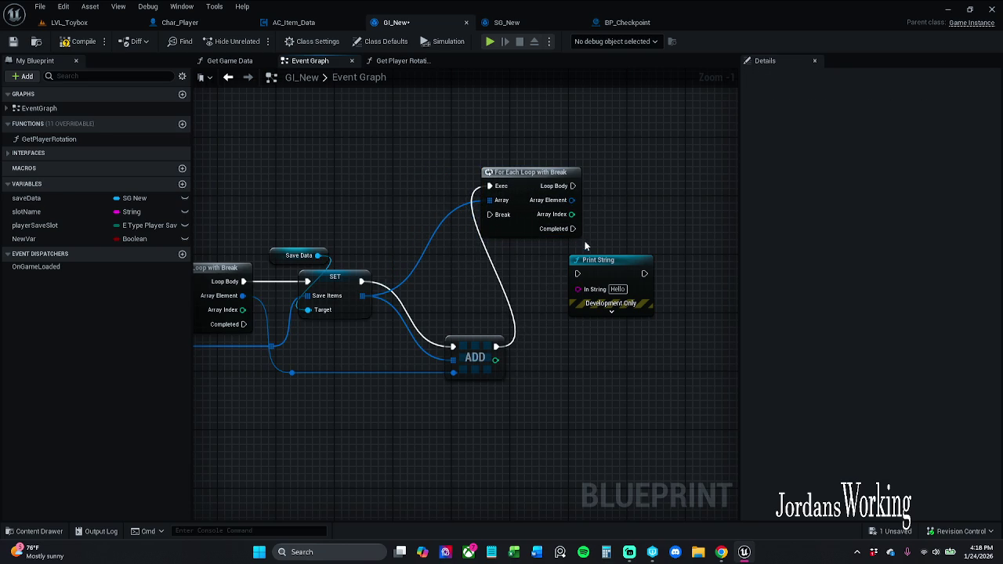
pyautogui.moveTo(601, 273); pyautogui.dragTo(665, 281)
pyautogui.click(578, 224)
pyautogui.moveTo(578, 225); pyautogui.dragTo(506, 226)
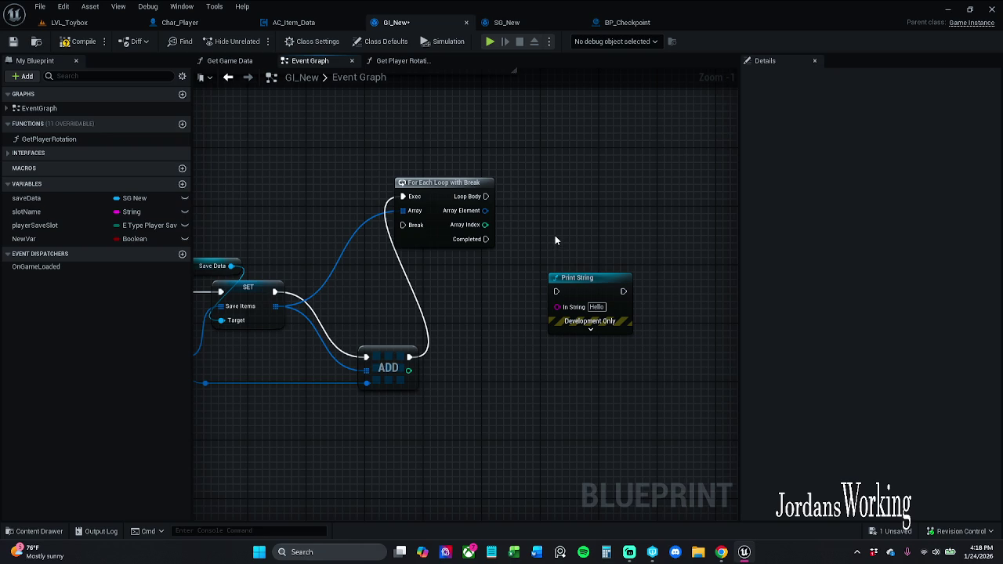
# Rearrange the new loop and Print String nodes to make room
pyautogui.moveTo(568, 280)
pyautogui.mouseDown()
pyautogui.moveTo(608, 207)
pyautogui.moveTo(603, 192)
pyautogui.mouseUp()
pyautogui.moveTo(452, 185); pyautogui.dragTo(482, 212)
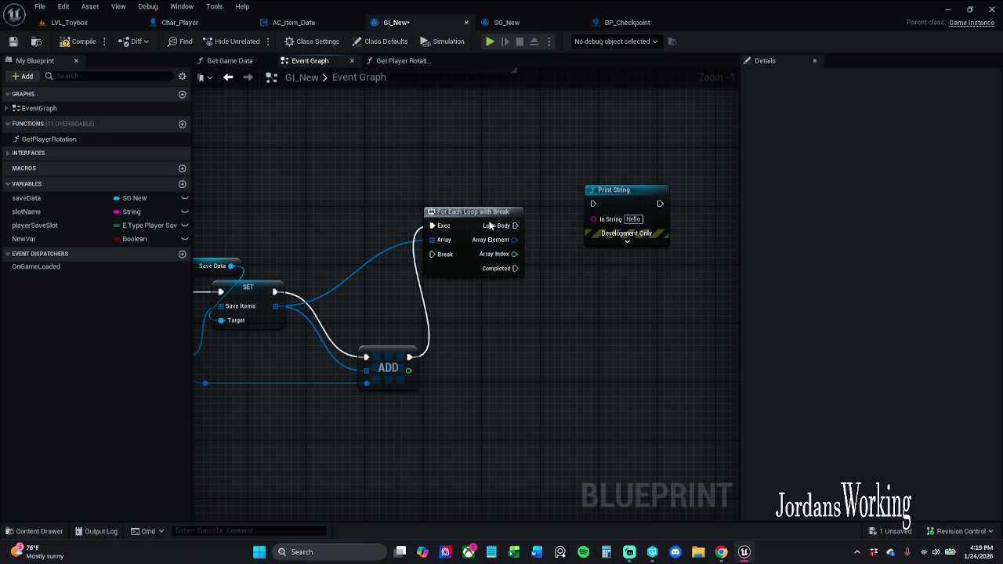
pyautogui.moveTo(539, 200); pyautogui.dragTo(615, 229)
# Break each Array Element into S_Player_Items, print its Item Name, compile GI_New, and return to LVL_Toybox
pyautogui.moveTo(398, 230)
pyautogui.mouseDown()
pyautogui.moveTo(478, 236)
pyautogui.moveTo(471, 272)
pyautogui.mouseUp()
pyautogui.write('bre')
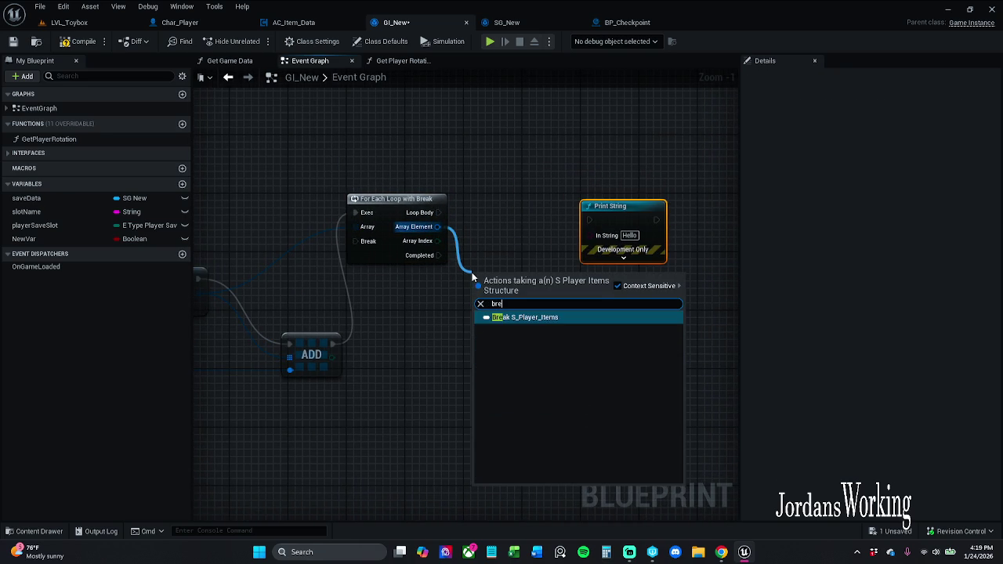
pyautogui.click(535, 317)
pyautogui.click(526, 312)
pyautogui.moveTo(699, 339); pyautogui.dragTo(513, 336)
pyautogui.moveTo(444, 212)
pyautogui.mouseDown()
pyautogui.moveTo(505, 249)
pyautogui.moveTo(469, 269)
pyautogui.moveTo(274, 235)
pyautogui.moveTo(250, 210)
pyautogui.mouseUp()
pyautogui.click(79, 43)
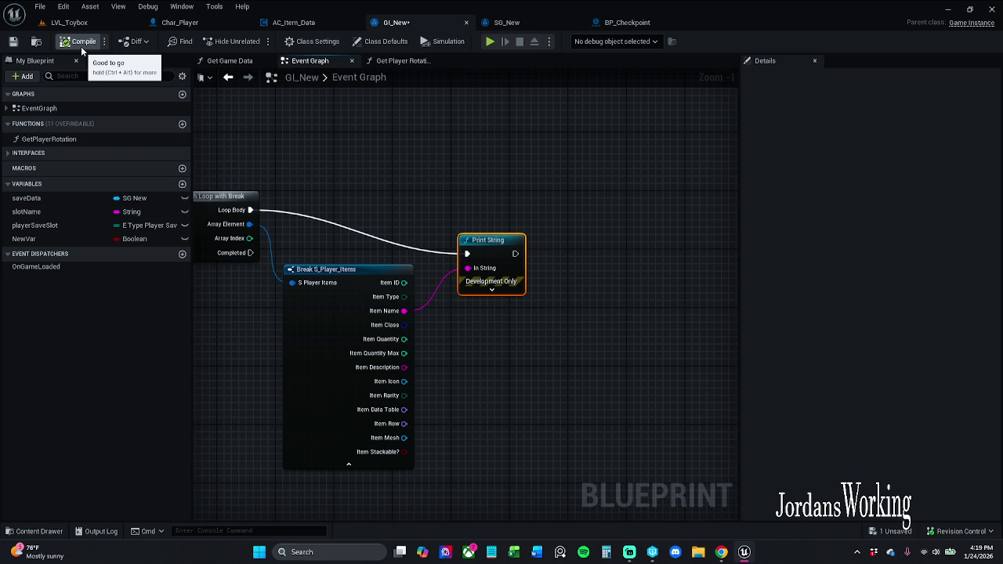
pyautogui.click(69, 22)
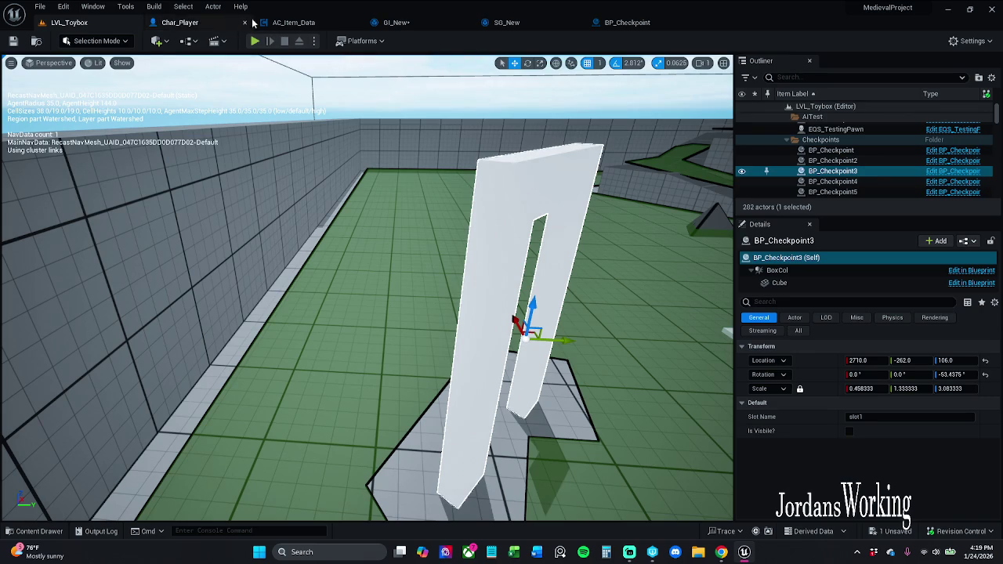
pyautogui.click(255, 43)
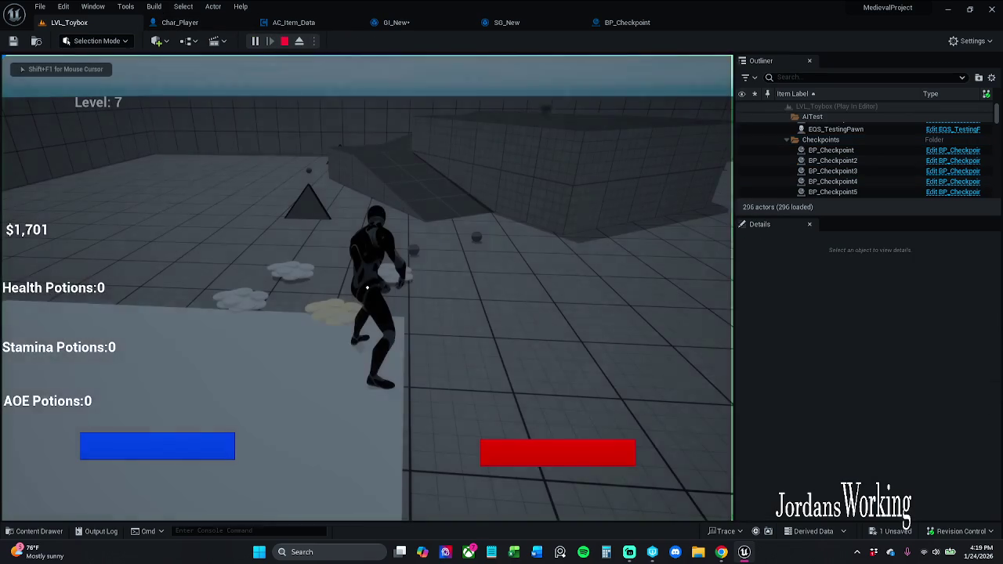
pyautogui.press('w')
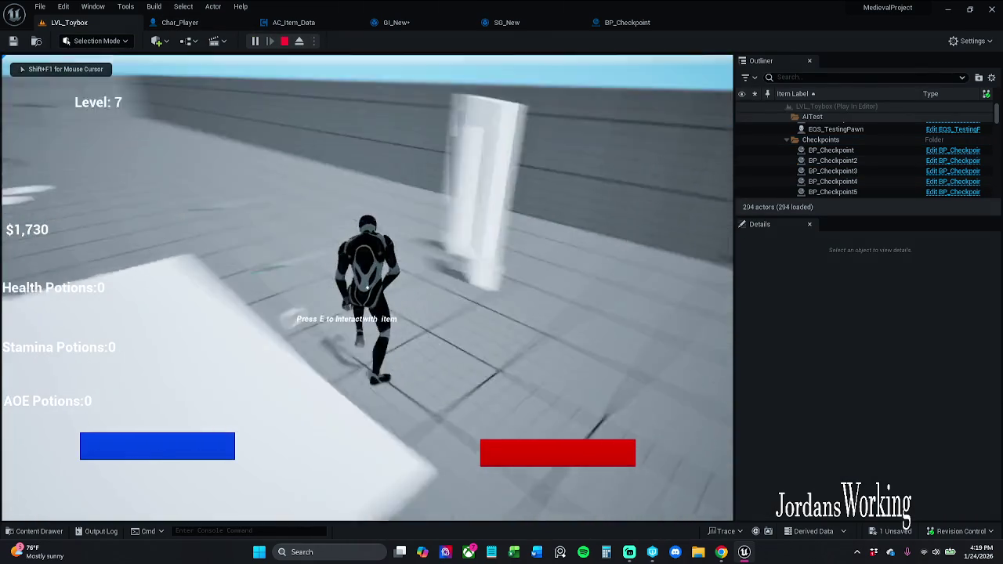
pyautogui.press('w')
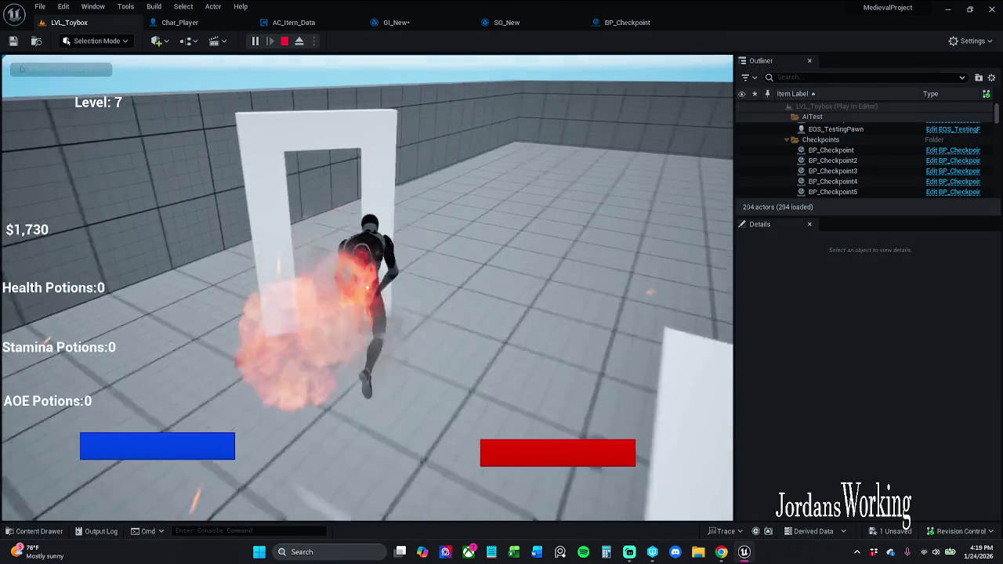
pyautogui.press('w')
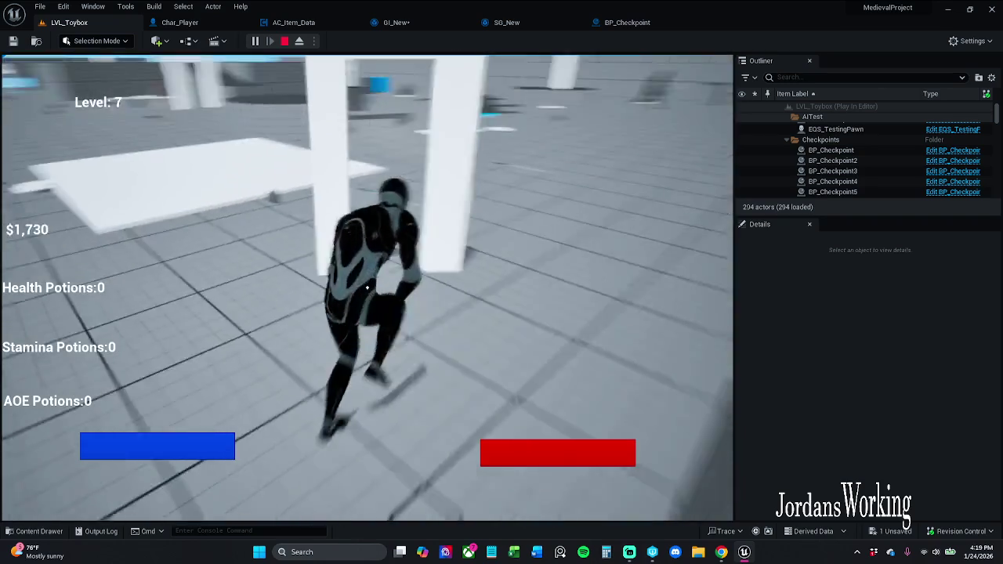
pyautogui.press('w')
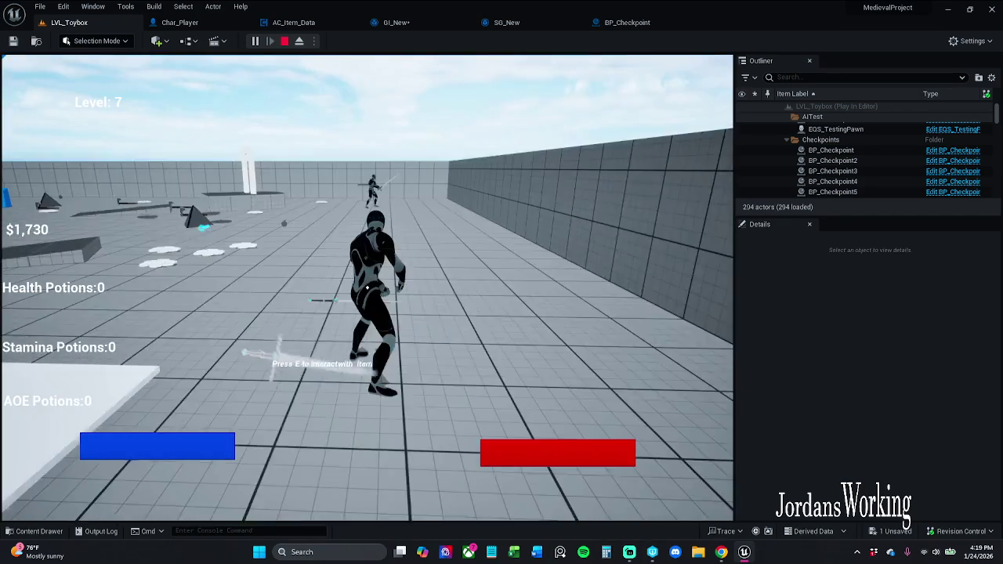
pyautogui.press('Escape')
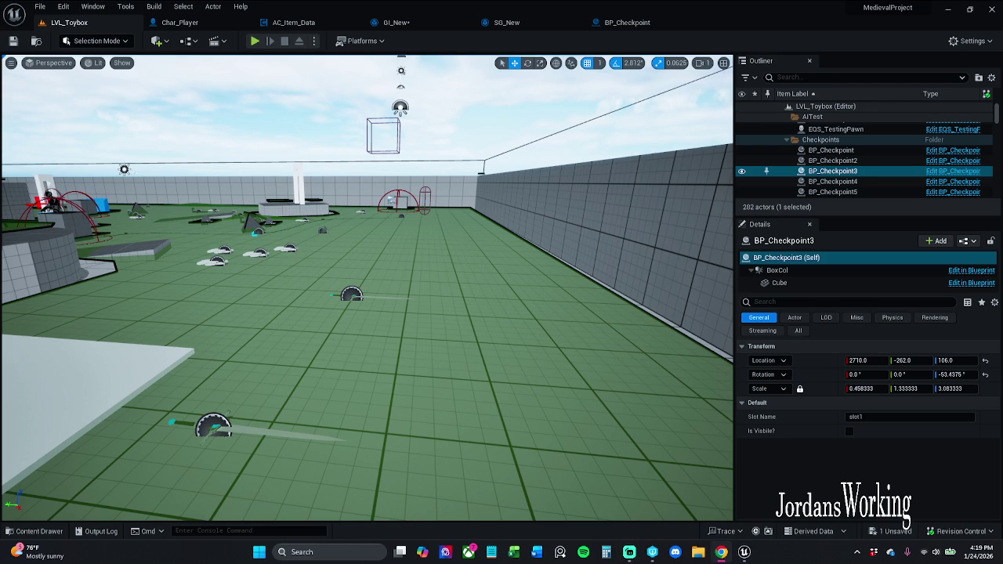
# Review the save nodes in GI_New and BP_Checkpoint, and toggle a breakpoint on Save Items
pyautogui.click(395, 21)
pyautogui.moveTo(340, 183)
pyautogui.mouseDown()
pyautogui.moveTo(465, 164)
pyautogui.moveTo(528, 136)
pyautogui.moveTo(734, 136)
pyautogui.moveTo(569, 127)
pyautogui.mouseUp()
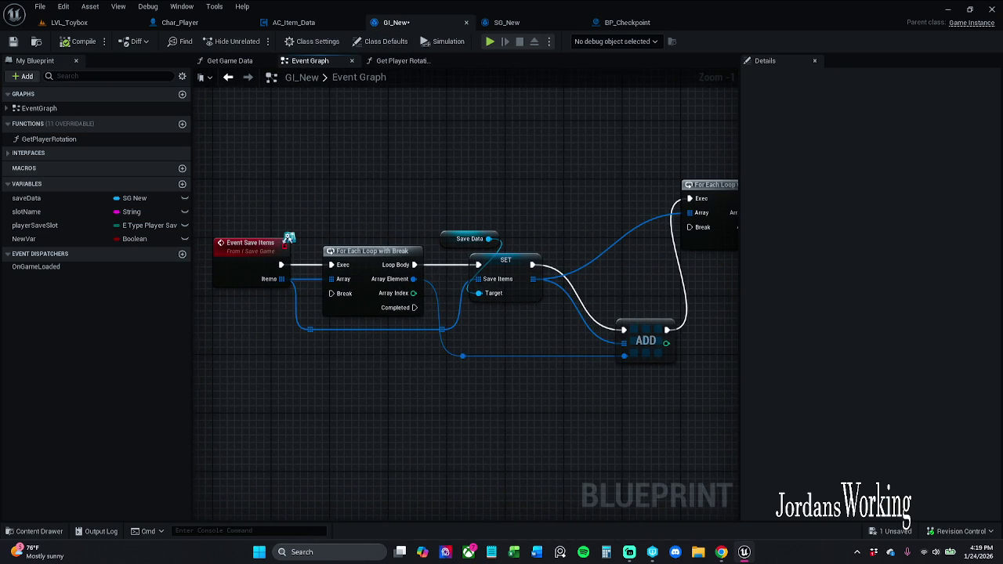
pyautogui.scroll(-1, 683, 174)
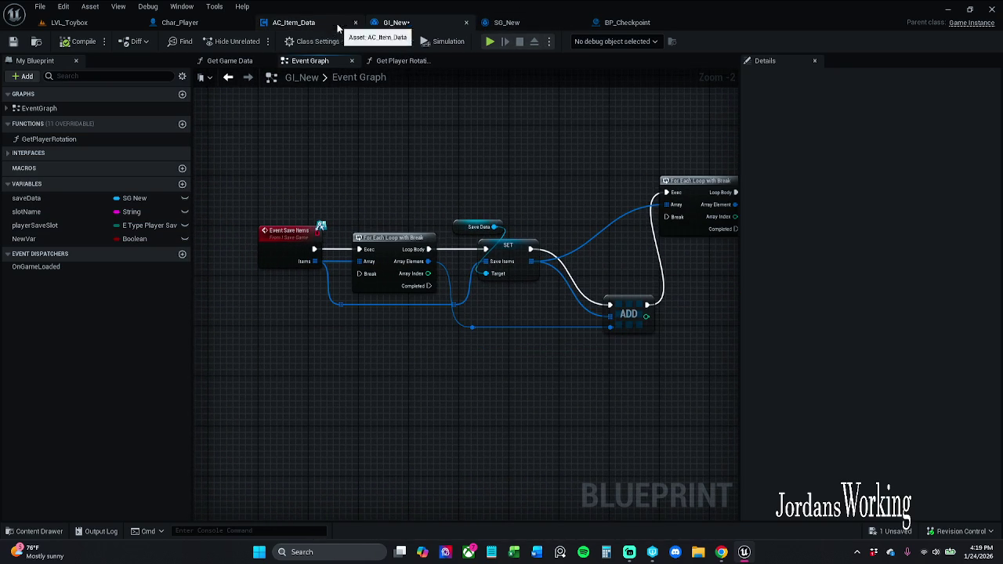
pyautogui.click(625, 23)
pyautogui.moveTo(419, 153); pyautogui.dragTo(510, 149)
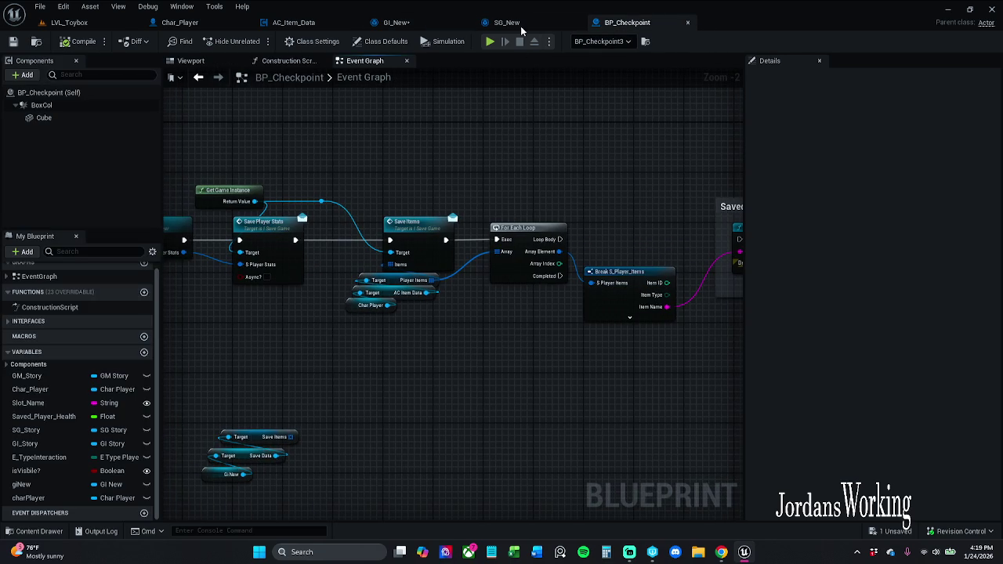
pyautogui.click(400, 22)
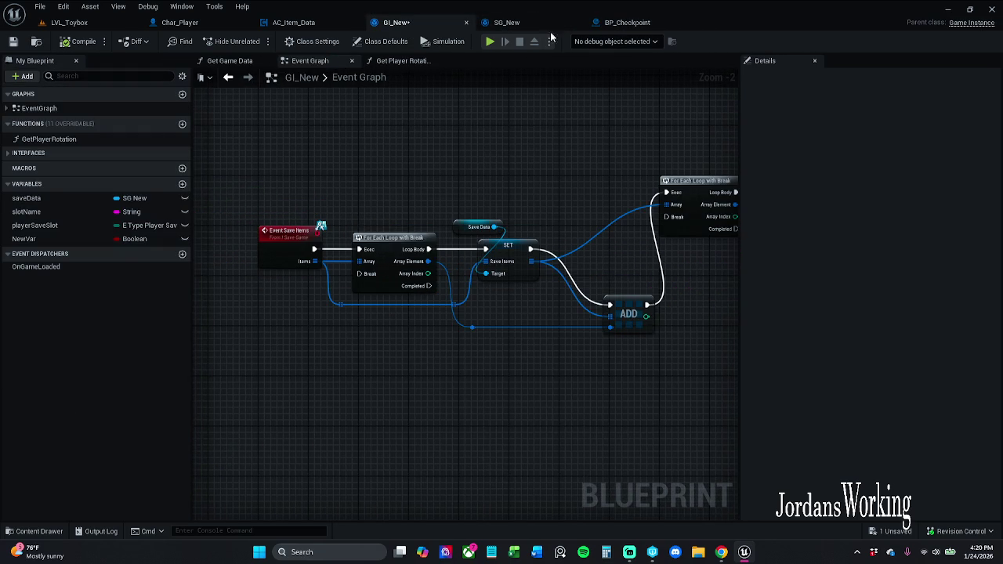
pyautogui.click(624, 23)
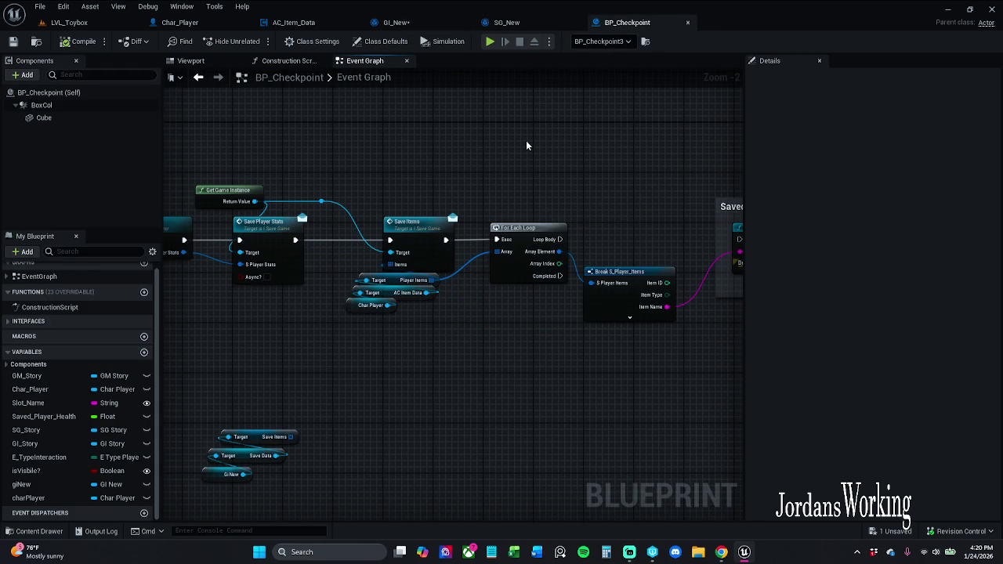
pyautogui.click(415, 251)
pyautogui.rightClick(415, 251)
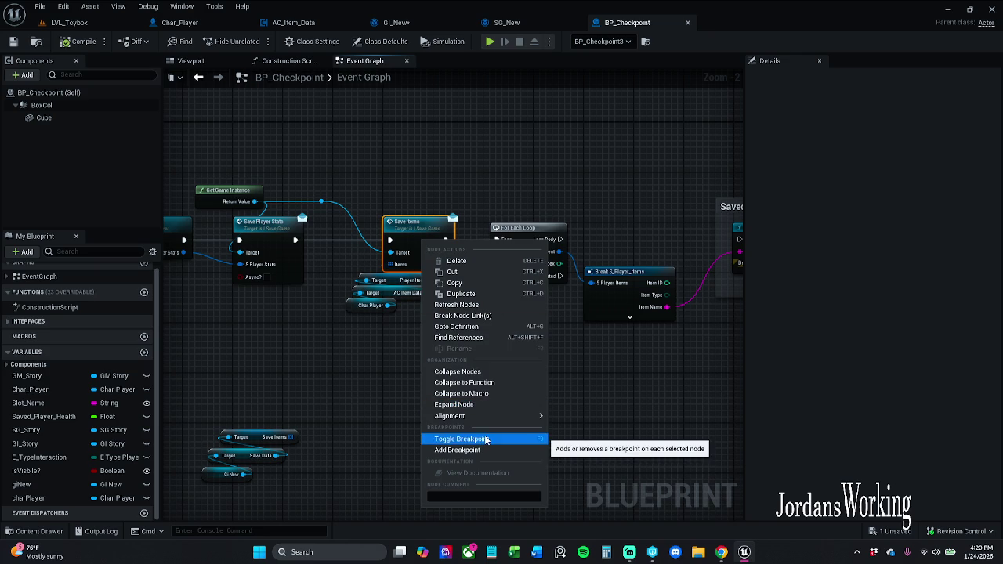
pyautogui.click(471, 439)
# Marquee-select all of GI_New's save-items nodes and work through their right-click actions menu
pyautogui.click(507, 22)
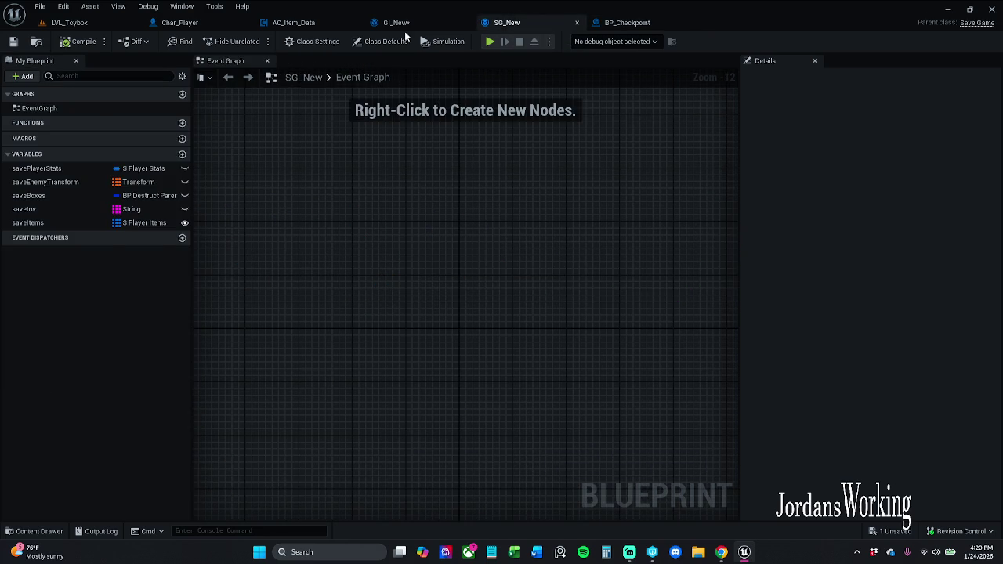
pyautogui.click(398, 22)
pyautogui.rightClick(270, 253)
pyautogui.scroll(-3, 302, 205)
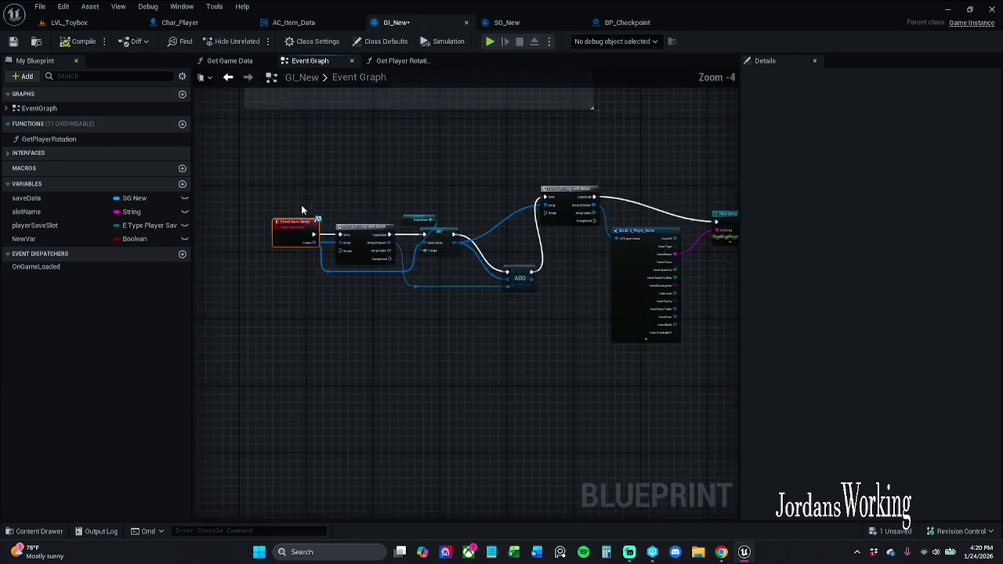
pyautogui.moveTo(271, 195); pyautogui.dragTo(628, 310)
pyautogui.scroll(2, 561, 251)
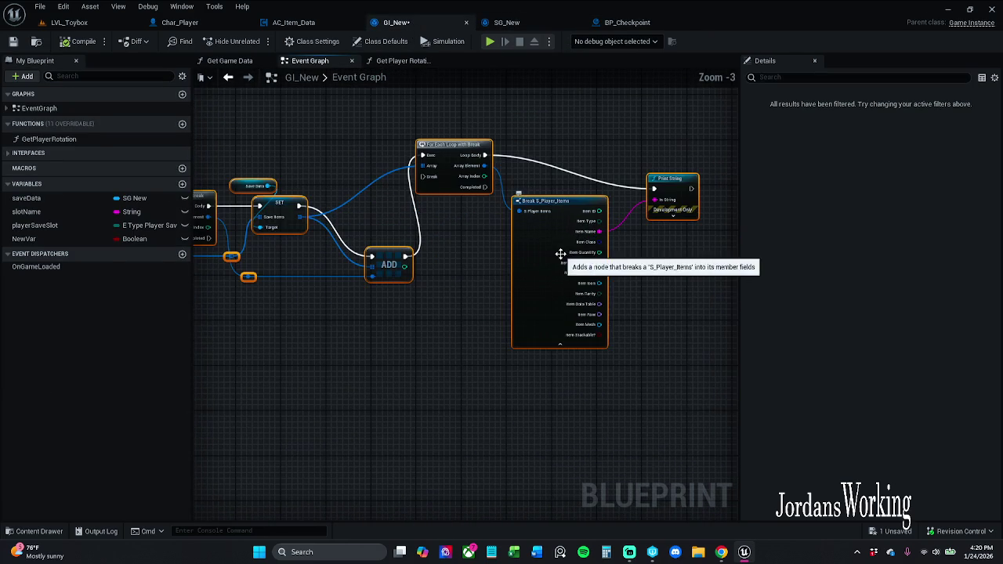
pyautogui.rightClick(560, 249)
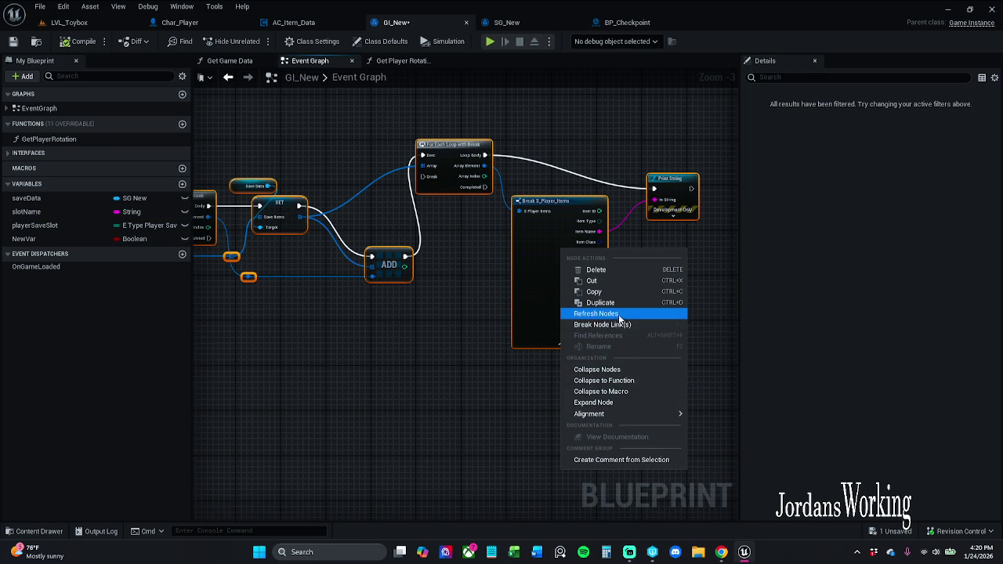
pyautogui.moveTo(619, 413)
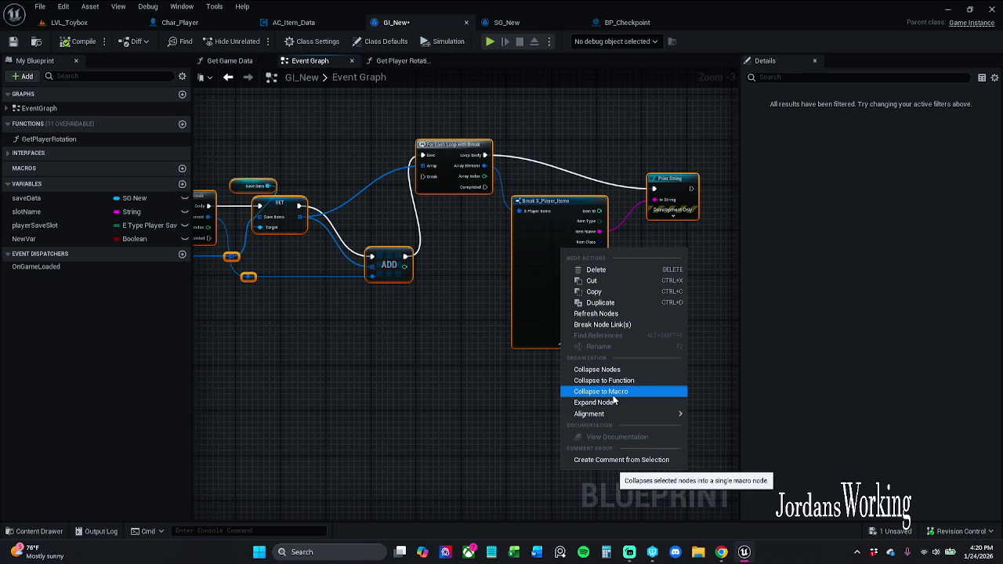
pyautogui.click(489, 403)
# Toggle a breakpoint on GI_New's For Each Loop node, then return to LVL_Toybox
pyautogui.moveTo(489, 403); pyautogui.dragTo(614, 433)
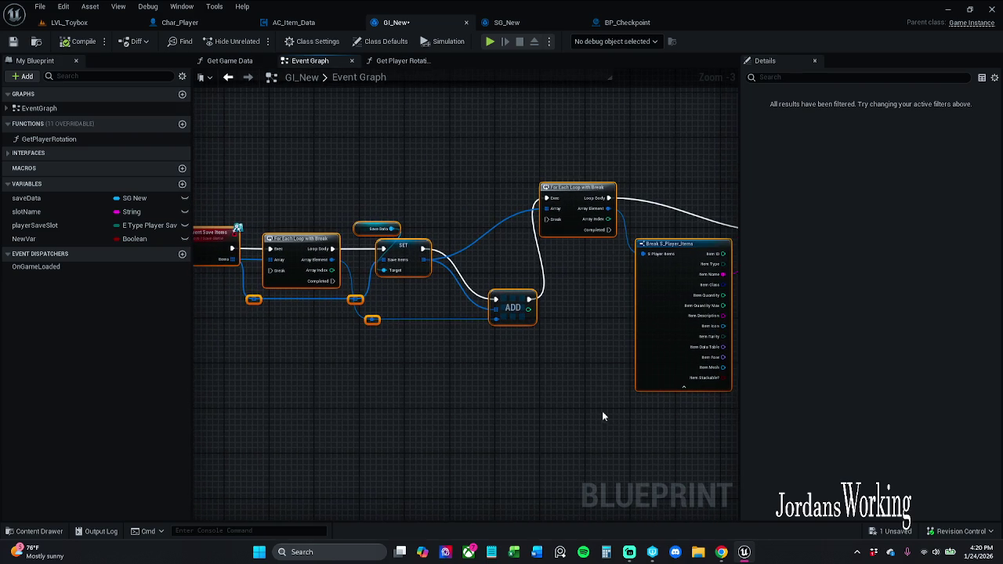
pyautogui.rightClick(576, 195)
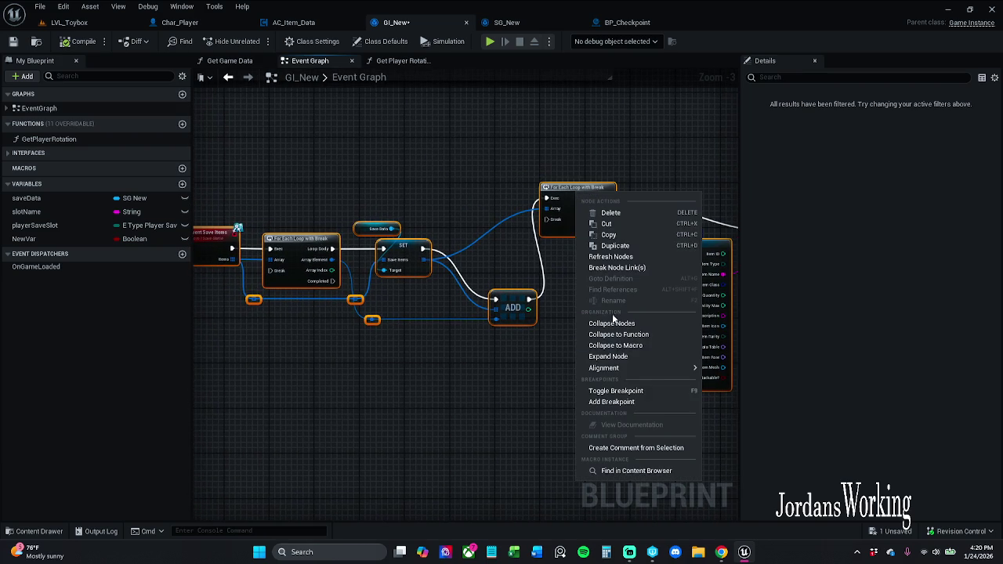
pyautogui.click(638, 388)
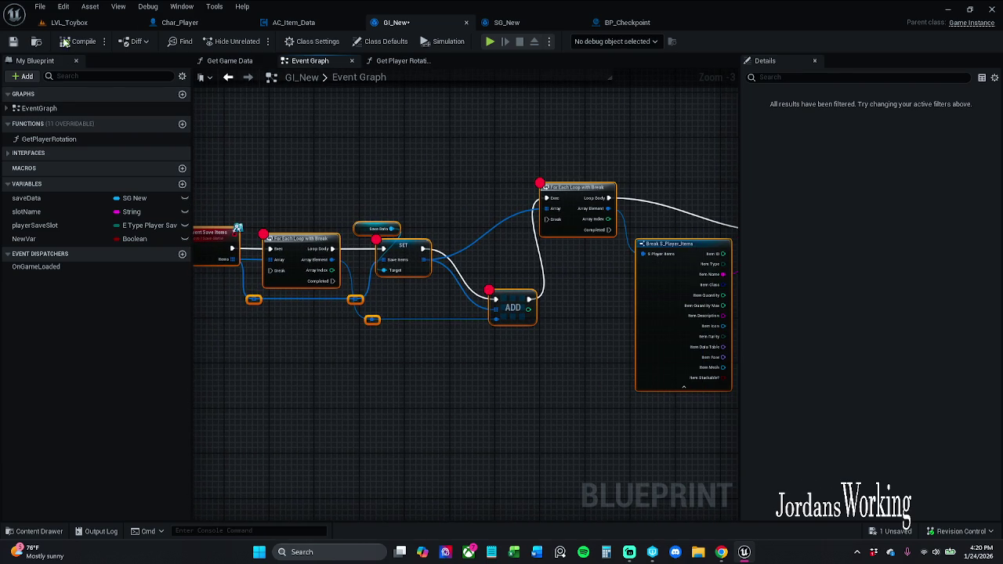
pyautogui.click(117, 24)
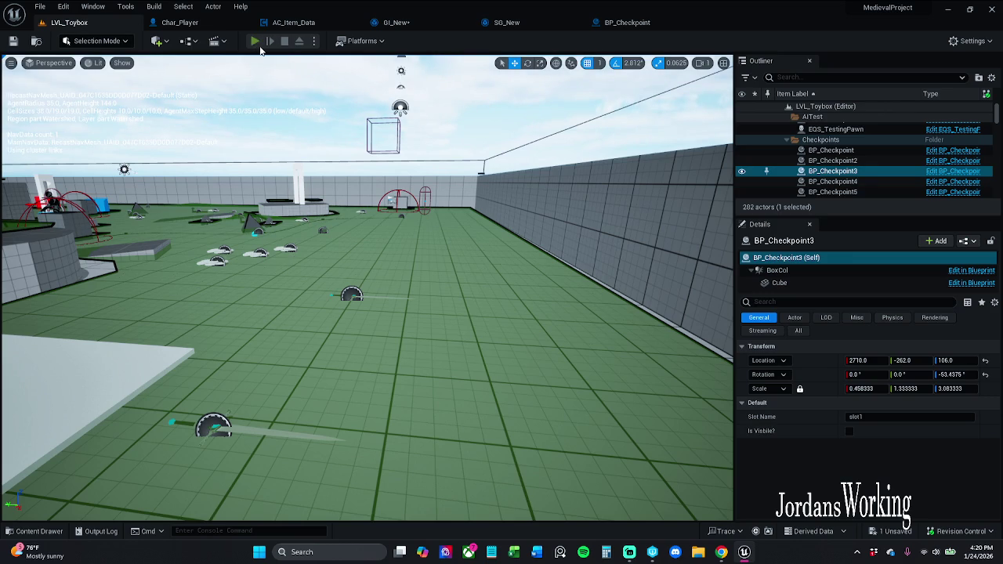
# Play LVL_Toybox and walk through the checkpoint doorway until GI_New's Event Save Items breakpoint halts
pyautogui.click(255, 42)
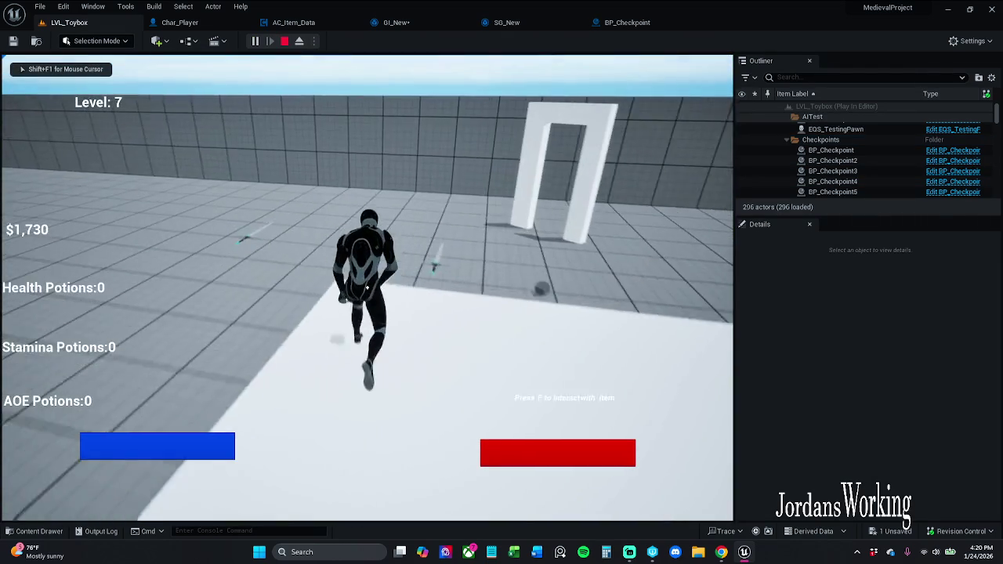
pyautogui.press('w')
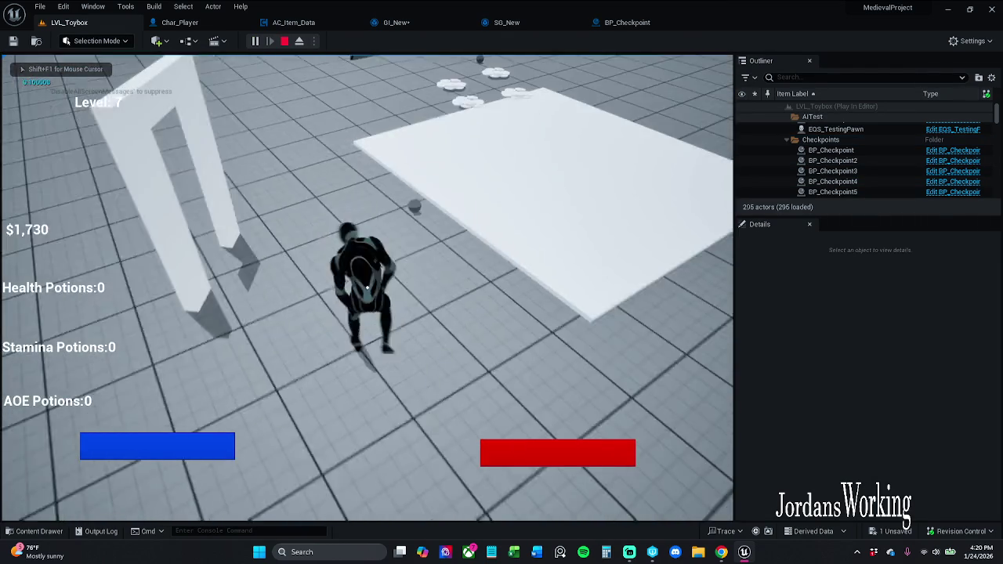
pyautogui.press('w')
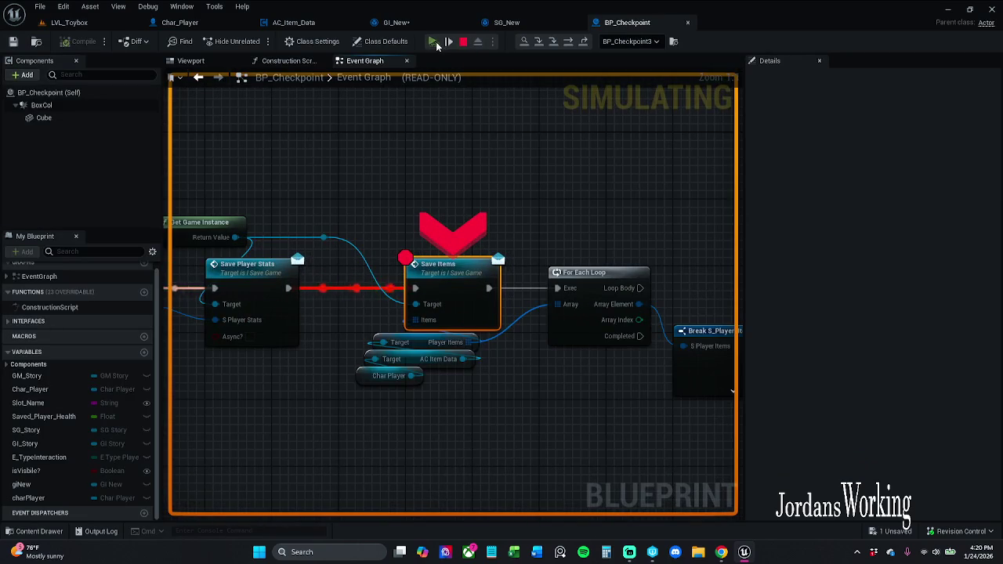
pyautogui.click(436, 42)
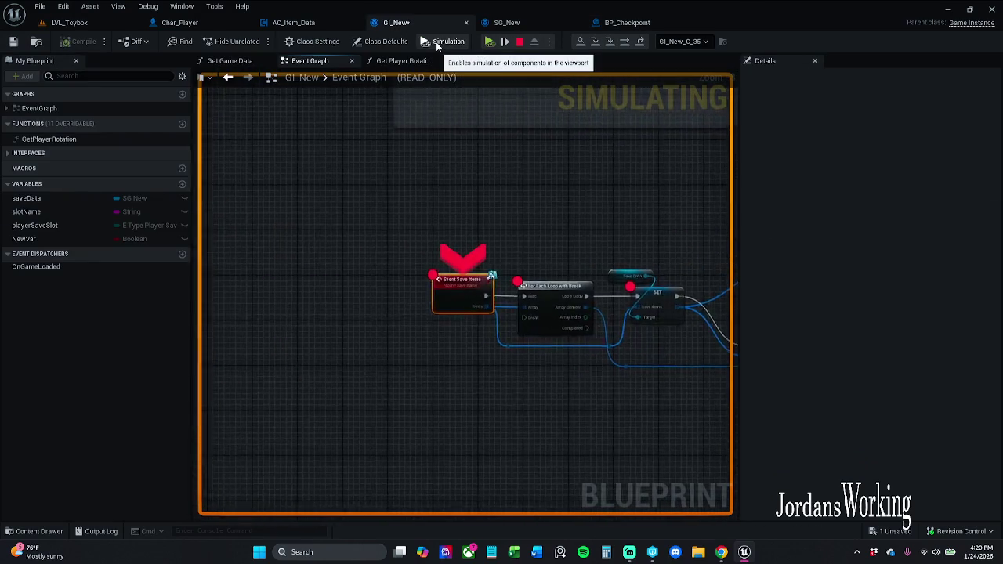
# Step Over through GI_New's save loop iterations until execution reaches Print String
pyautogui.click(488, 43)
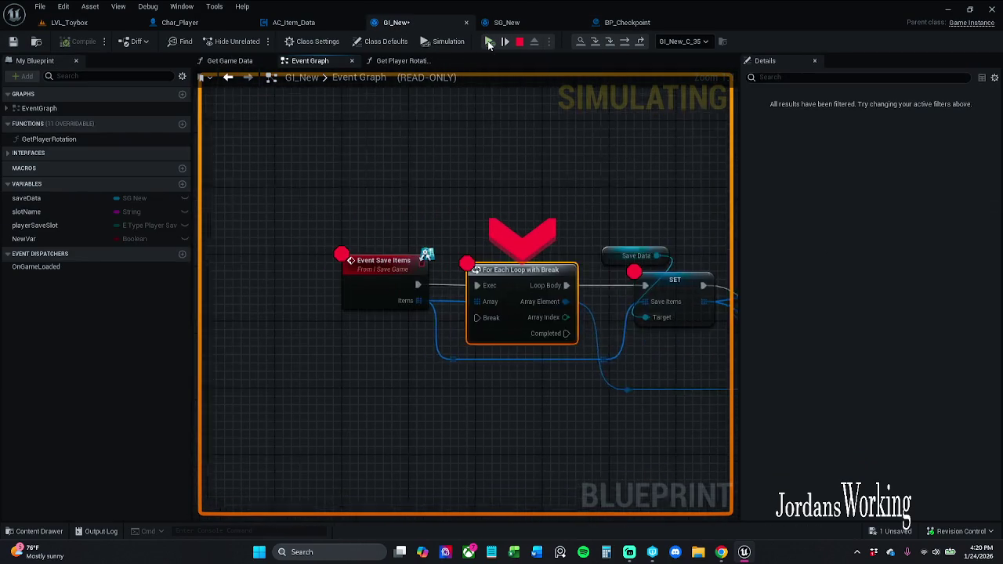
pyautogui.click(489, 42)
pyautogui.click(488, 42)
pyautogui.click(488, 42)
pyautogui.click(488, 43)
pyautogui.click(488, 43)
pyautogui.click(488, 42)
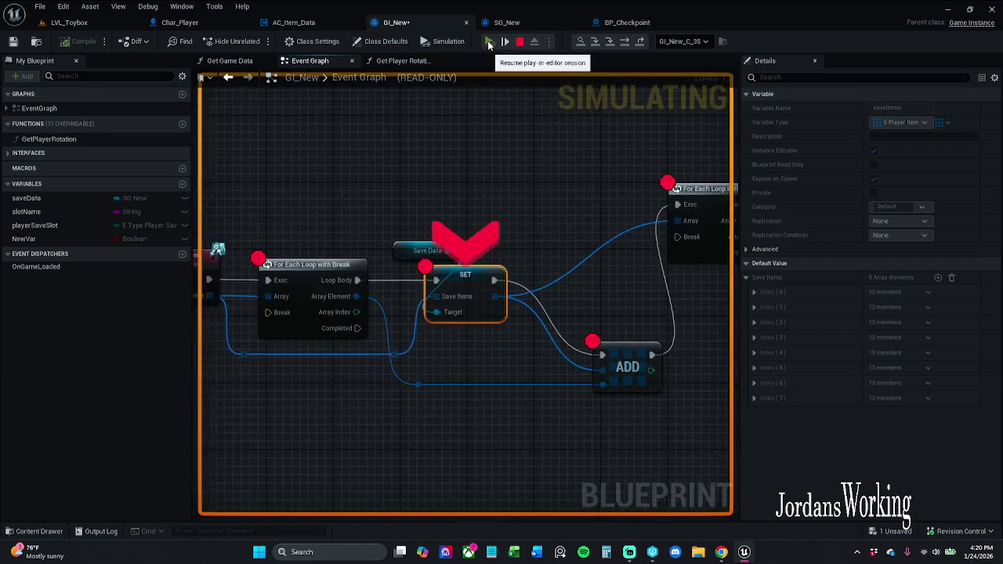
pyautogui.click(488, 42)
# Remove the breakpoint from the paused node in GI_New's save-loop cluster
pyautogui.scroll(-5, 499, 172)
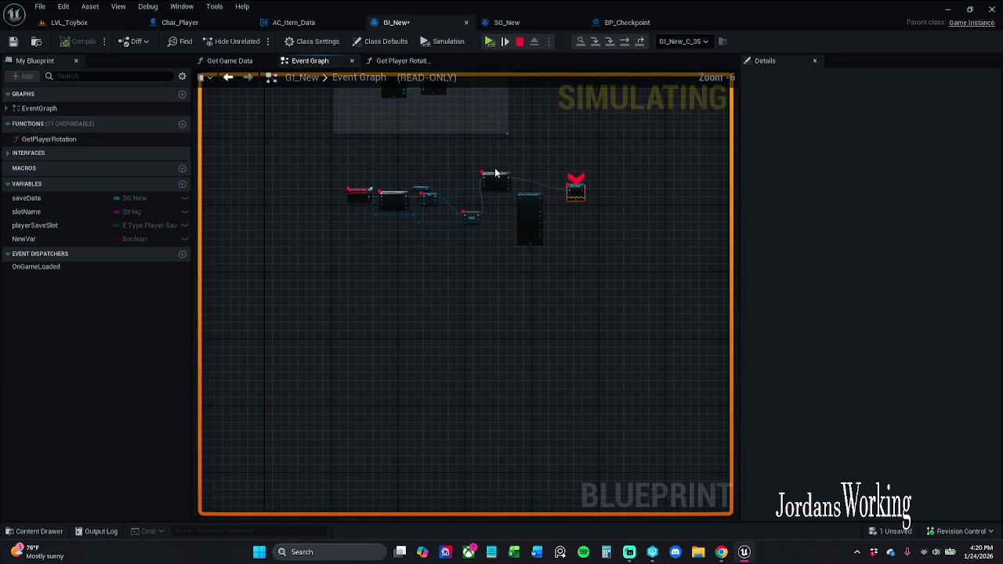
pyautogui.moveTo(339, 163); pyautogui.dragTo(589, 232)
pyautogui.rightClick(575, 190)
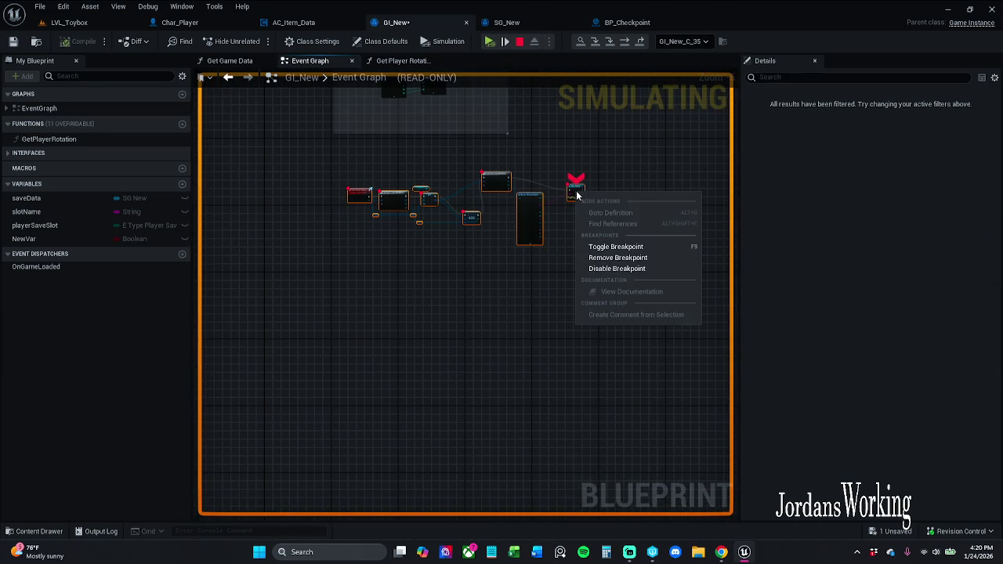
pyautogui.click(638, 258)
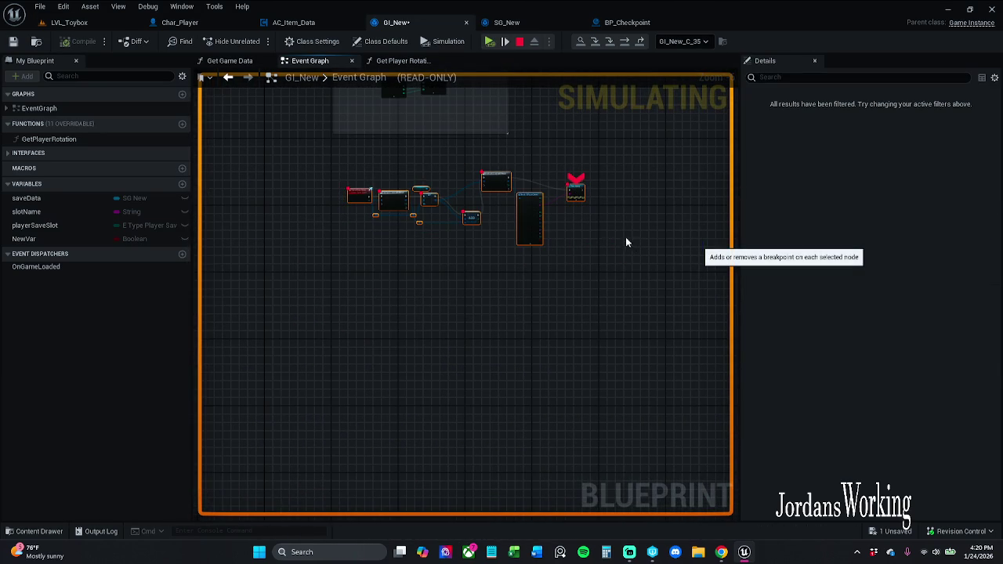
# Remove the breakpoint on BP_Checkpoint's Save Items node and resume the play session
pyautogui.click(506, 22)
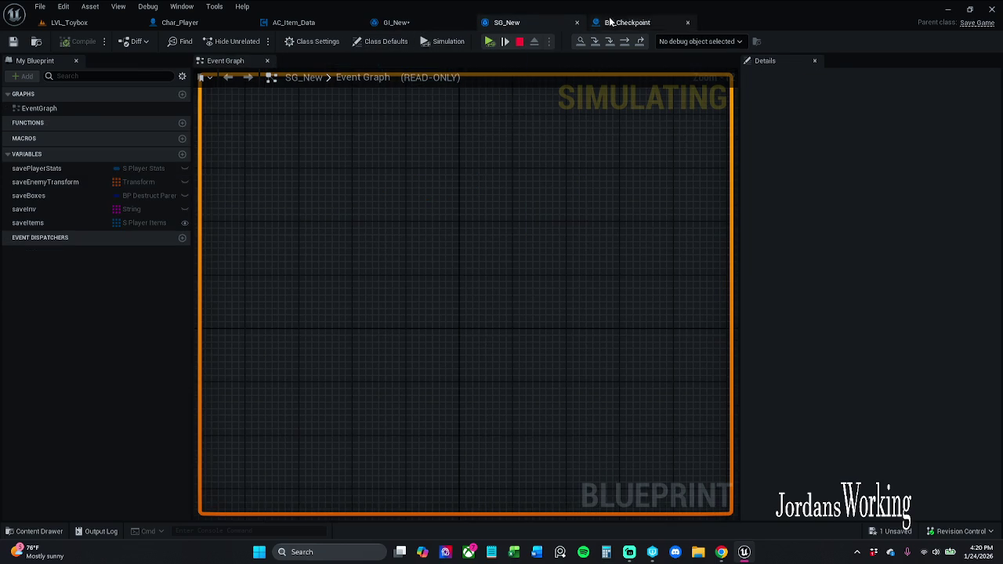
pyautogui.click(603, 24)
pyautogui.rightClick(444, 272)
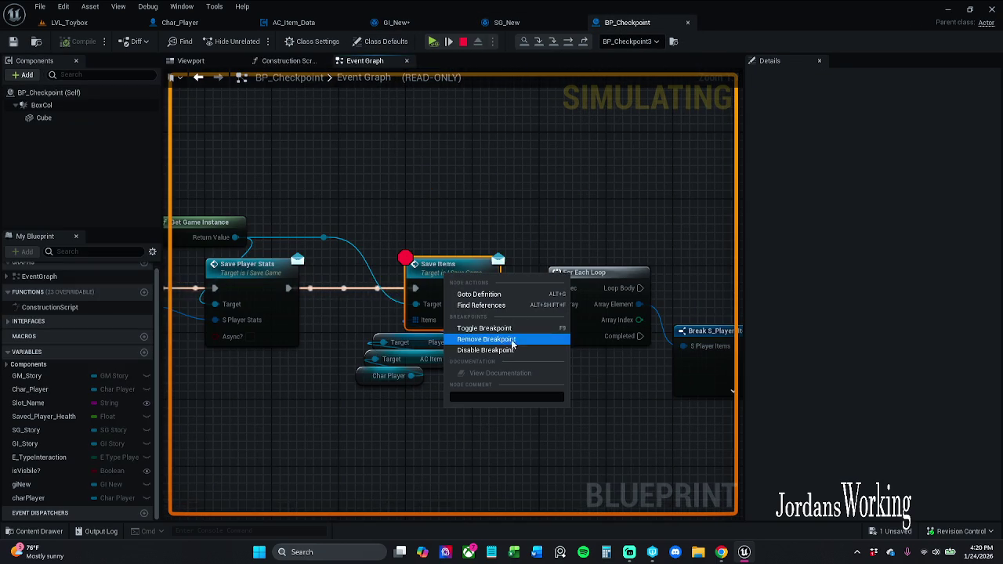
pyautogui.click(478, 334)
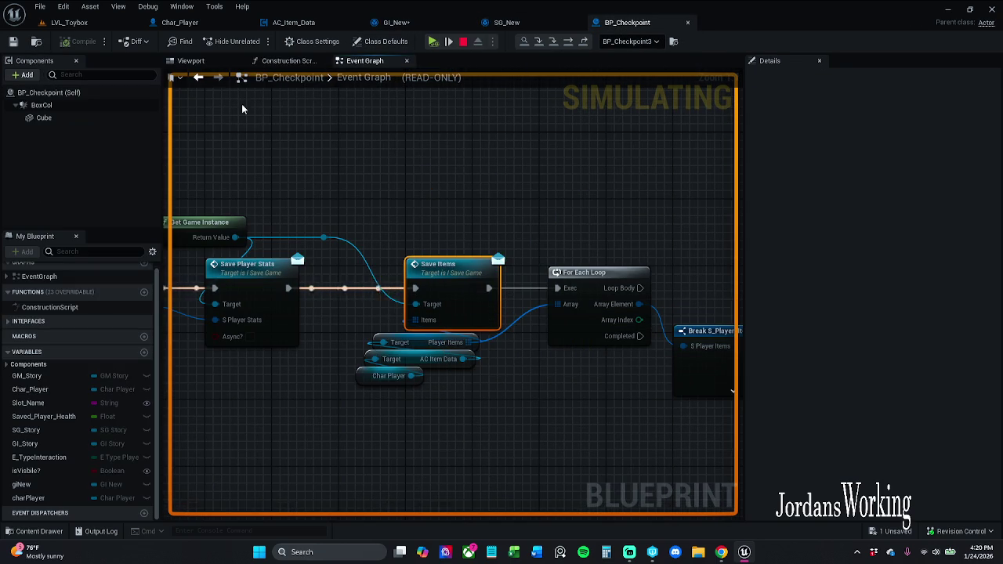
pyautogui.click(432, 41)
# Resume the game and check the restored inventory while Health and Sword names print
pyautogui.click(367, 288)
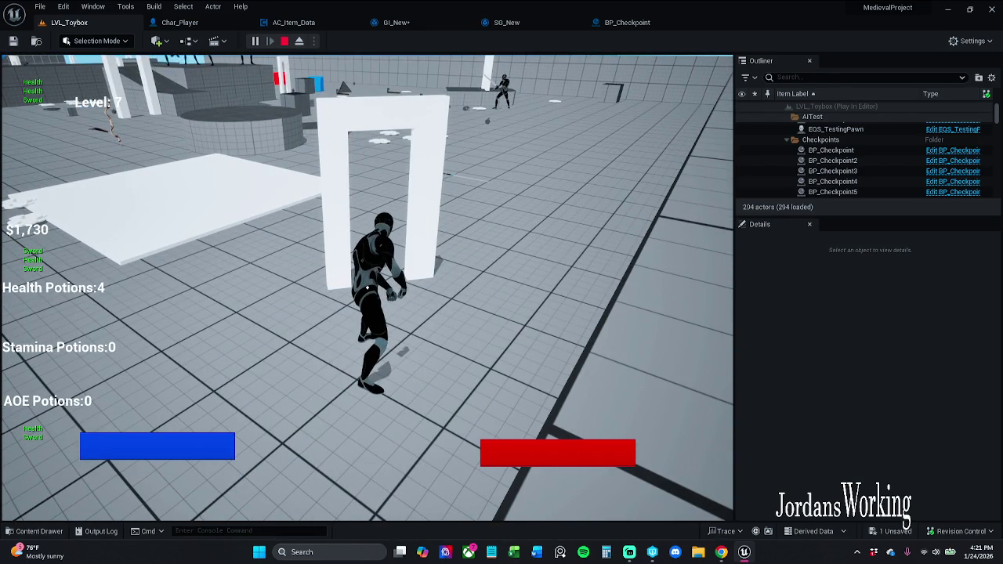
pyautogui.press('i')
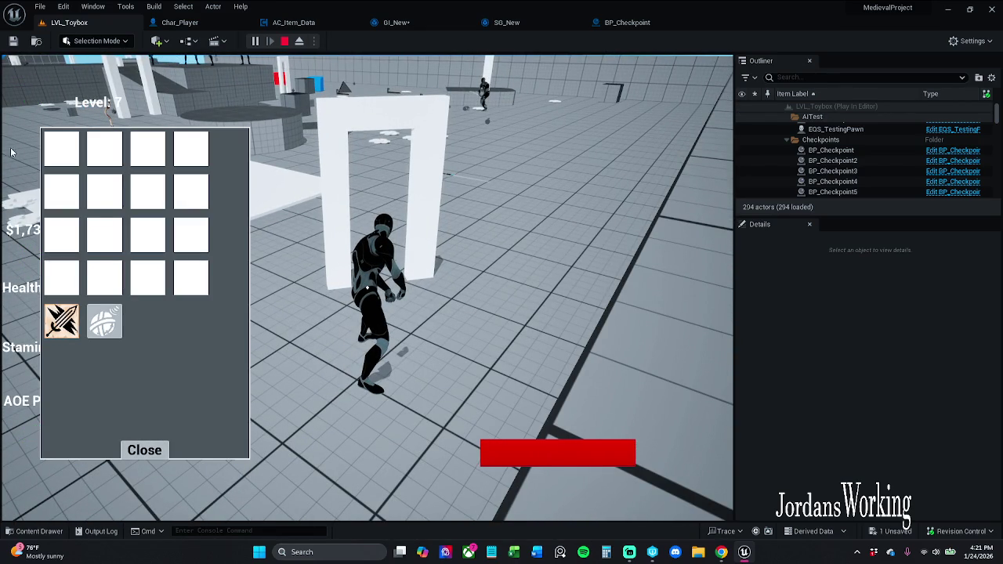
pyautogui.click(144, 449)
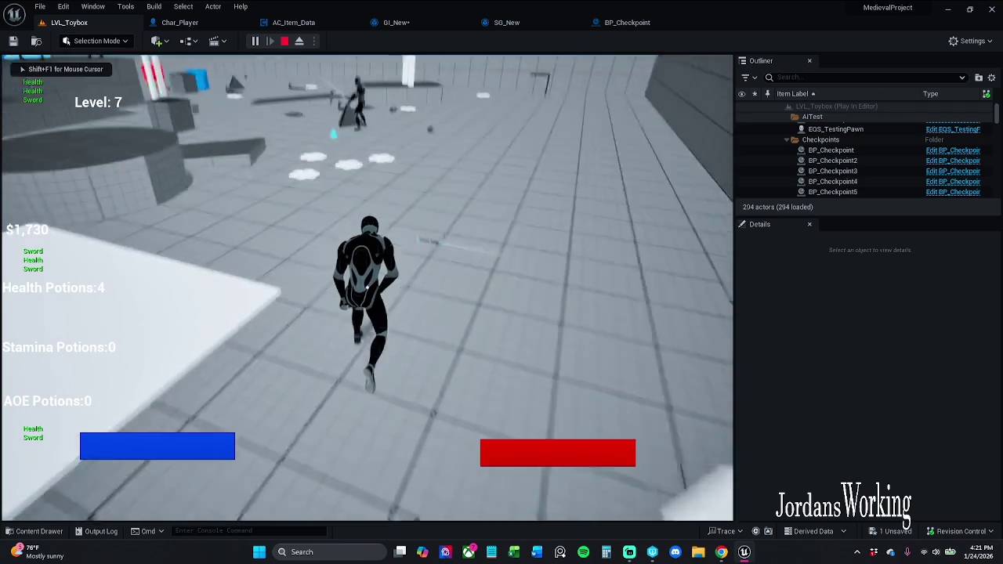
# Open the pause menu, resume the game, then stop the play session
pyautogui.press('Escape')
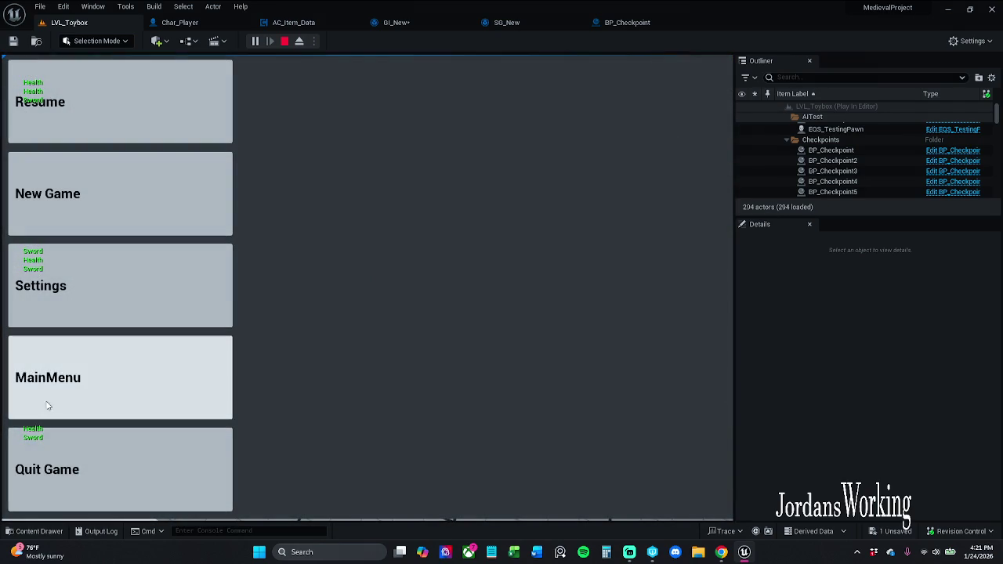
pyautogui.click(168, 97)
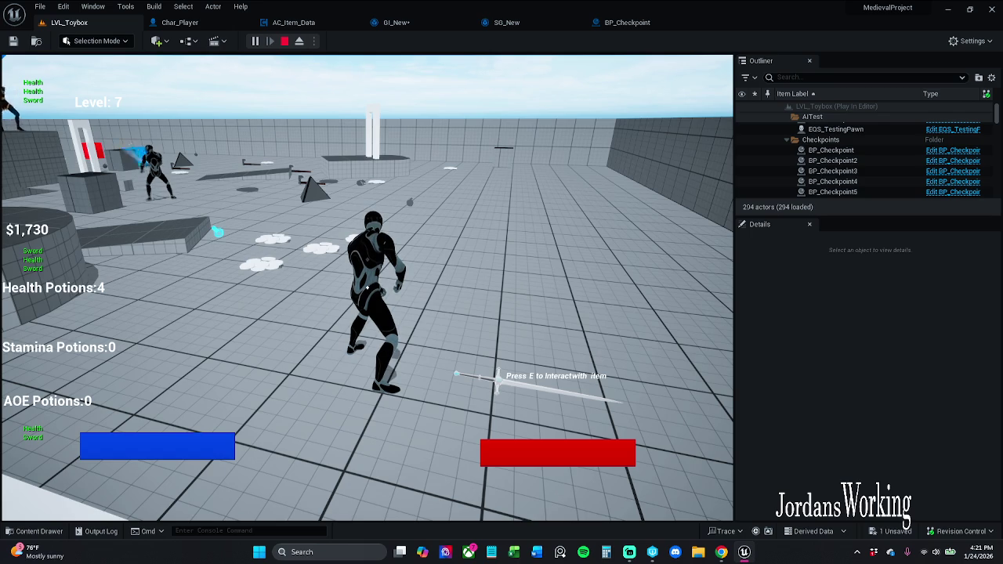
pyautogui.press('Escape')
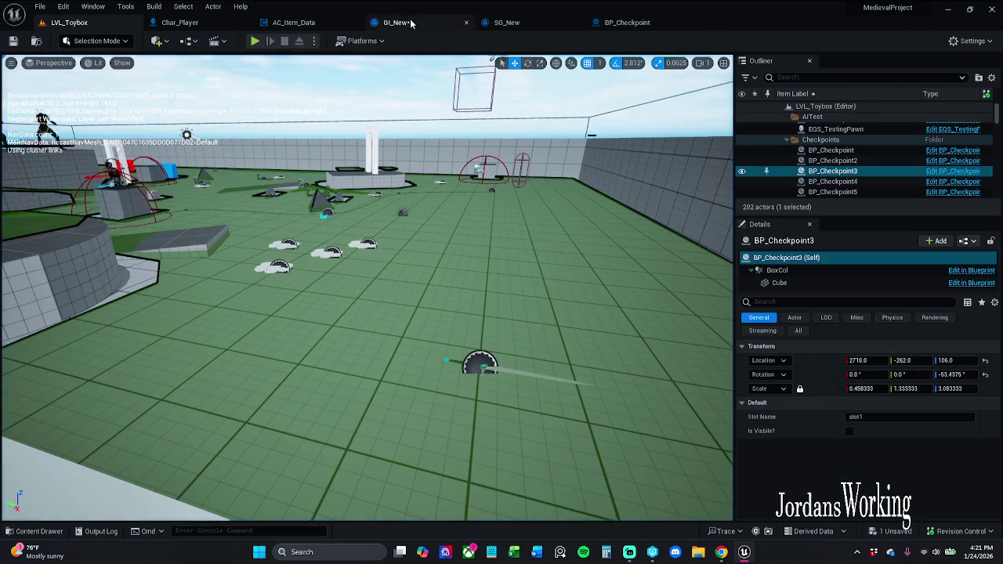
# Move GI_New's For Each, Break S_Player_Items and Print String nodes down-right, then go back to LVL_Toybox
pyautogui.click(396, 22)
pyautogui.scroll(5, 466, 208)
pyautogui.scroll(1, 518, 246)
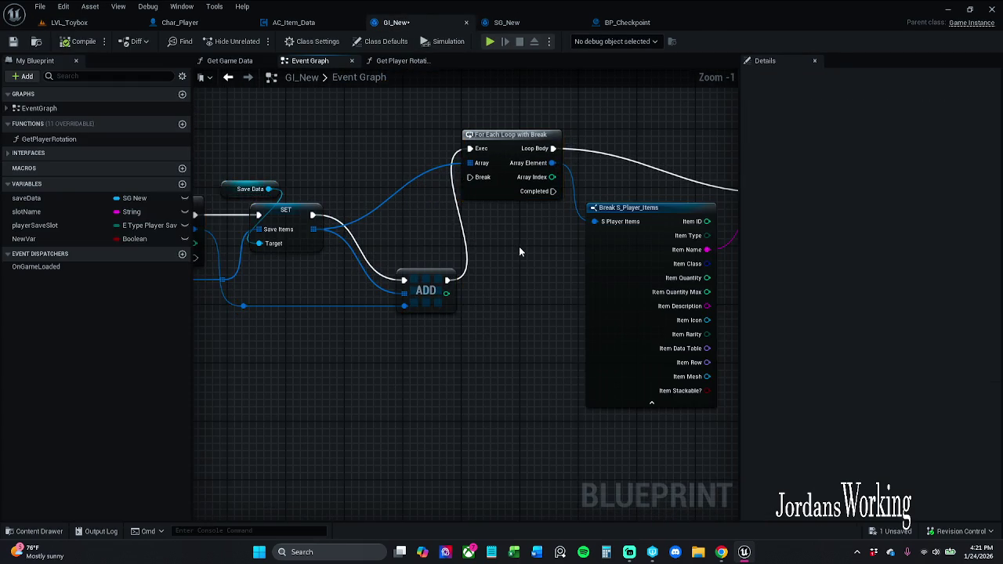
pyautogui.scroll(-1, 494, 247)
pyautogui.scroll(-2, 486, 247)
pyautogui.moveTo(403, 139); pyautogui.dragTo(608, 317)
pyautogui.moveTo(515, 264); pyautogui.dragTo(548, 334)
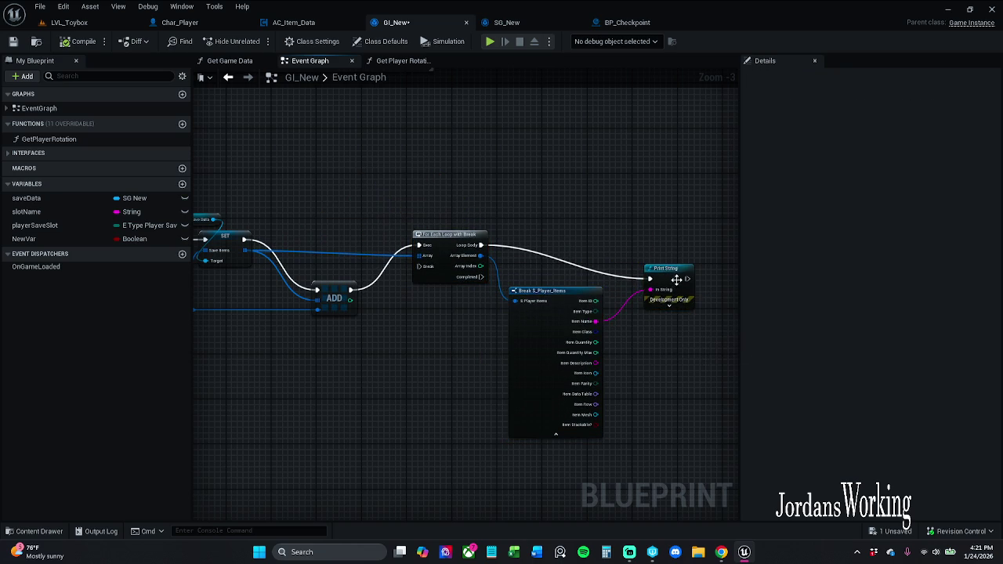
pyautogui.moveTo(686, 279)
pyautogui.mouseDown()
pyautogui.moveTo(453, 299)
pyautogui.moveTo(416, 268)
pyautogui.mouseUp()
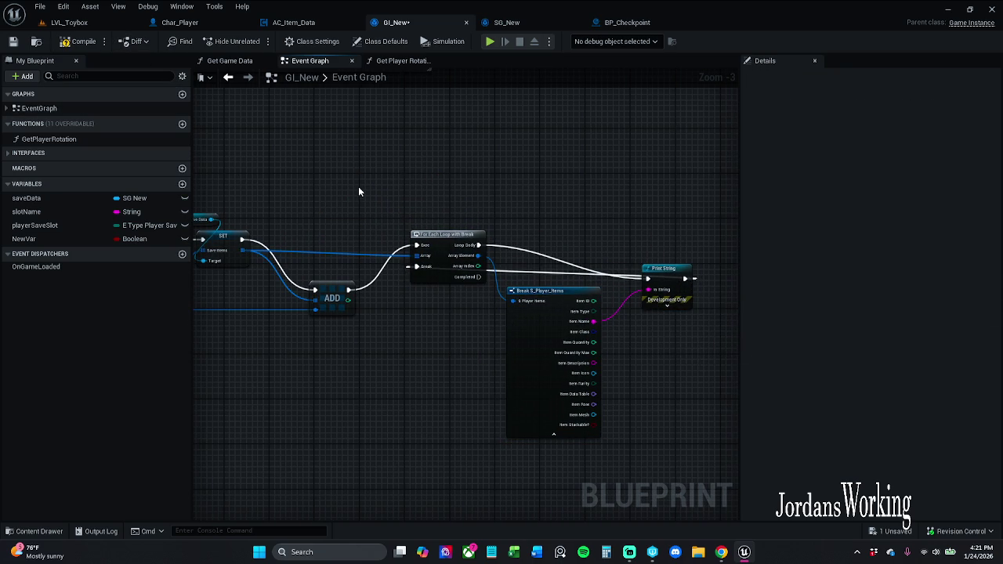
pyautogui.click(74, 22)
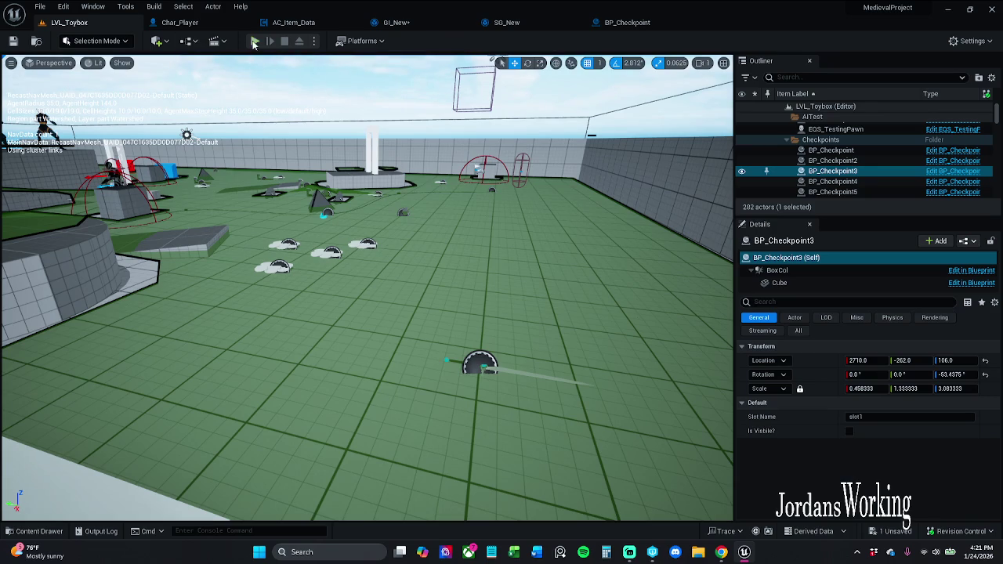
# Start a new play test, collect health potions around the platform, and check the inventory
pyautogui.click(255, 41)
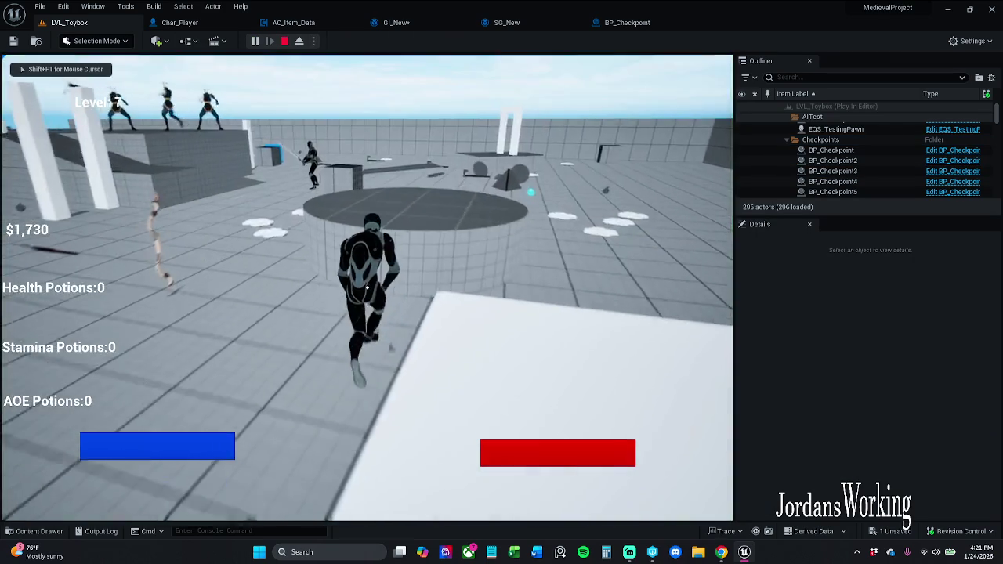
pyautogui.press('e')
pyautogui.press('e')
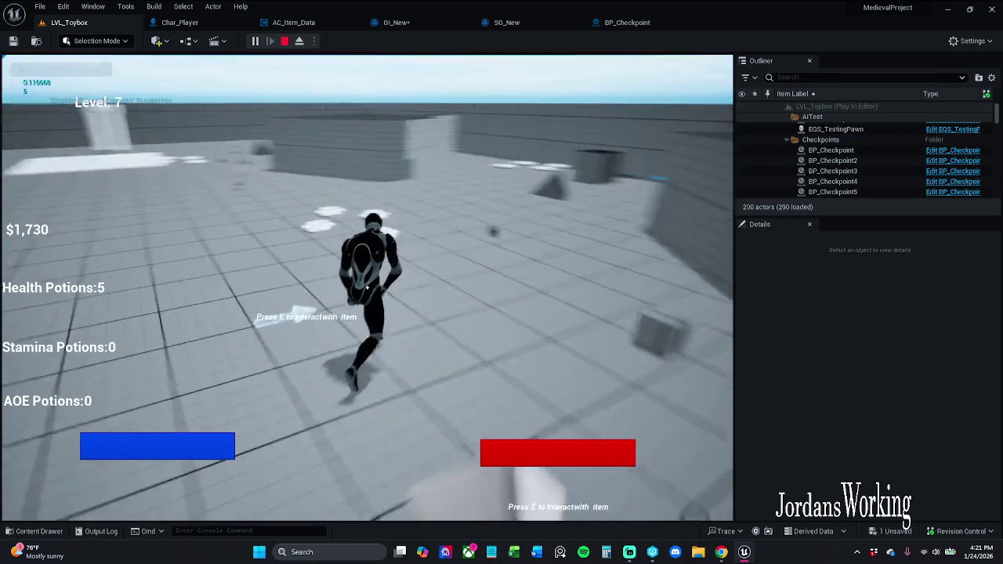
pyautogui.press('e')
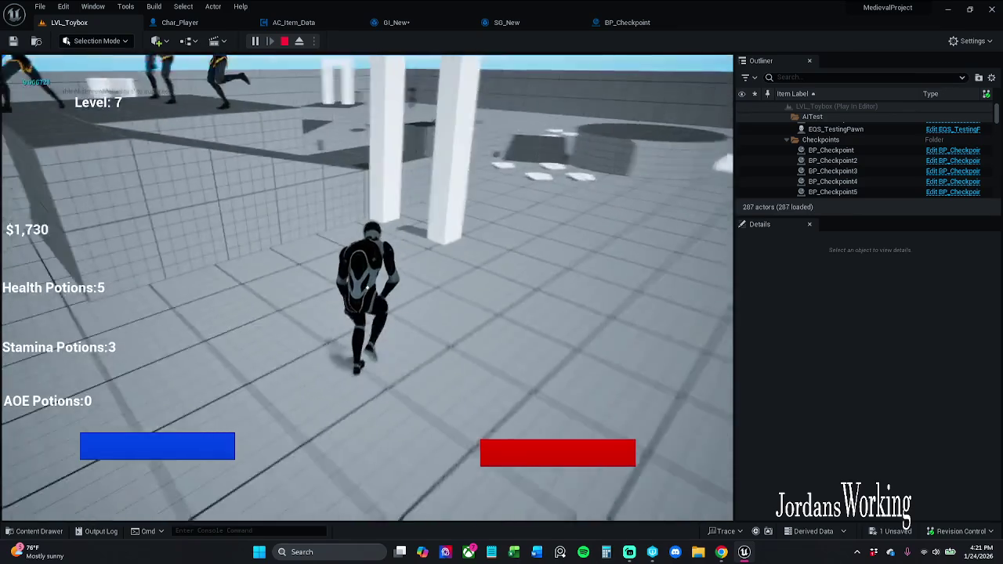
pyautogui.press('w')
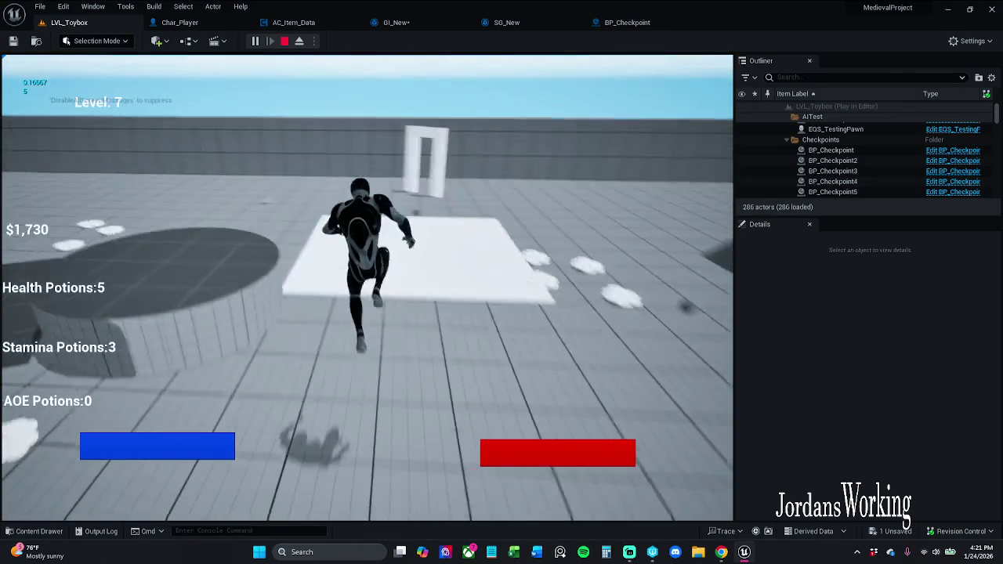
pyautogui.press('w')
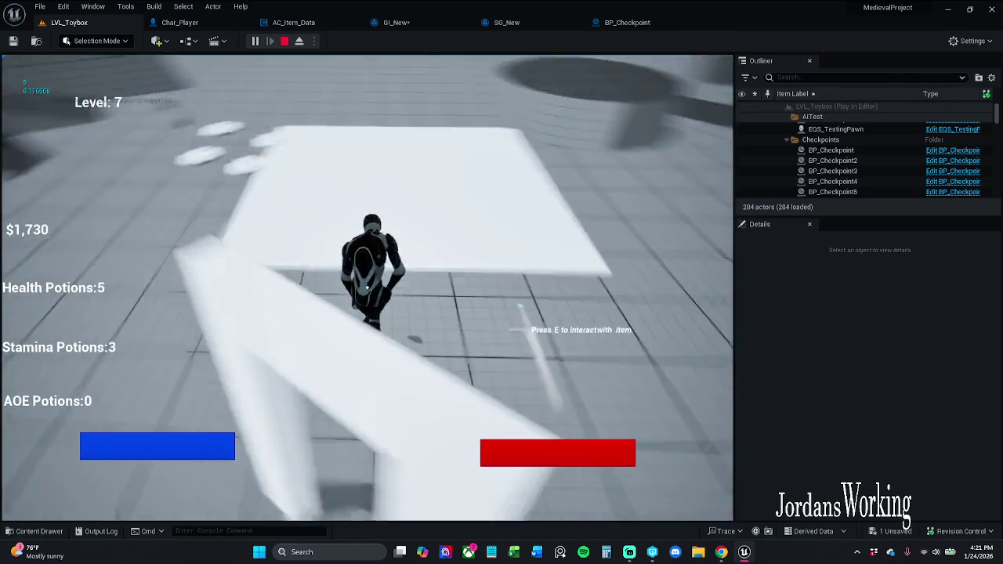
pyautogui.press('w')
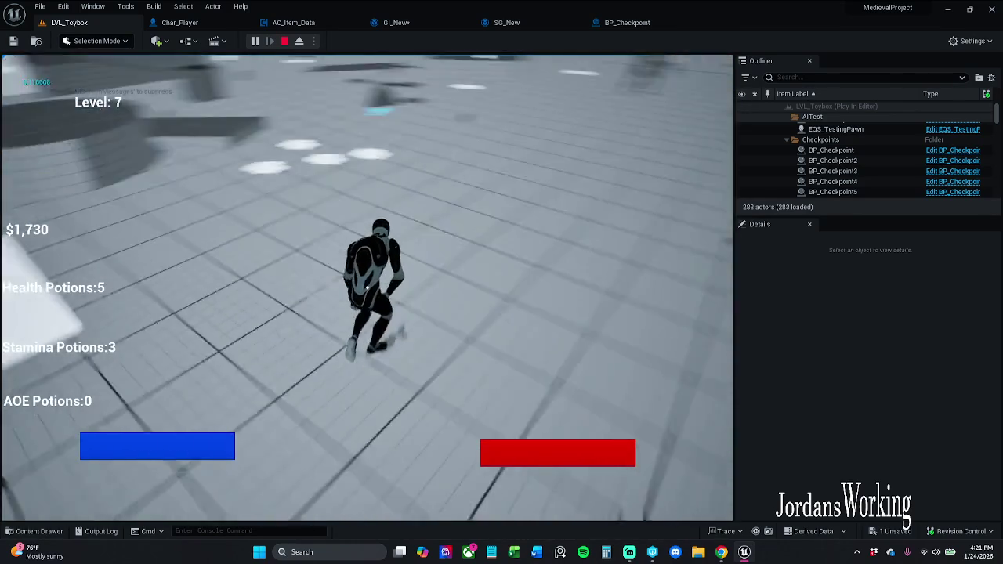
pyautogui.press('i')
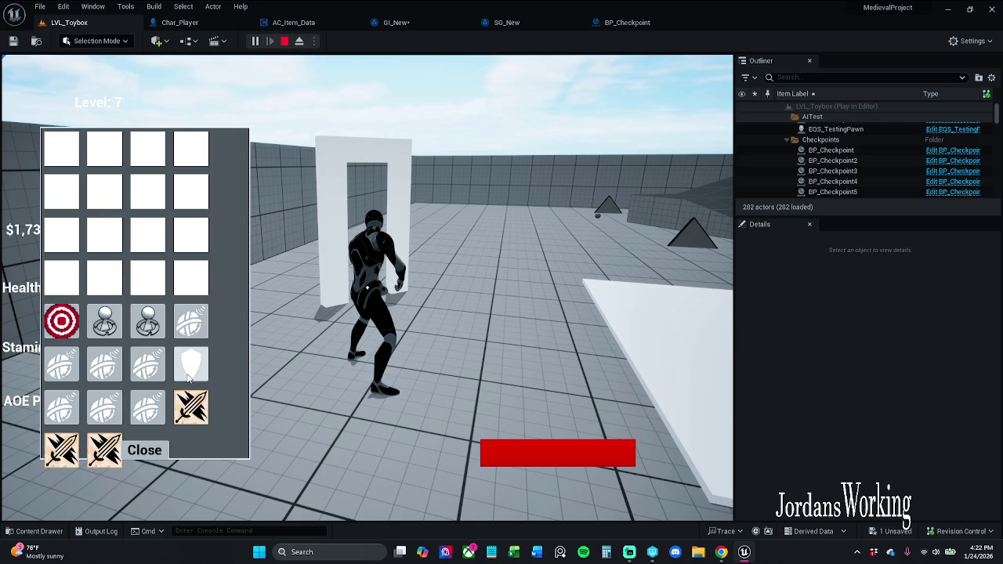
pyautogui.click(159, 452)
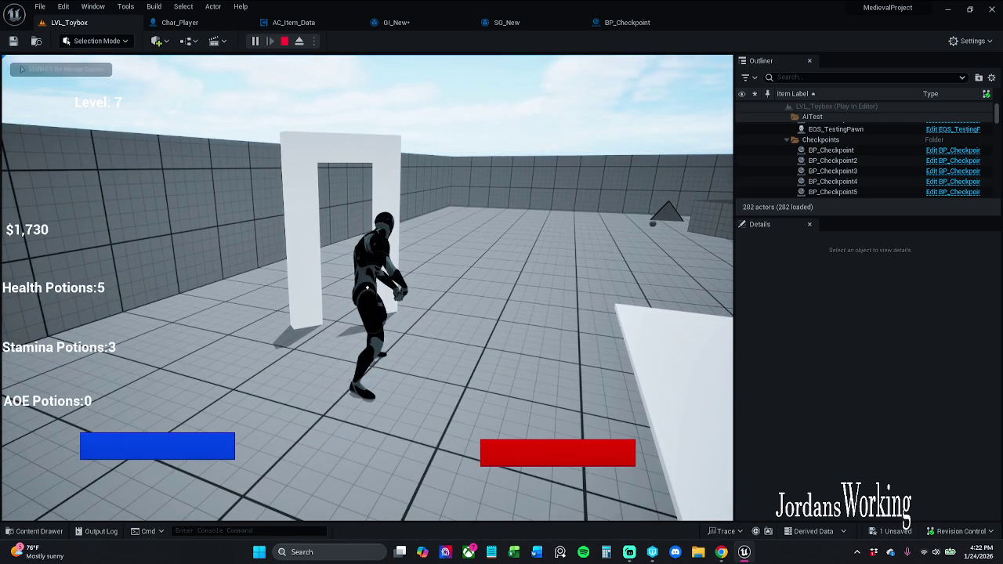
# Recheck the inventory, run through the checkpoint doorway, stop the play test and view GI_New's graph
pyautogui.press('w')
pyautogui.press('i')
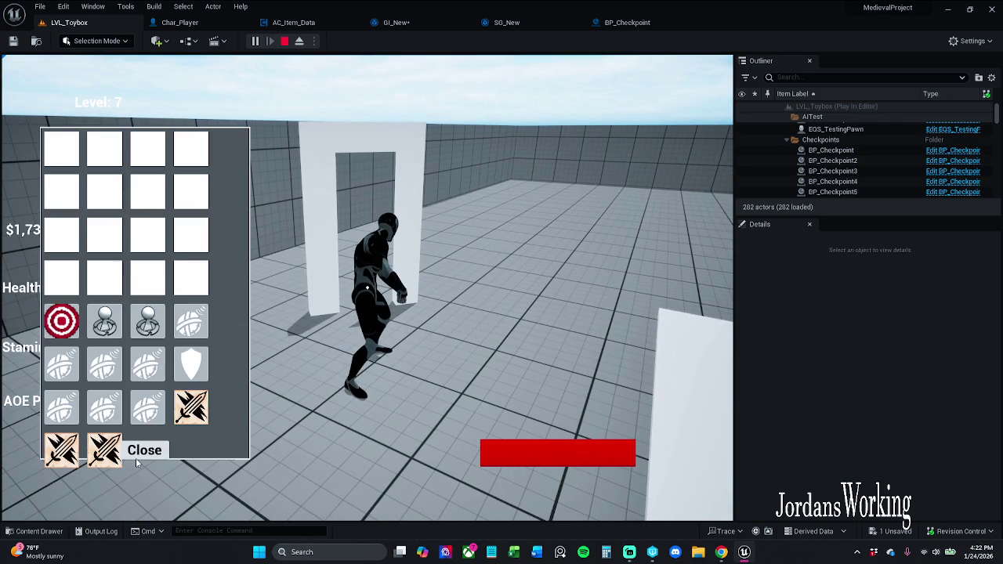
pyautogui.click(142, 448)
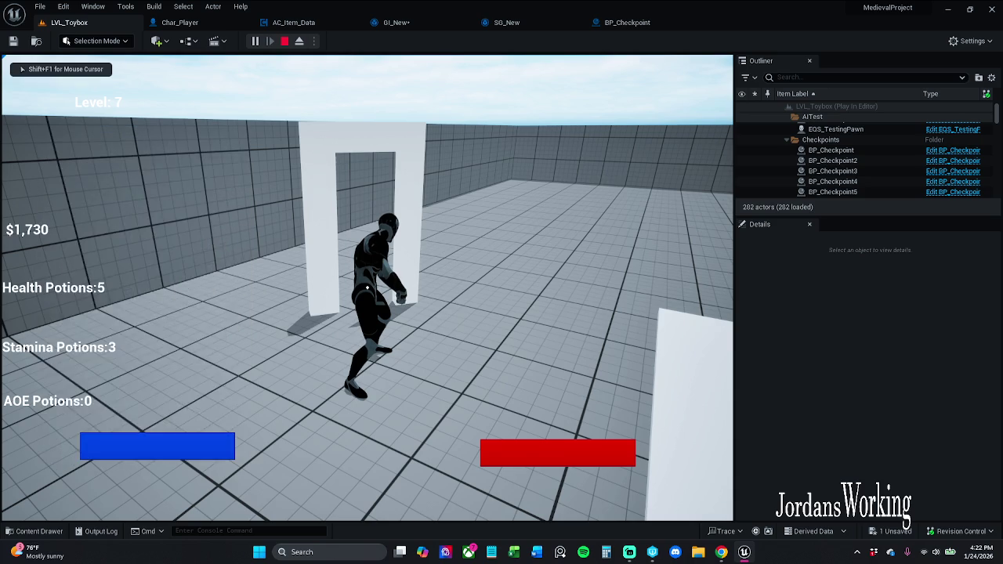
pyautogui.press('w')
pyautogui.press('s')
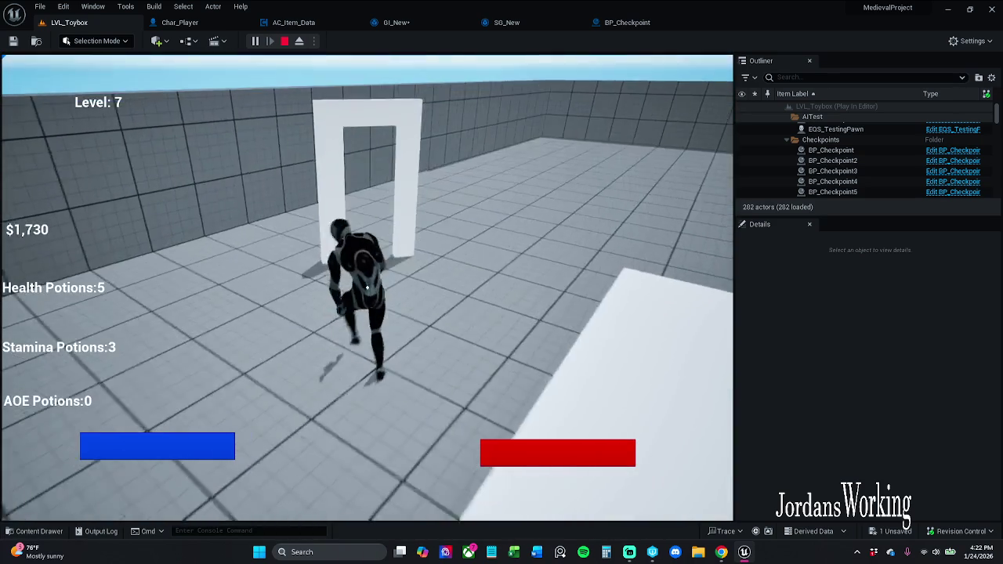
pyautogui.press('w')
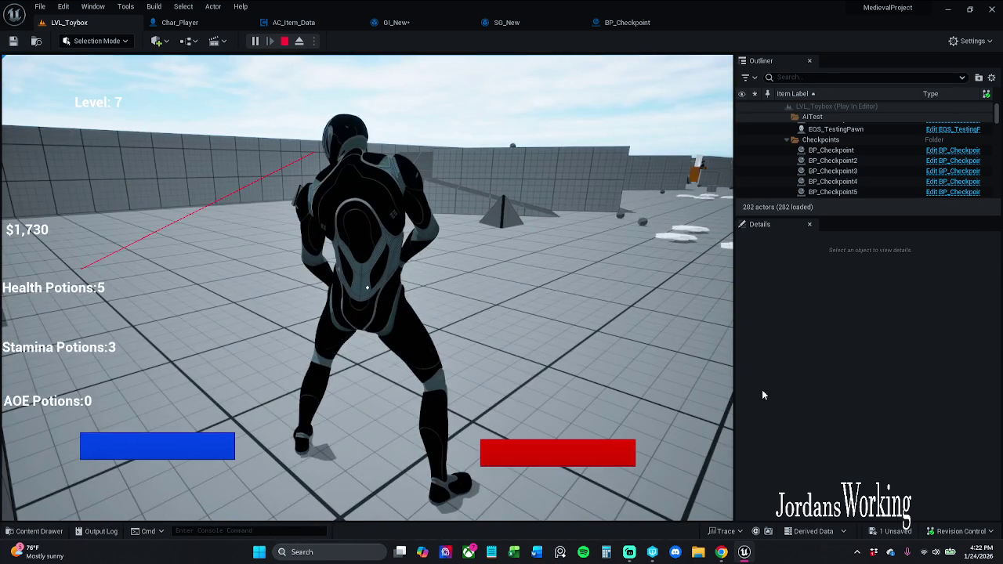
pyautogui.press('Escape')
pyautogui.click(395, 22)
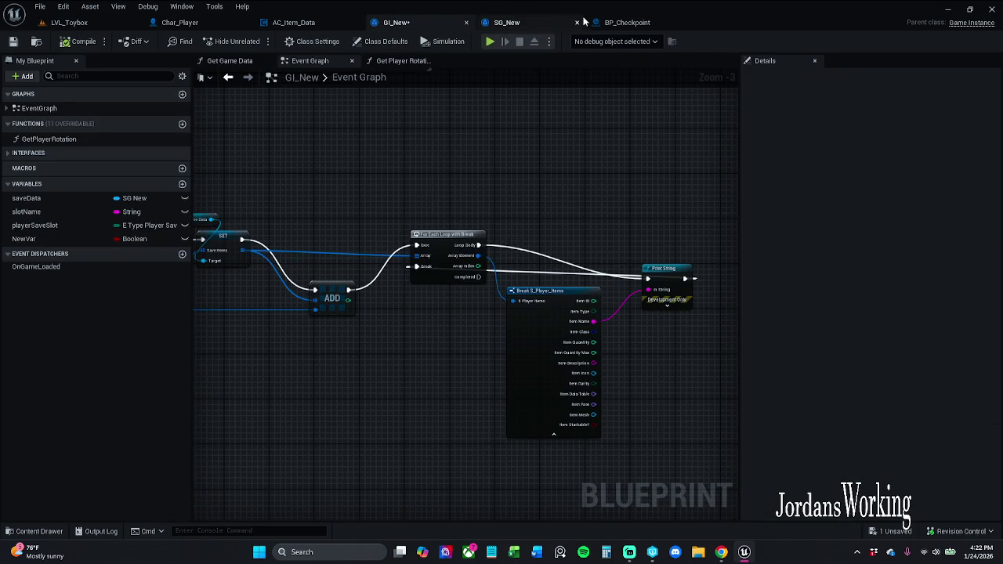
# Wire BP_Checkpoint's Loop Body to Print String, compile, and start a new LVL_Toybox play test
pyautogui.click(619, 22)
pyautogui.scroll(-2, 484, 176)
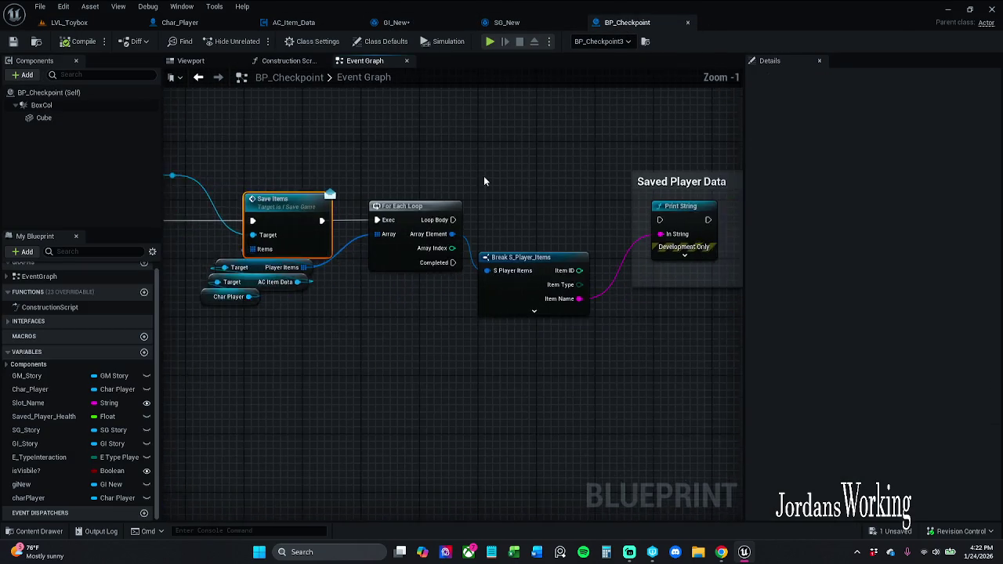
pyautogui.moveTo(398, 206); pyautogui.dragTo(577, 206)
pyautogui.click(82, 41)
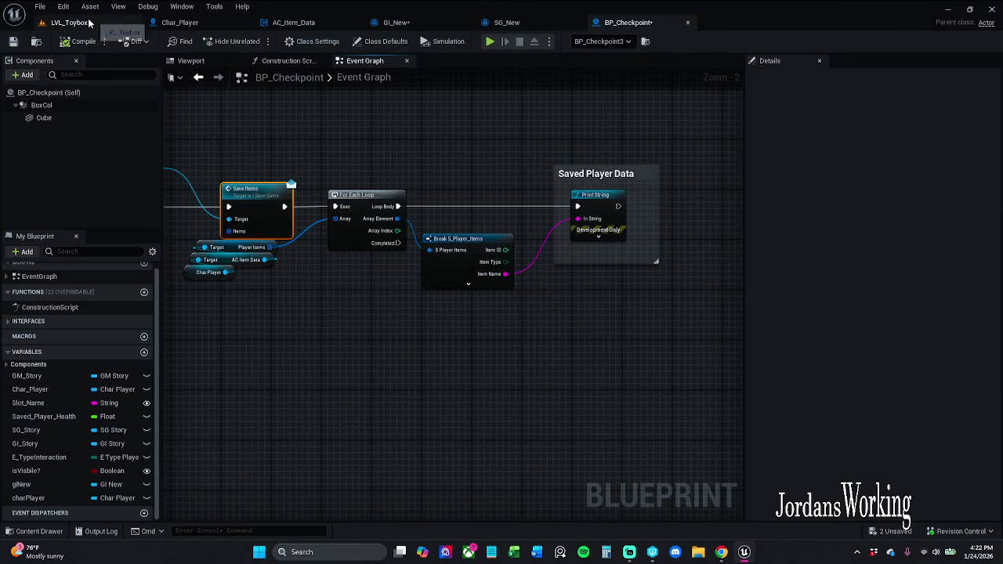
pyautogui.click(69, 22)
pyautogui.click(254, 41)
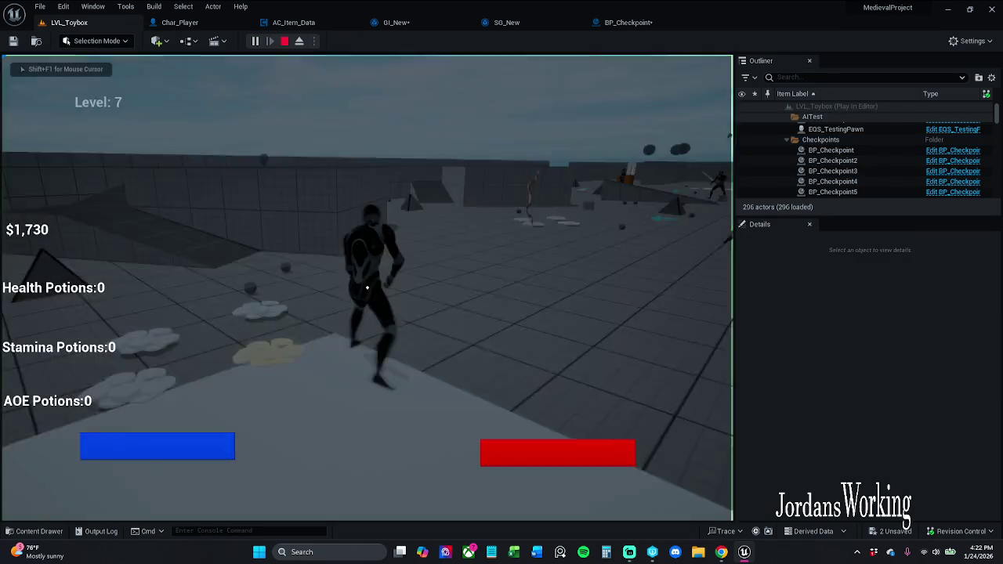
# Confirm the inventory is empty, then collect health, stamina and AOE potions around the level
pyautogui.press('i')
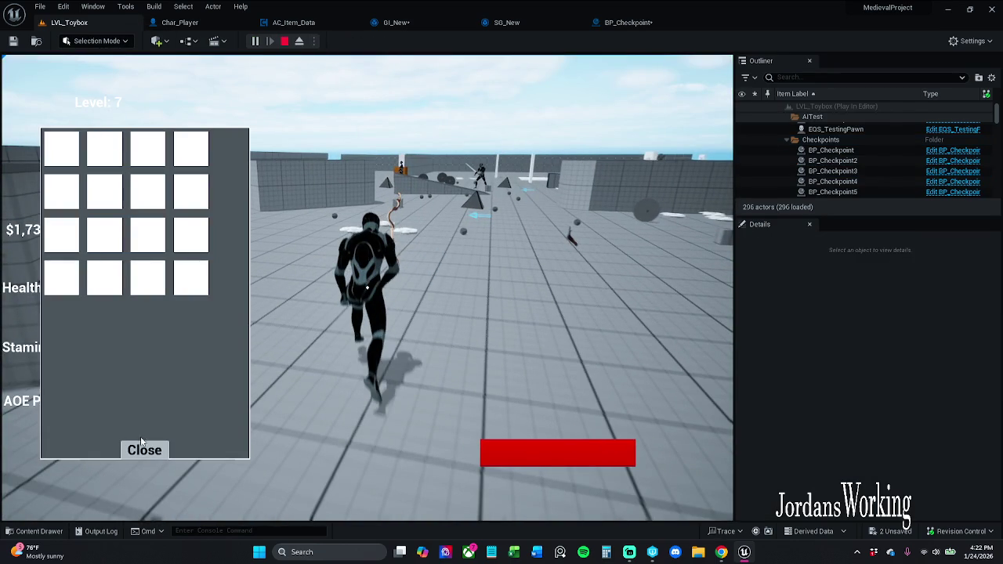
pyautogui.click(144, 451)
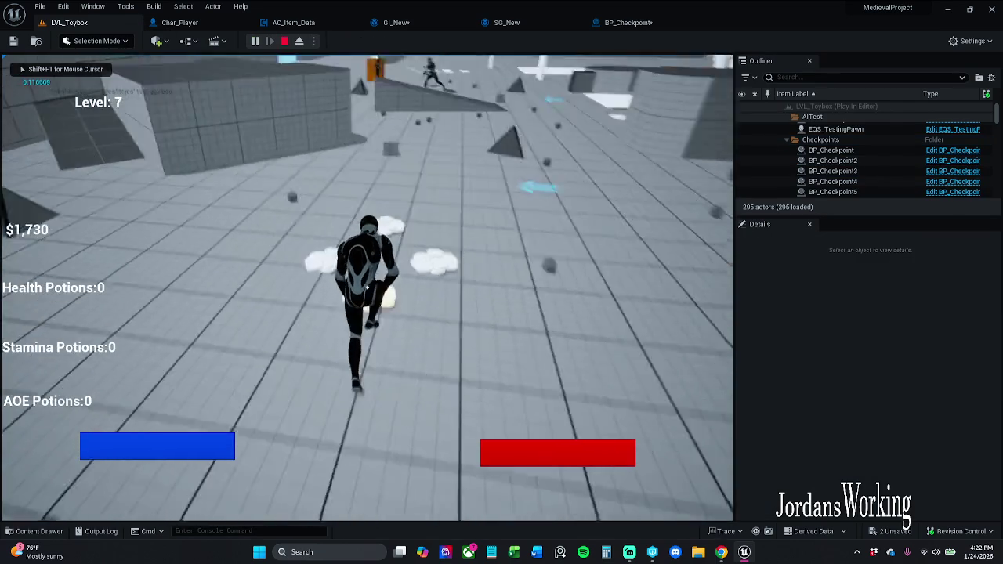
pyautogui.press('w')
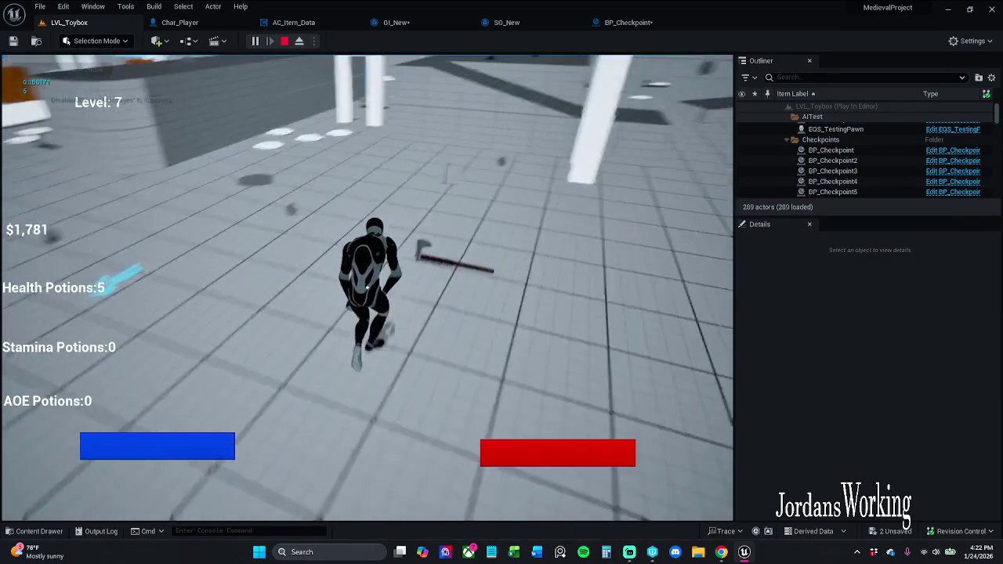
pyautogui.press('w')
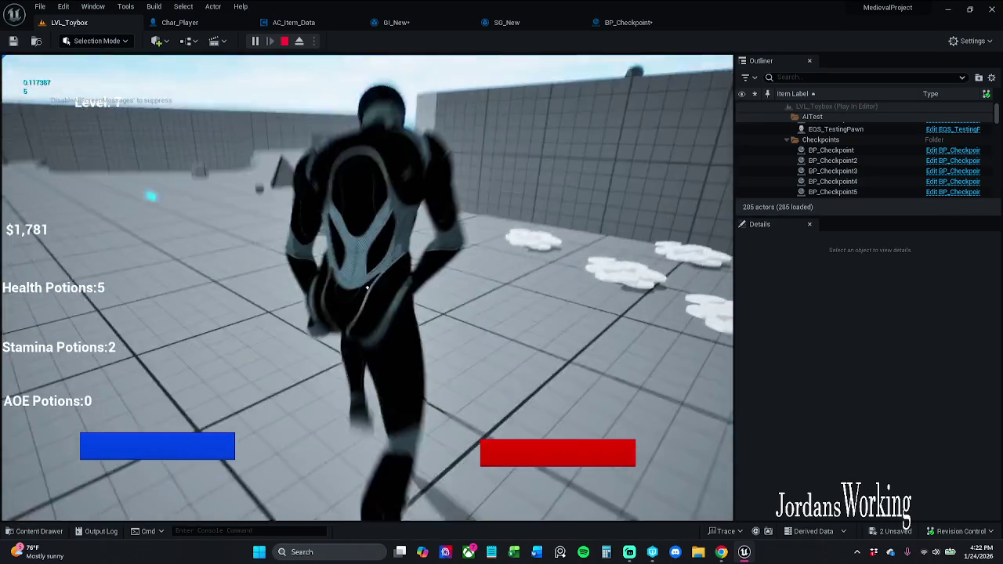
pyautogui.press('w')
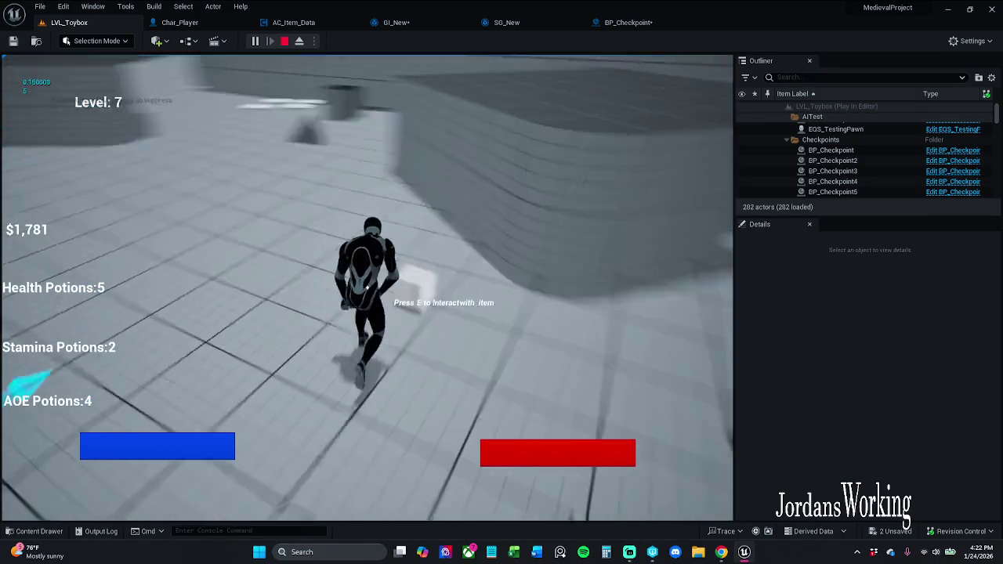
pyautogui.press('w')
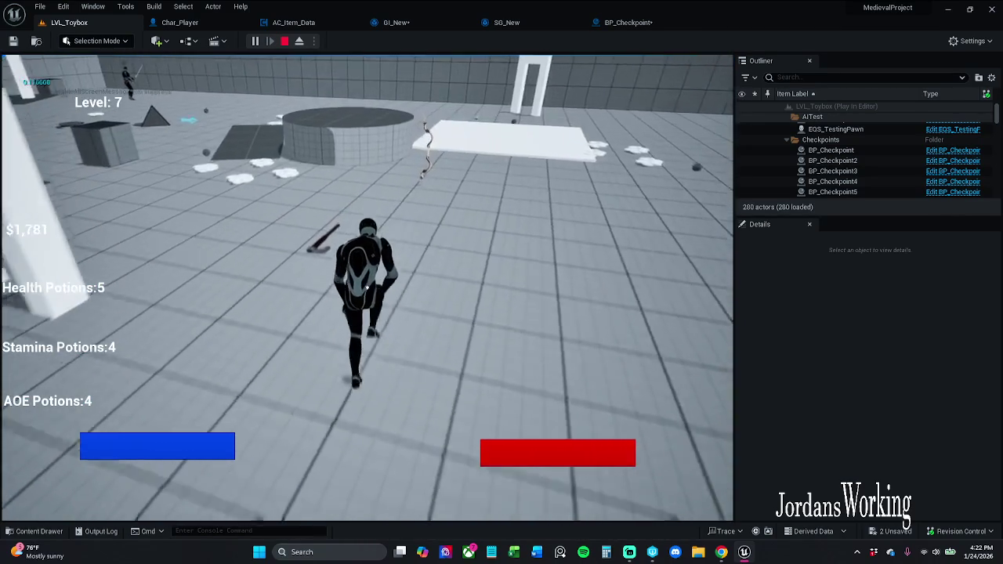
# Gather the remaining pickups on the white platform, reaching 5 Health, 4 Stamina, 4 AOE and $1,781
pyautogui.press('w')
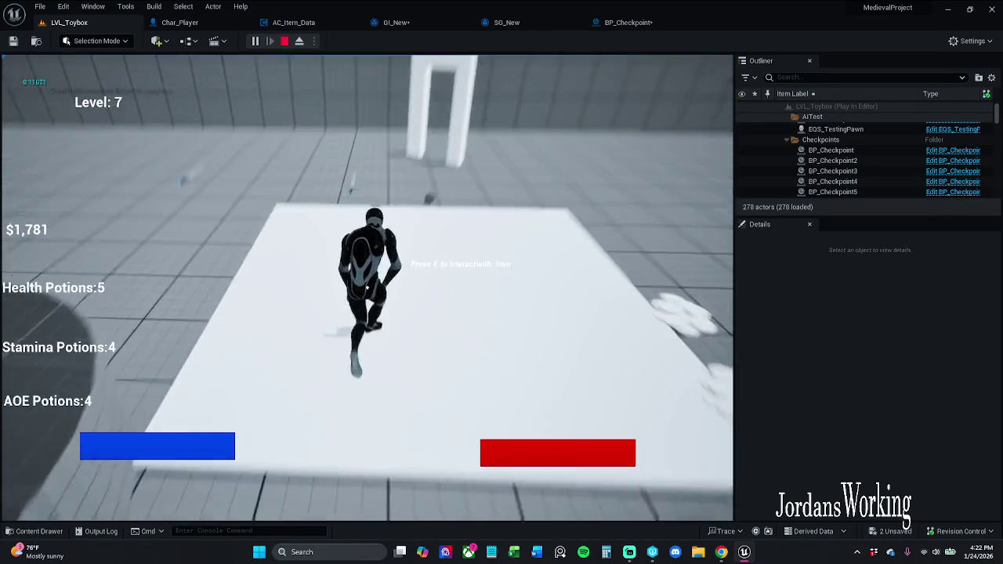
pyautogui.press('w')
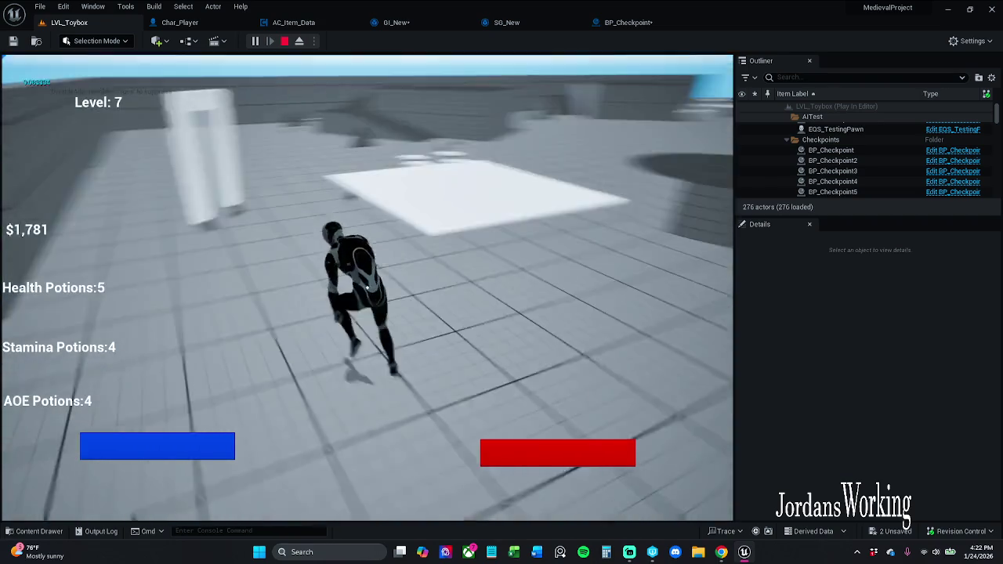
pyautogui.press('w')
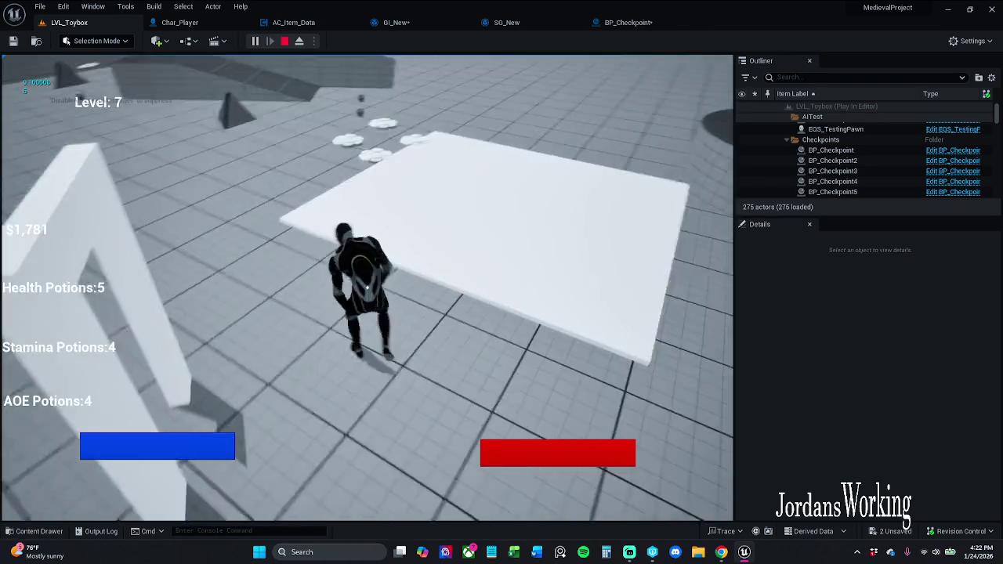
pyautogui.press('w')
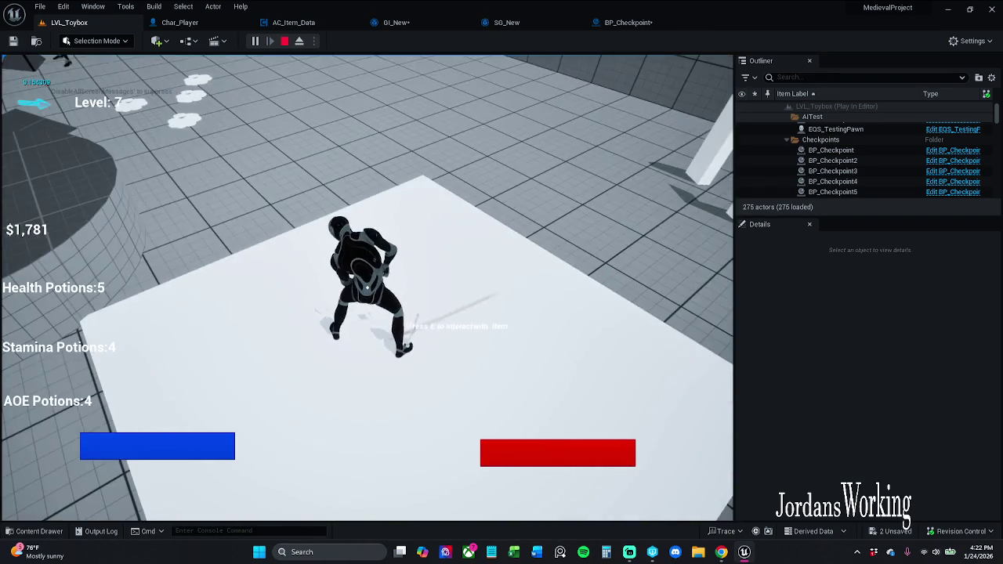
pyautogui.press('w')
pyautogui.press('w')
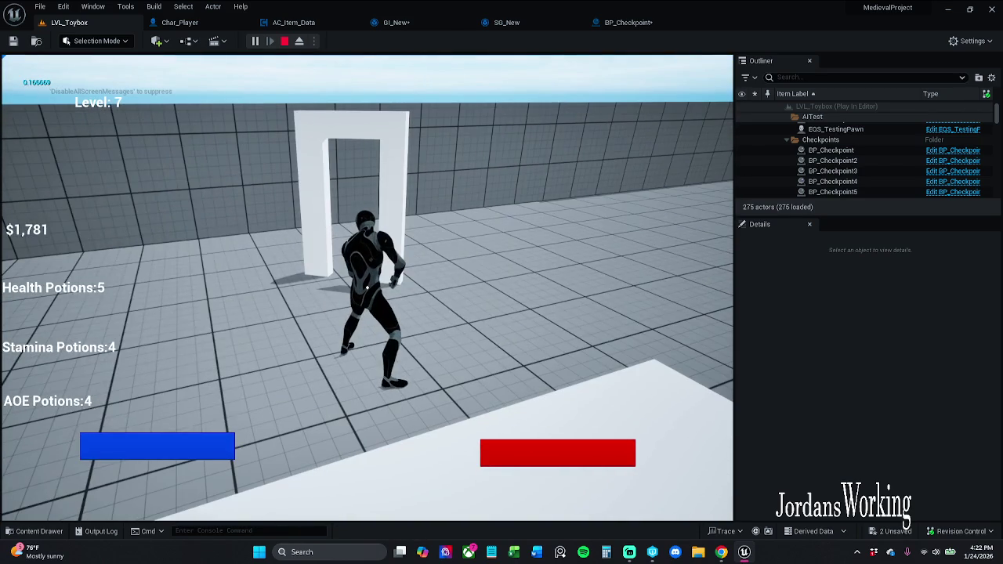
pyautogui.press('i')
pyautogui.click(161, 456)
# Run through the checkpoint archway and reopen the inventory, confirming Health, Sword and Bow print on screen
pyautogui.press('w')
pyautogui.press('w')
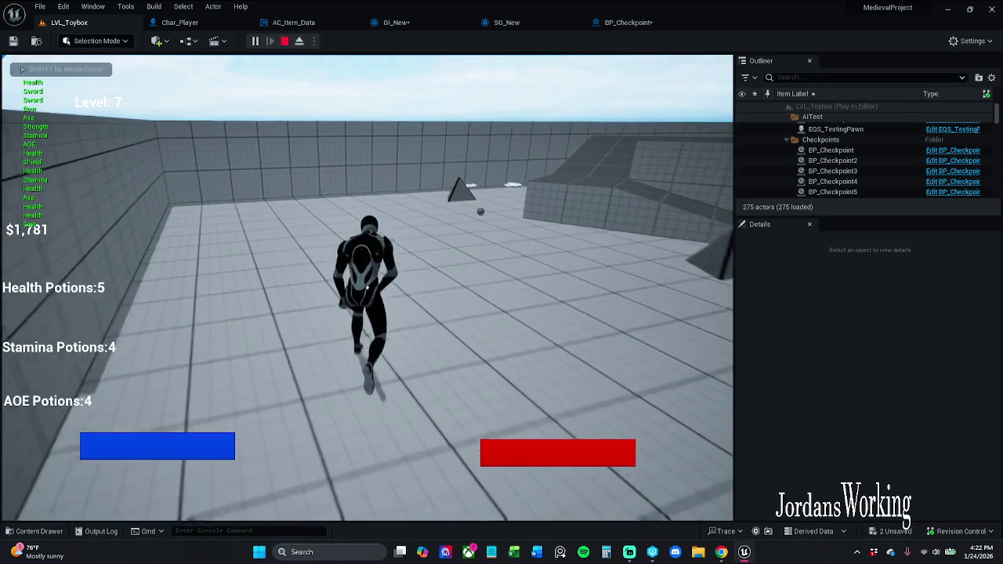
pyautogui.press('i')
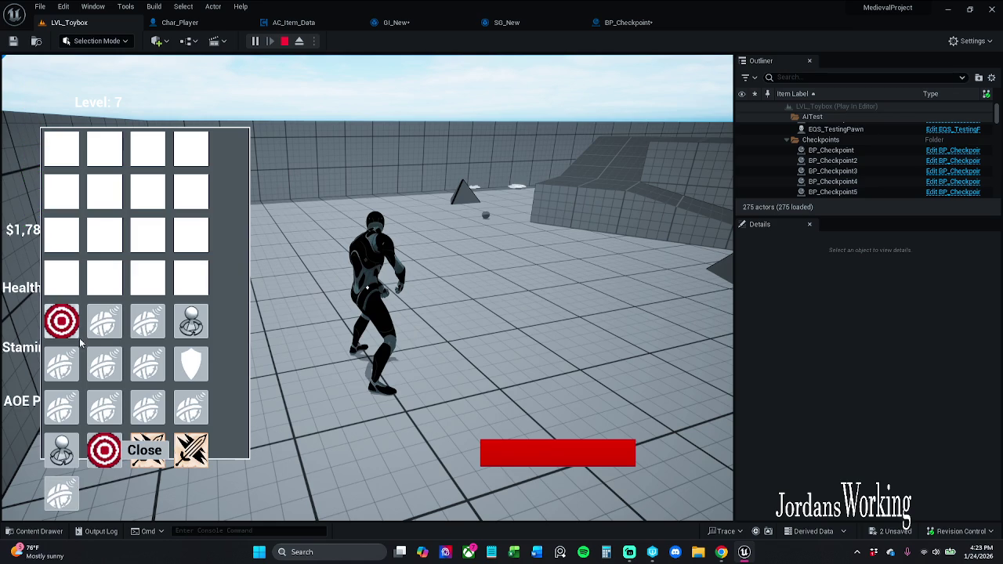
pyautogui.click(152, 452)
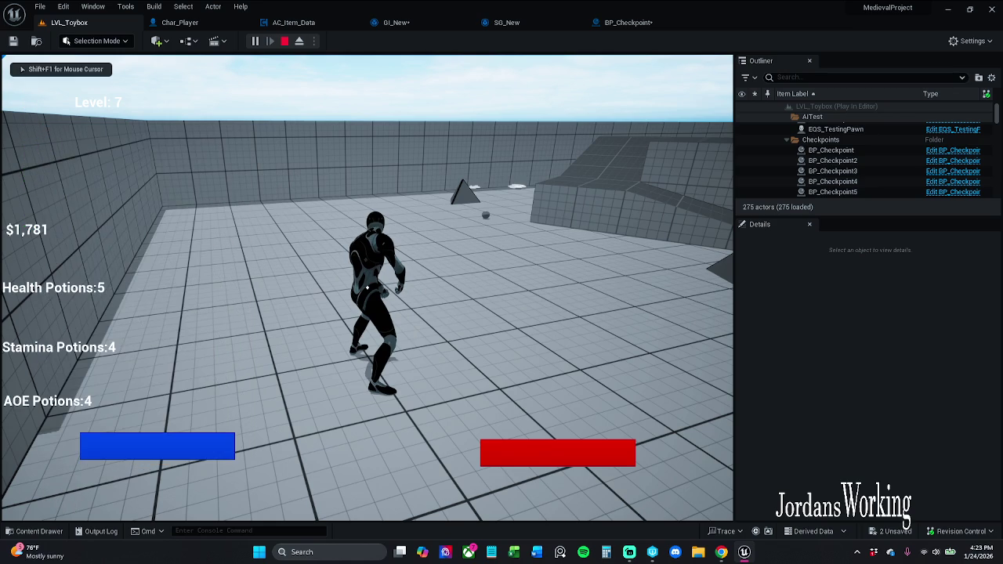
pyautogui.press('w')
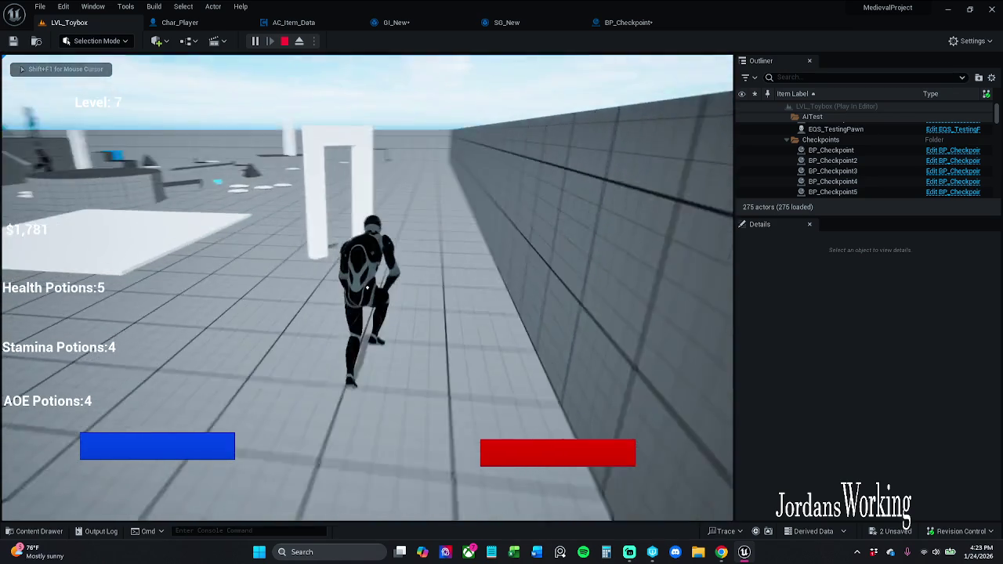
pyautogui.press('w')
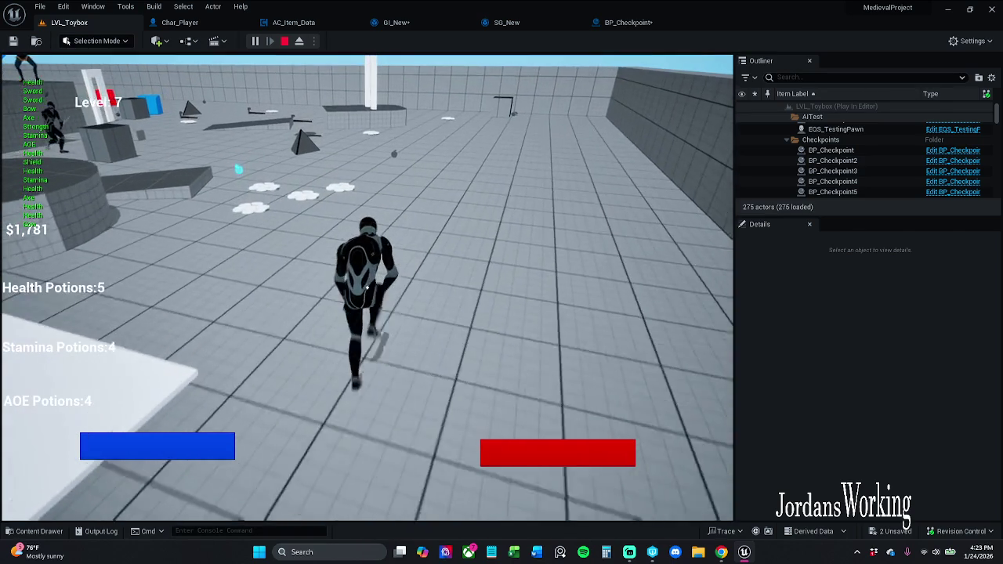
pyautogui.press('i')
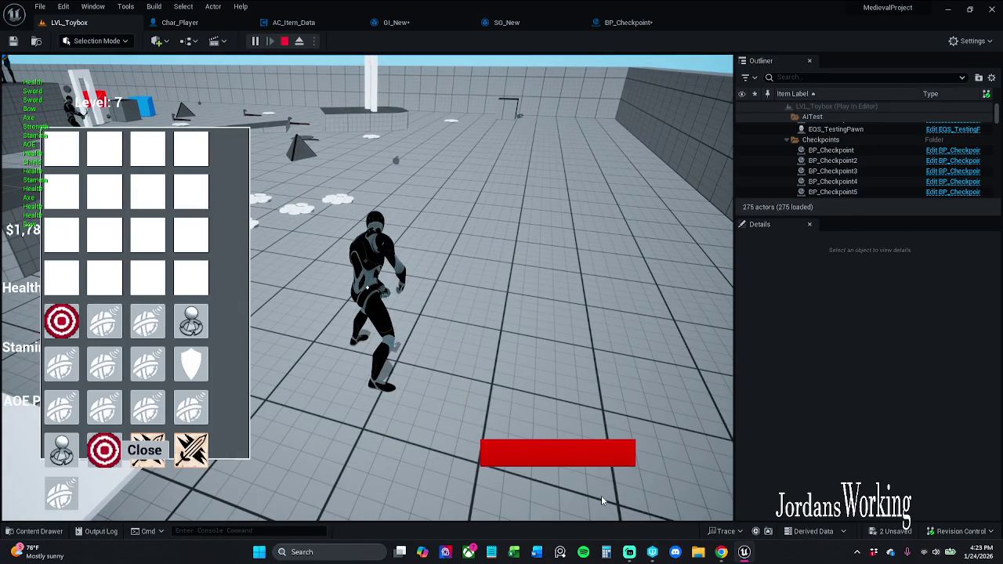
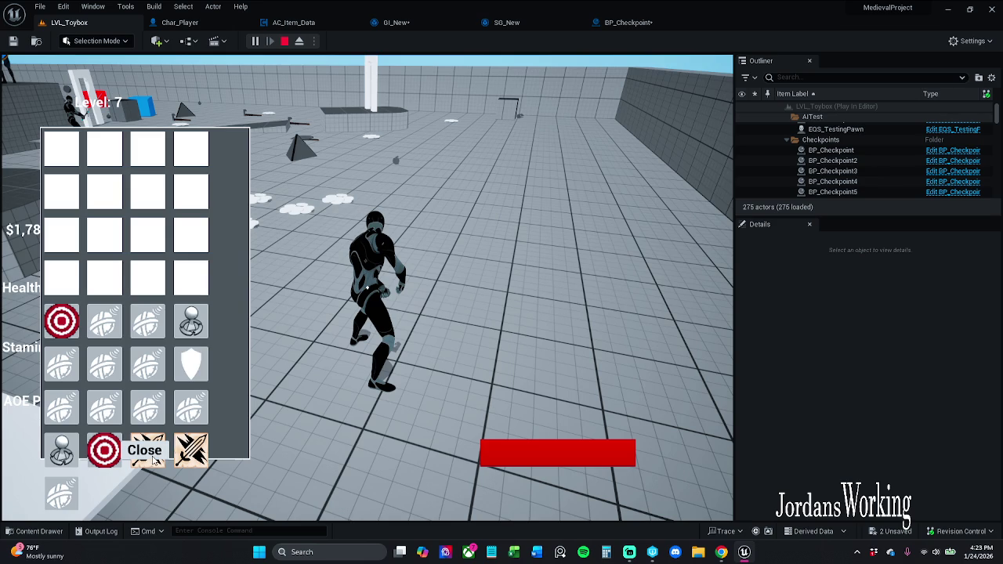
# Use the shield item from the inventory, end Play-In-Editor, and bring up BP_Checkpoint's graph
pyautogui.click(198, 374)
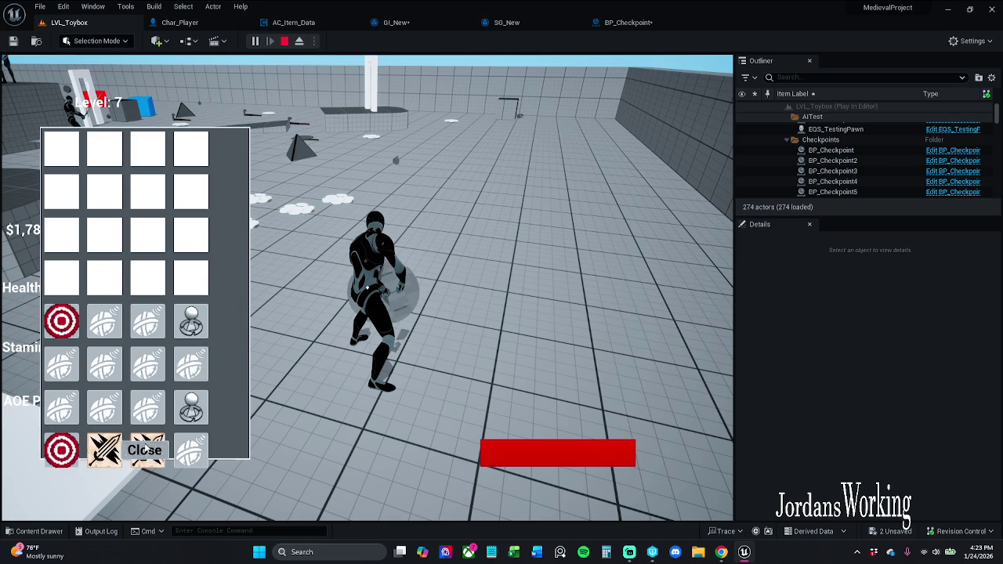
pyautogui.press('i')
pyautogui.press('Escape')
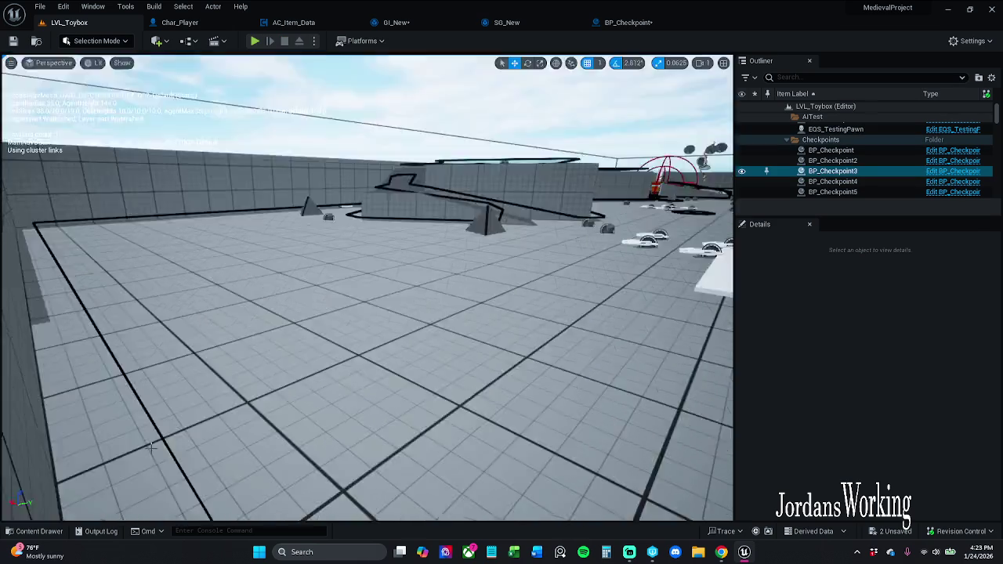
pyautogui.click(629, 23)
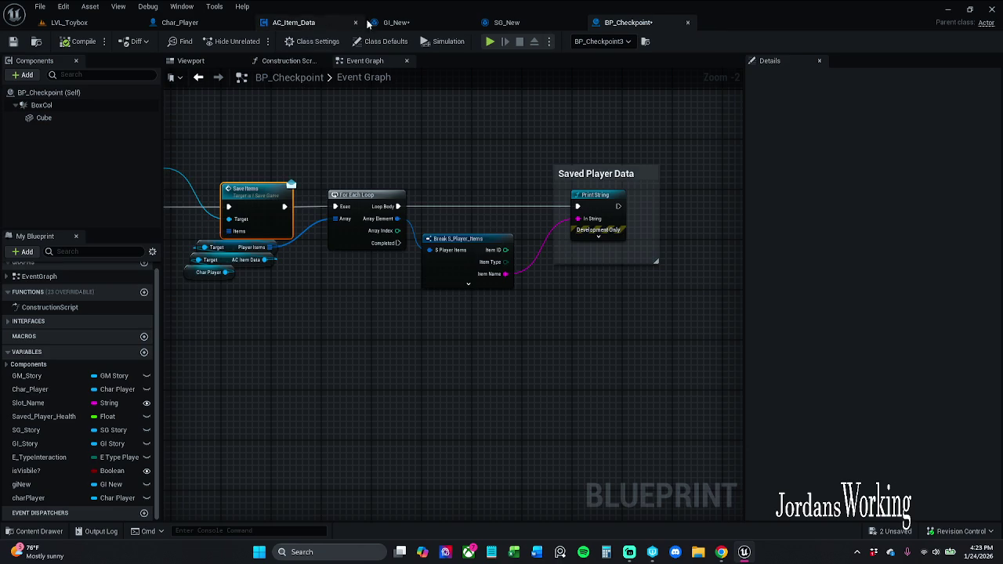
# In GI_New, wire SET's exec straight into the second For Each Loop with Break, removing ADD's wire
pyautogui.click(409, 25)
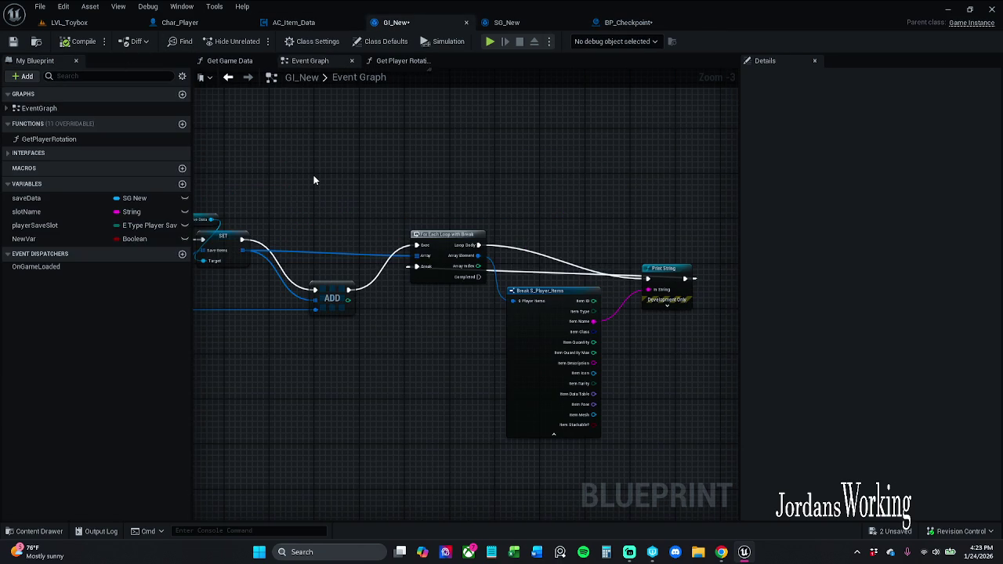
pyautogui.moveTo(313, 181)
pyautogui.mouseDown()
pyautogui.moveTo(528, 177)
pyautogui.moveTo(504, 182)
pyautogui.mouseUp()
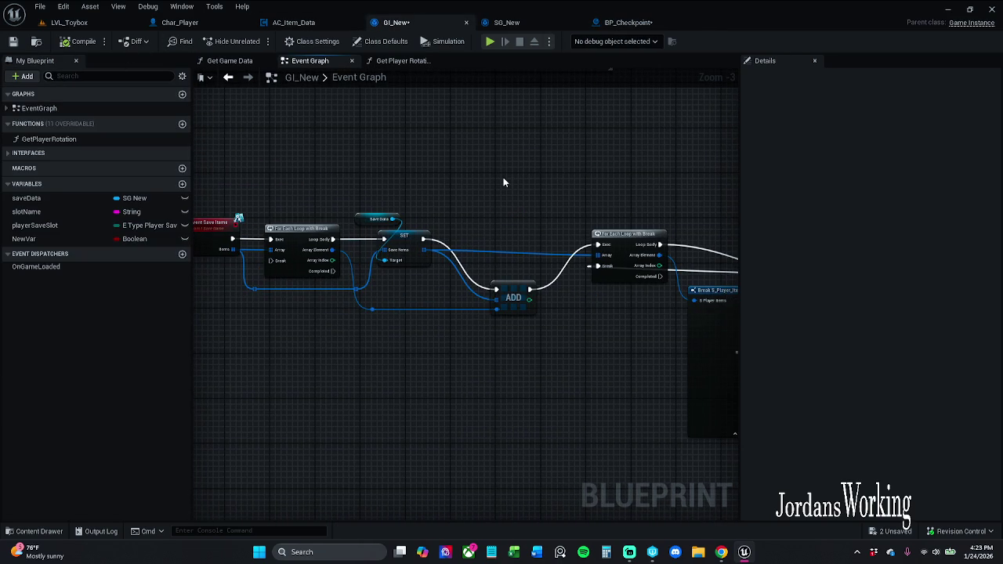
pyautogui.scroll(2, 475, 200)
pyautogui.moveTo(475, 200); pyautogui.dragTo(536, 192)
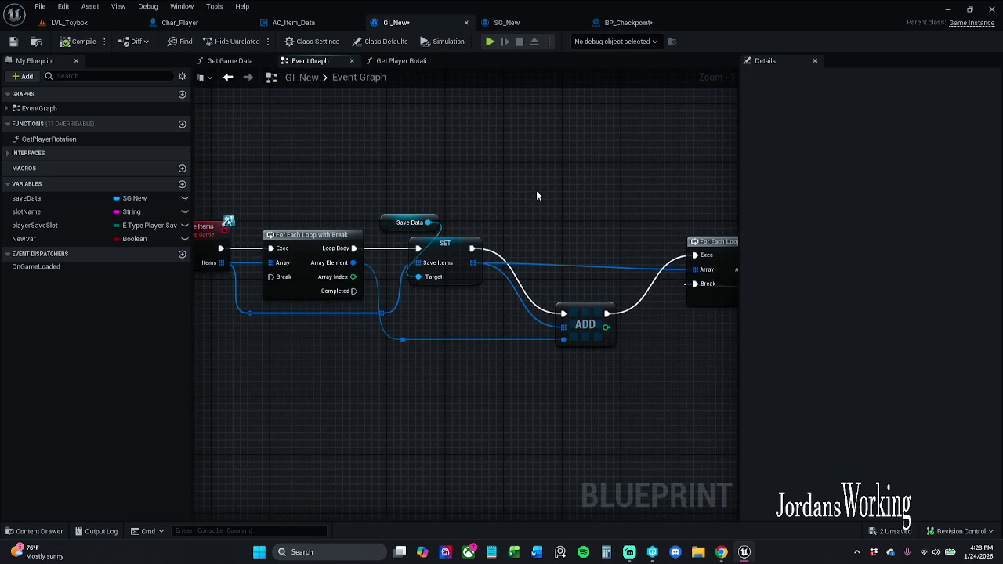
pyautogui.scroll(-1, 536, 192)
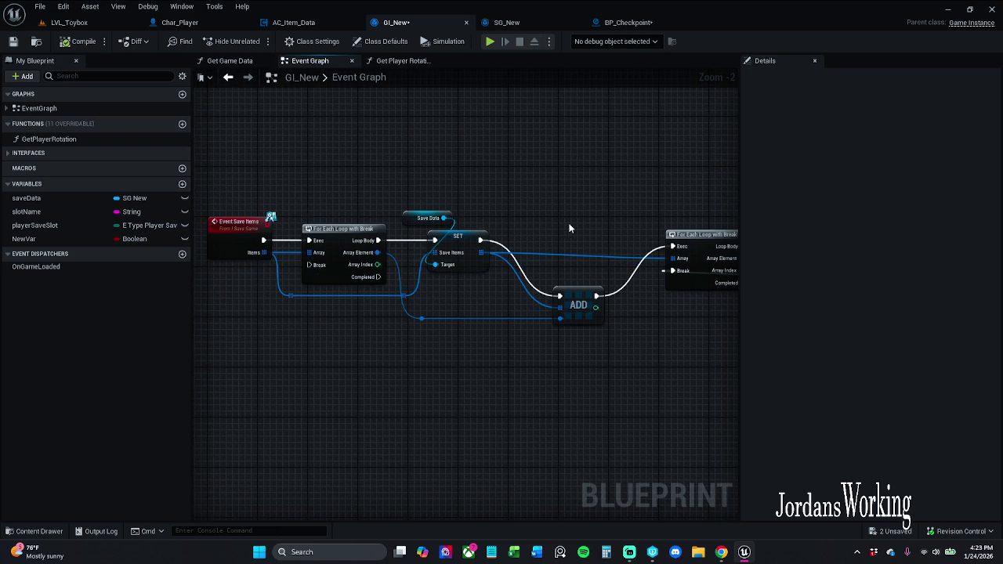
pyautogui.moveTo(569, 228); pyautogui.dragTo(496, 216)
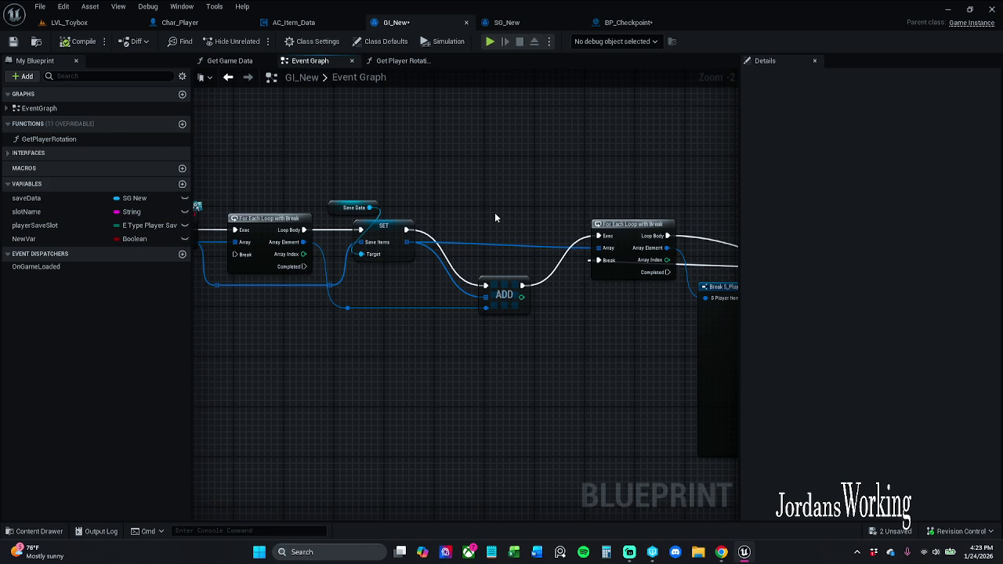
pyautogui.moveTo(507, 234); pyautogui.dragTo(403, 212)
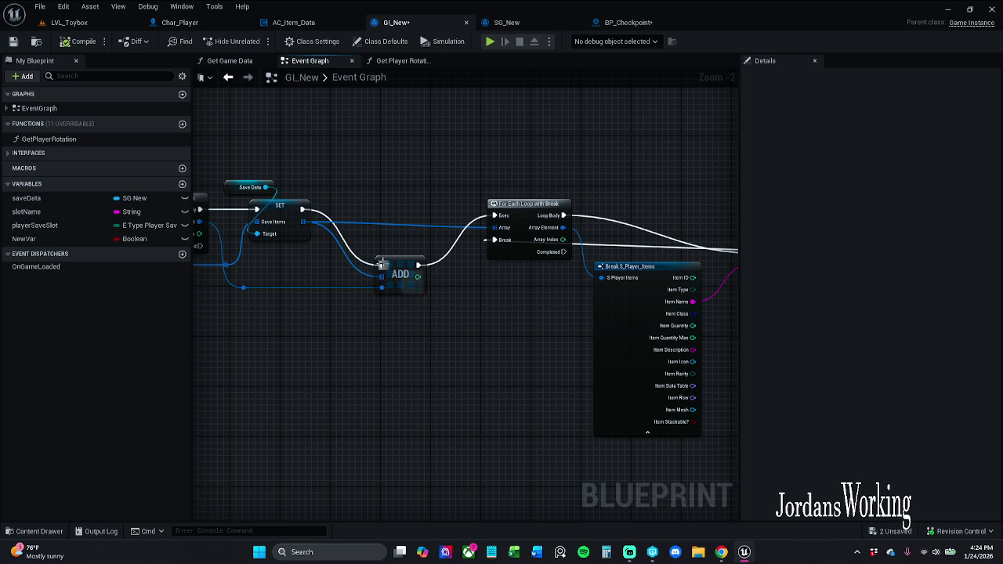
pyautogui.moveTo(382, 264); pyautogui.dragTo(494, 216)
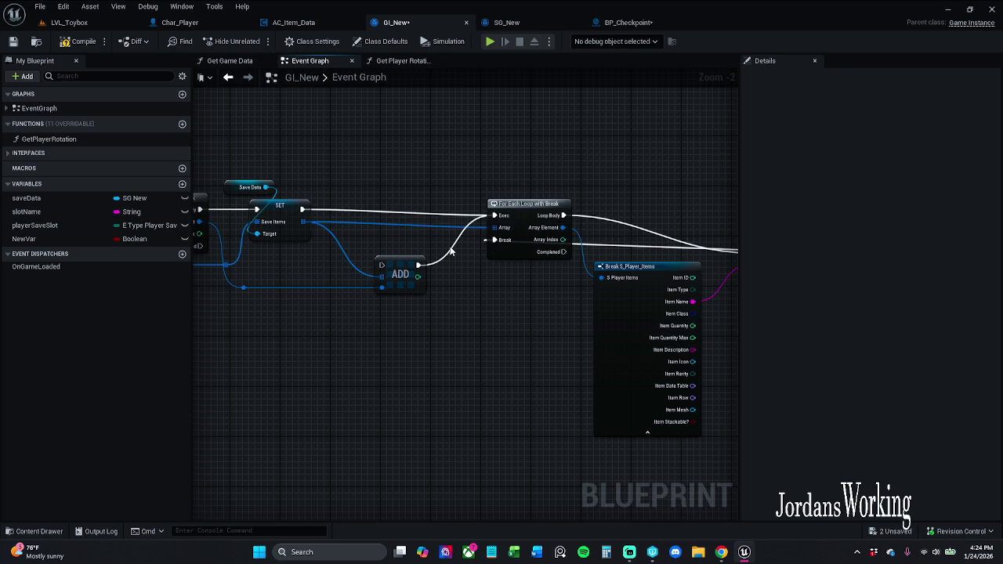
pyautogui.keyDown('alt'); pyautogui.click(418, 265); pyautogui.keyUp('alt')
# Compile and save the GI_New blueprint
pyautogui.moveTo(507, 308)
pyautogui.mouseDown()
pyautogui.moveTo(262, 291)
pyautogui.moveTo(537, 274)
pyautogui.mouseUp()
pyautogui.click(81, 47)
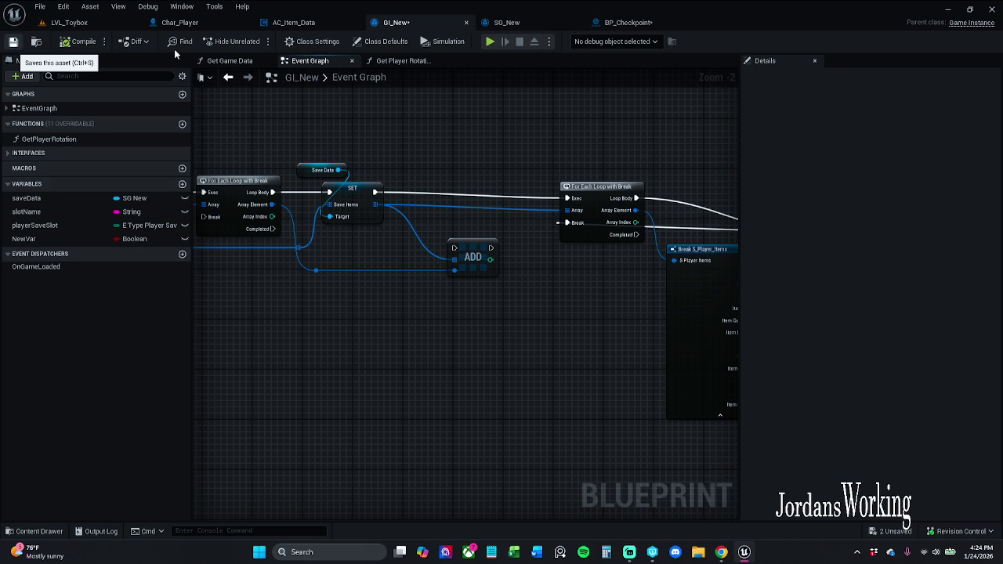
pyautogui.hotkey('ctrl', 's')
pyautogui.click(627, 22)
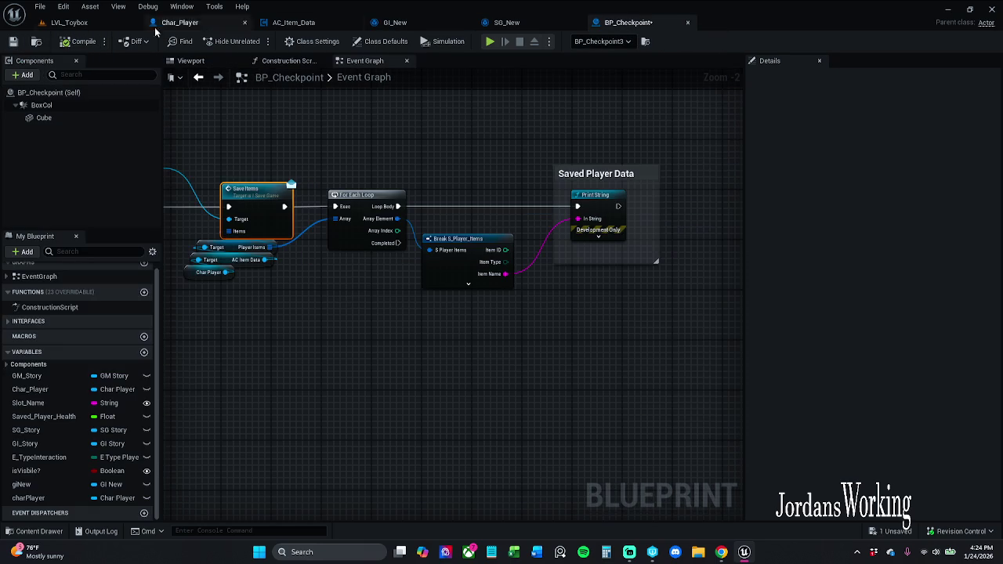
# Apply a context action to the selected save getter nodes, save BP_Checkpoint, and return to LVL_Toybox
pyautogui.scroll(-6, 243, 162)
pyautogui.click(512, 194)
pyautogui.scroll(7, 366, 246)
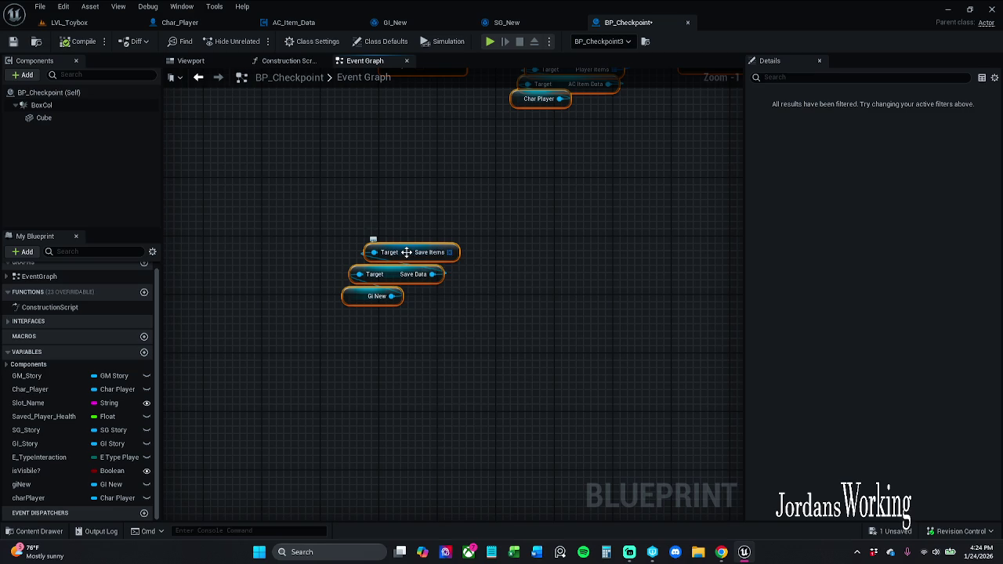
pyautogui.rightClick(407, 251)
pyautogui.click(431, 327)
pyautogui.scroll(-5, 459, 243)
pyautogui.scroll(6, 516, 326)
pyautogui.scroll(-4, 502, 315)
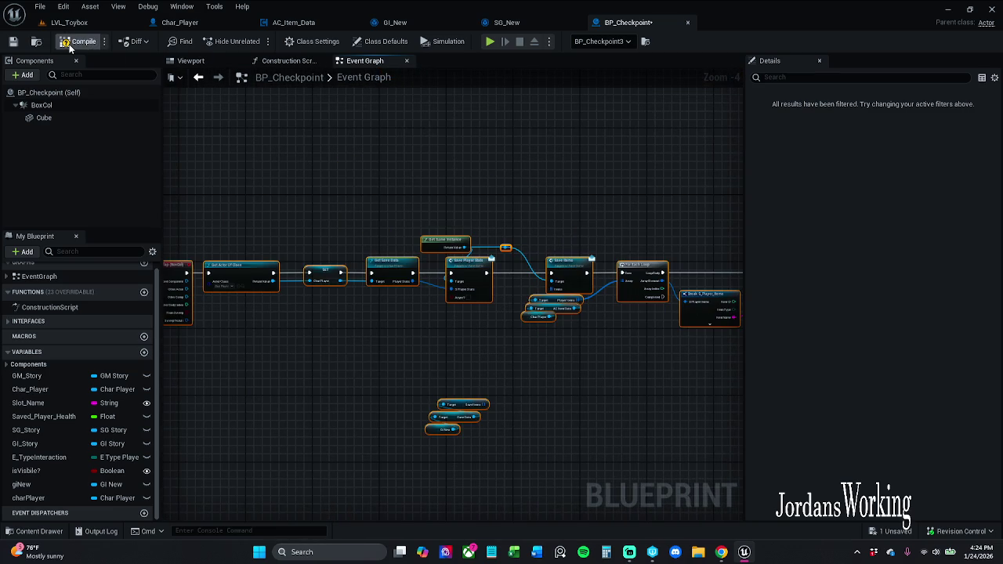
pyautogui.click(13, 43)
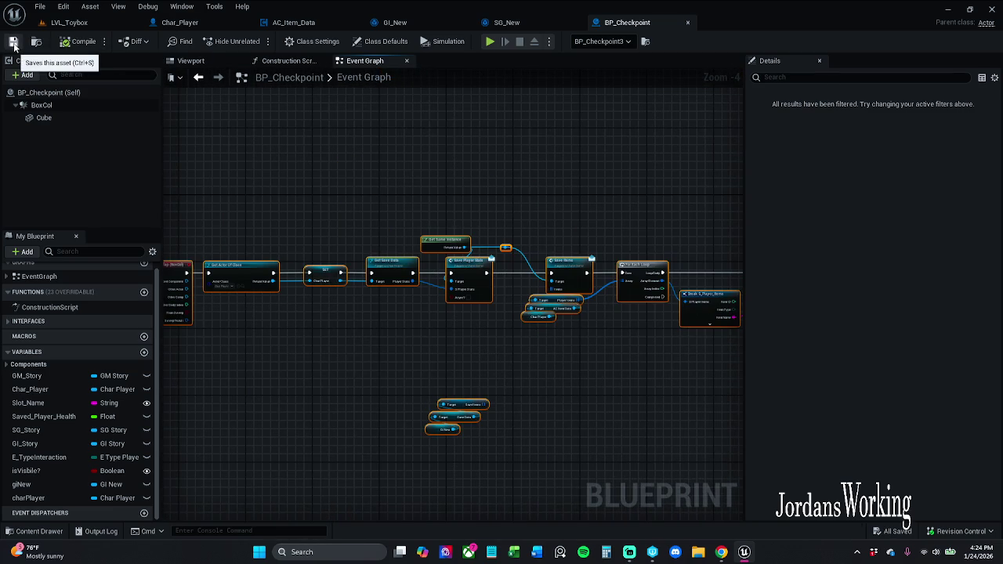
pyautogui.click(74, 23)
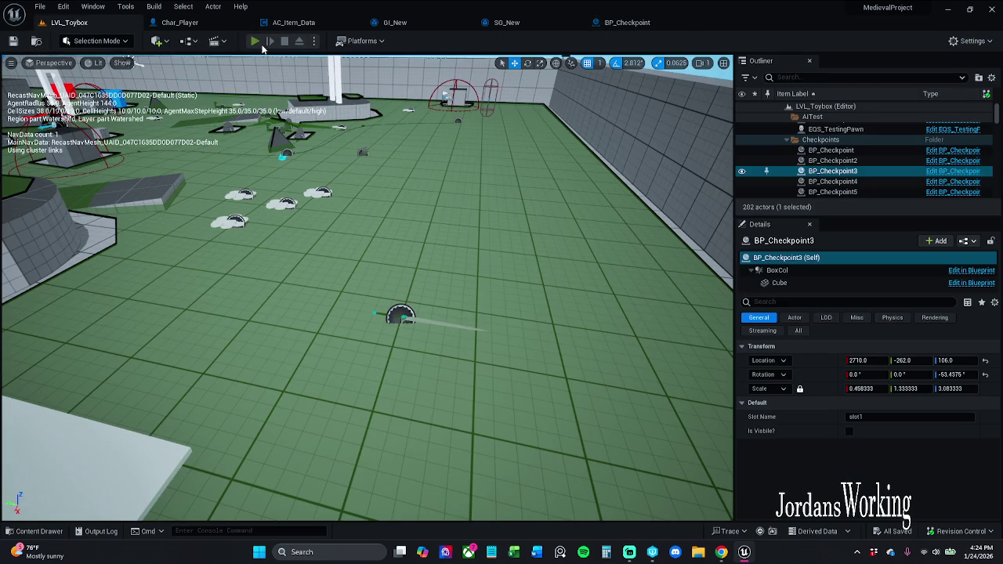
# Start Play-In-Editor and run around collecting health, AOE and stamina potions and money
pyautogui.click(255, 41)
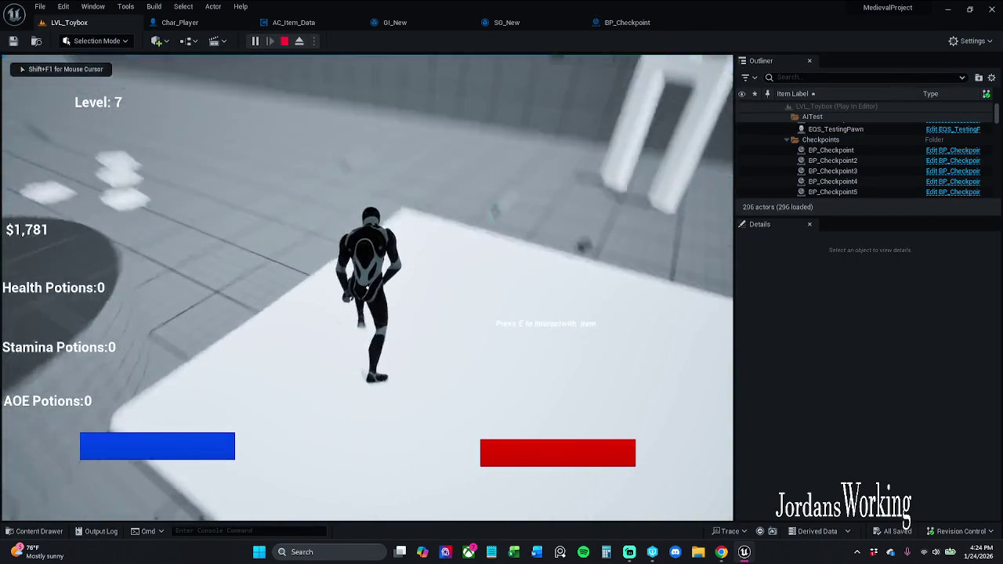
pyautogui.press('w')
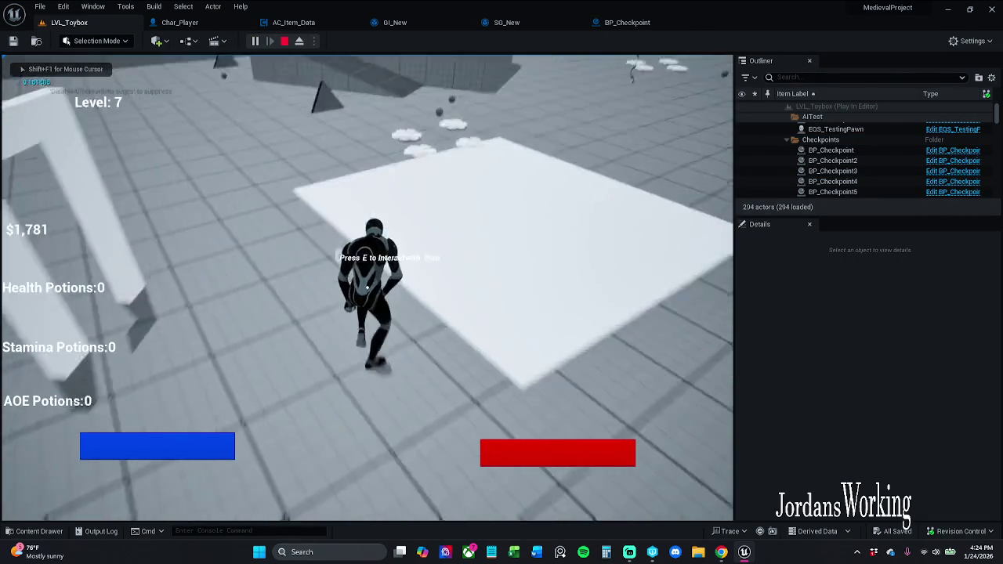
pyautogui.press('w')
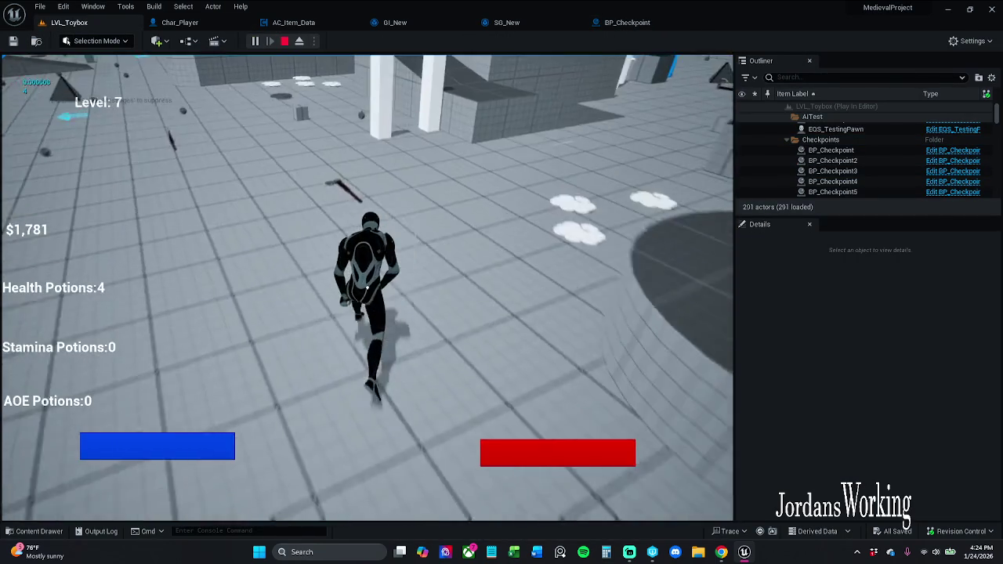
pyautogui.press('e')
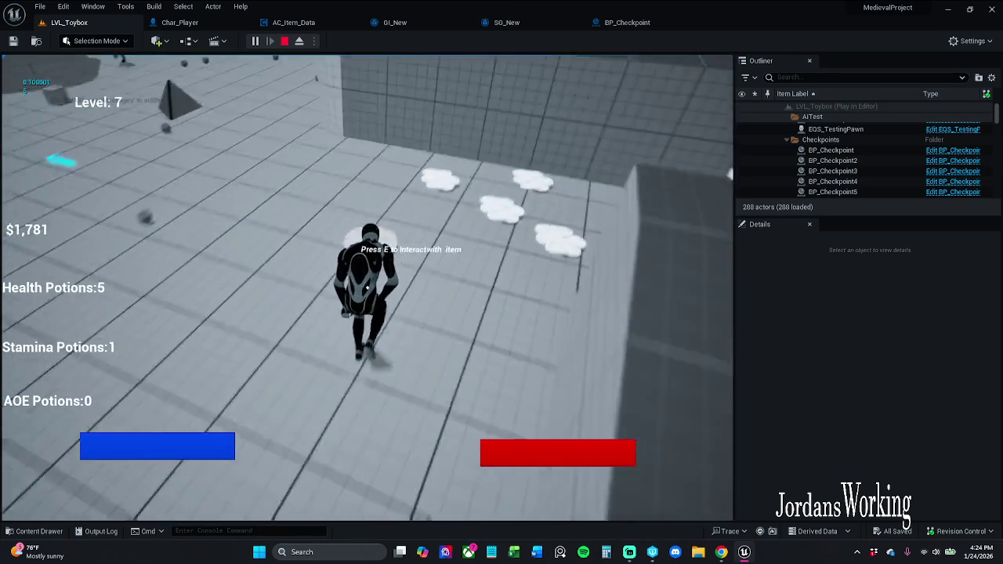
pyautogui.press('w')
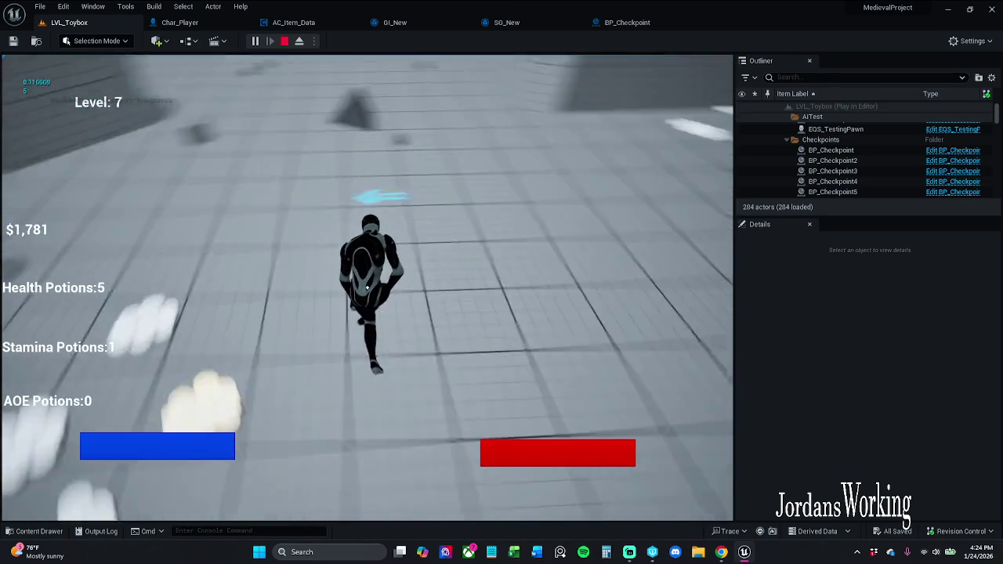
pyautogui.press('e')
pyautogui.press('e')
pyautogui.press('e')
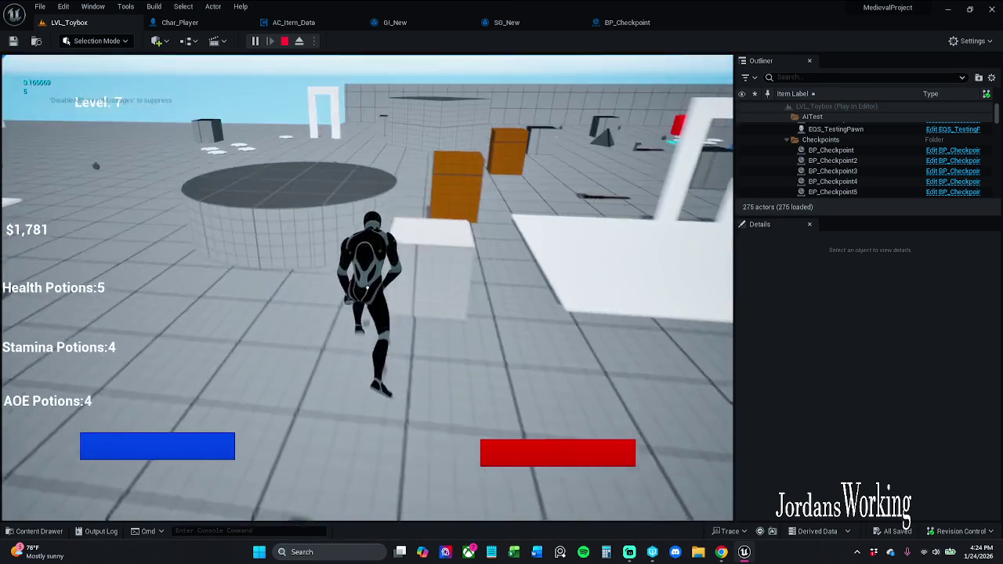
pyautogui.press('w')
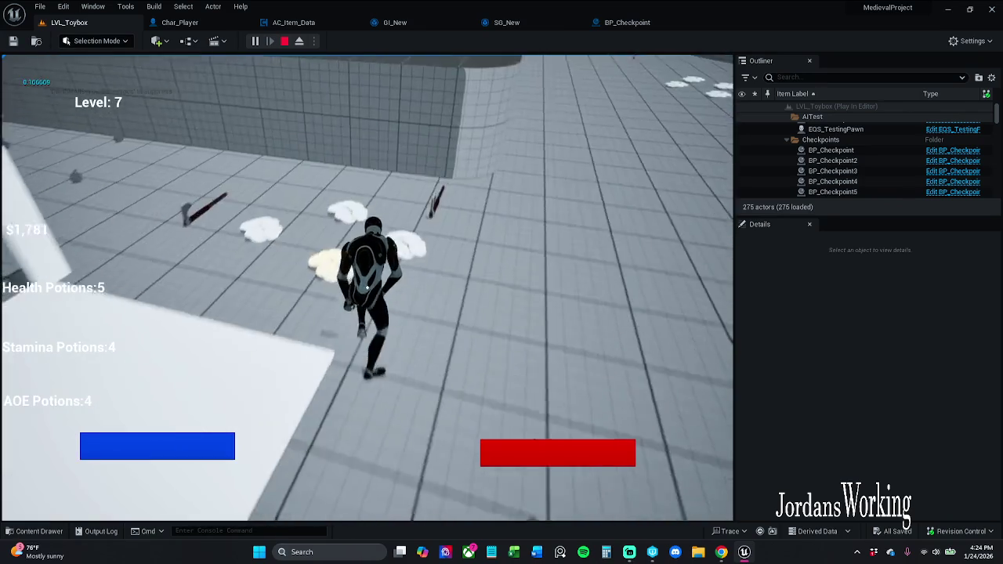
pyautogui.press('w')
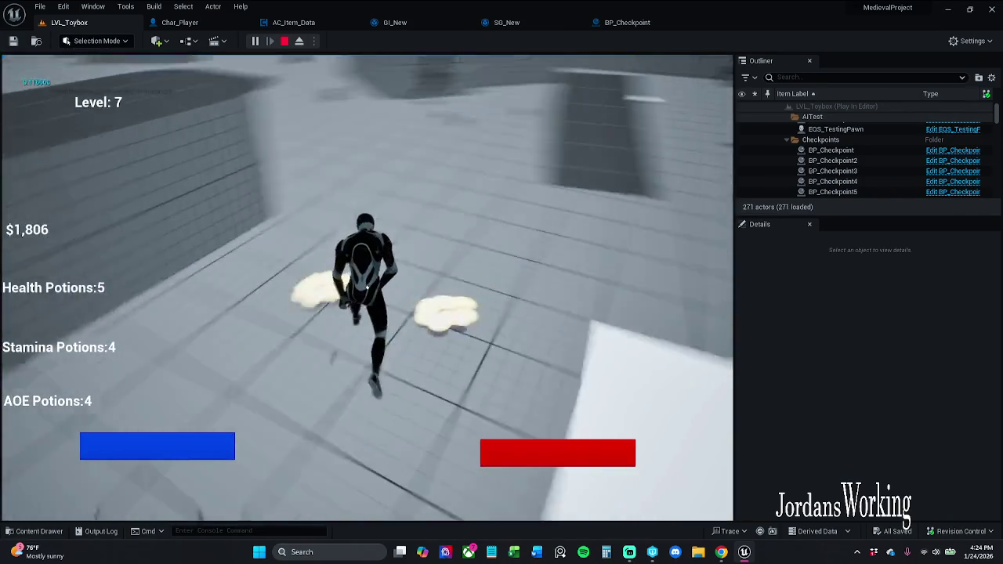
pyautogui.press('w')
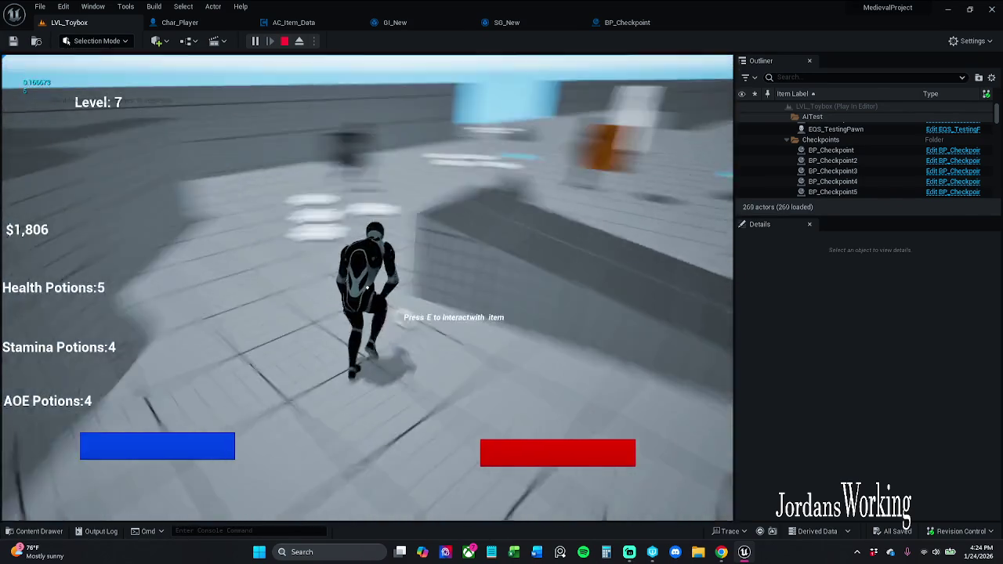
pyautogui.press('w')
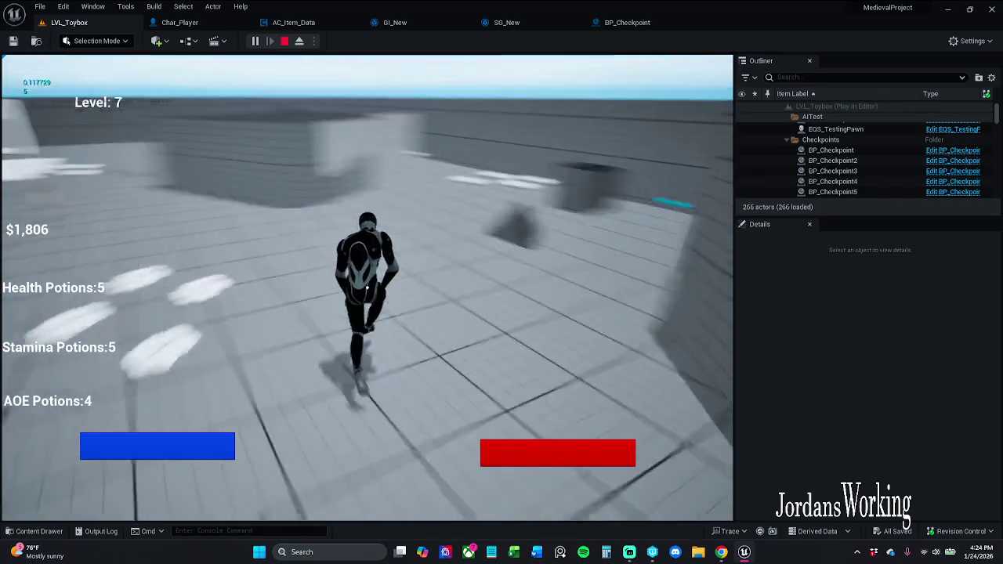
pyautogui.press('w')
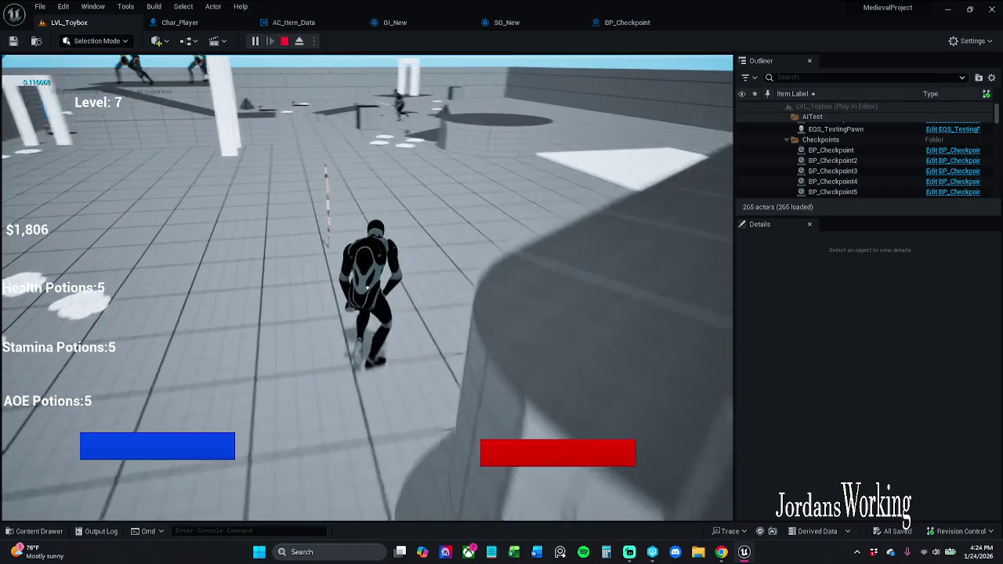
pyautogui.press('w')
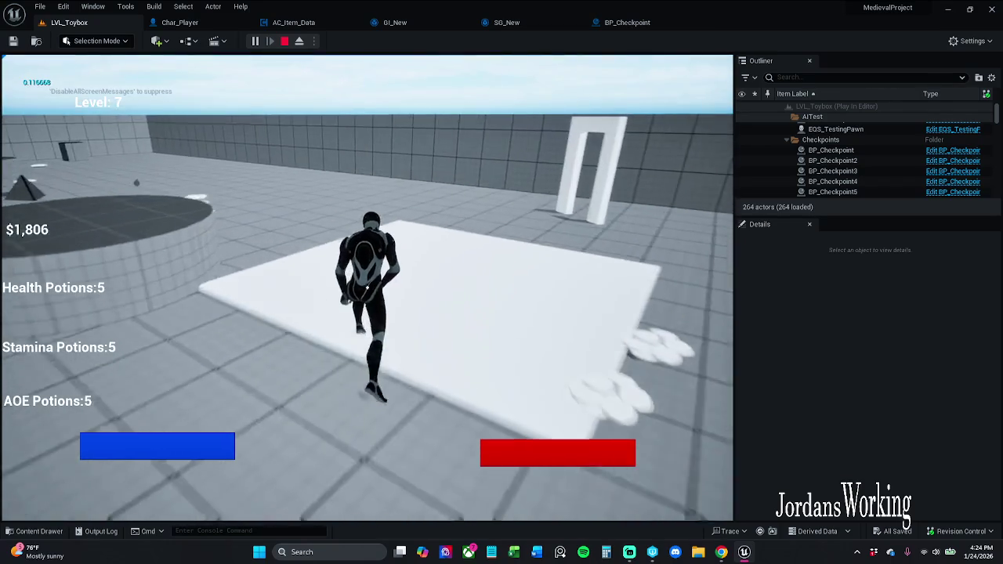
# Check the inventory for saved items twice, then end the play test
pyautogui.press('i')
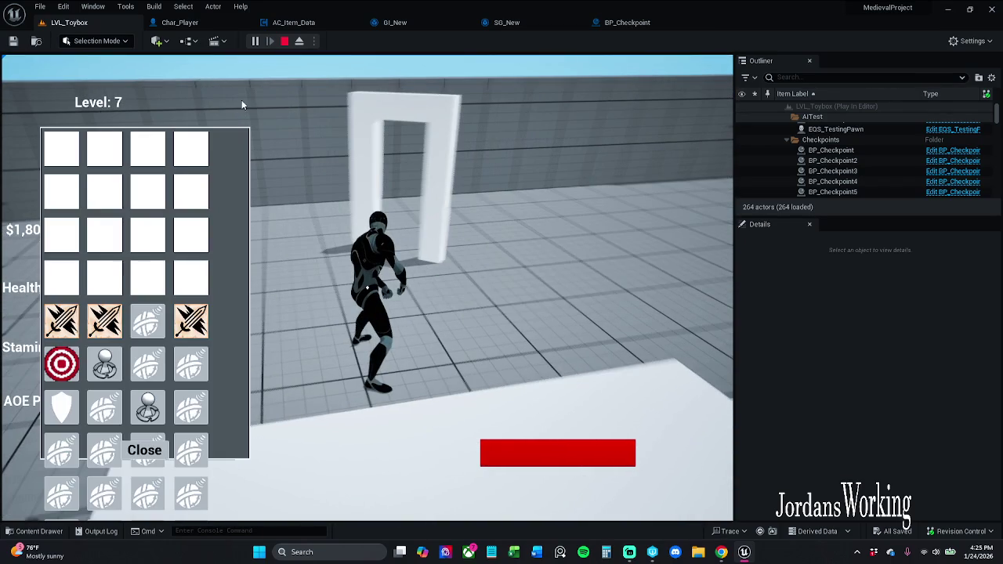
pyautogui.click(157, 461)
pyautogui.press('w')
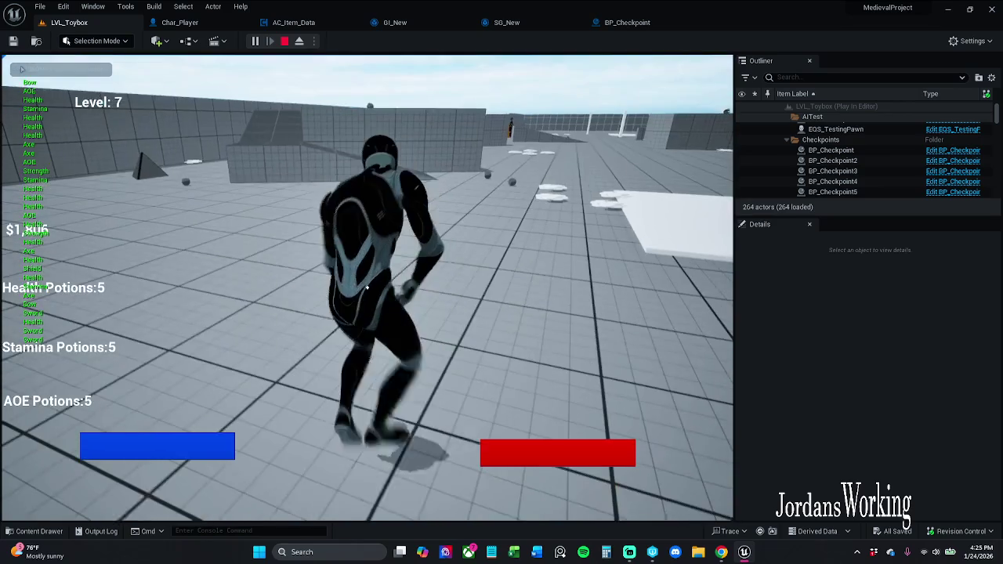
pyautogui.press('i')
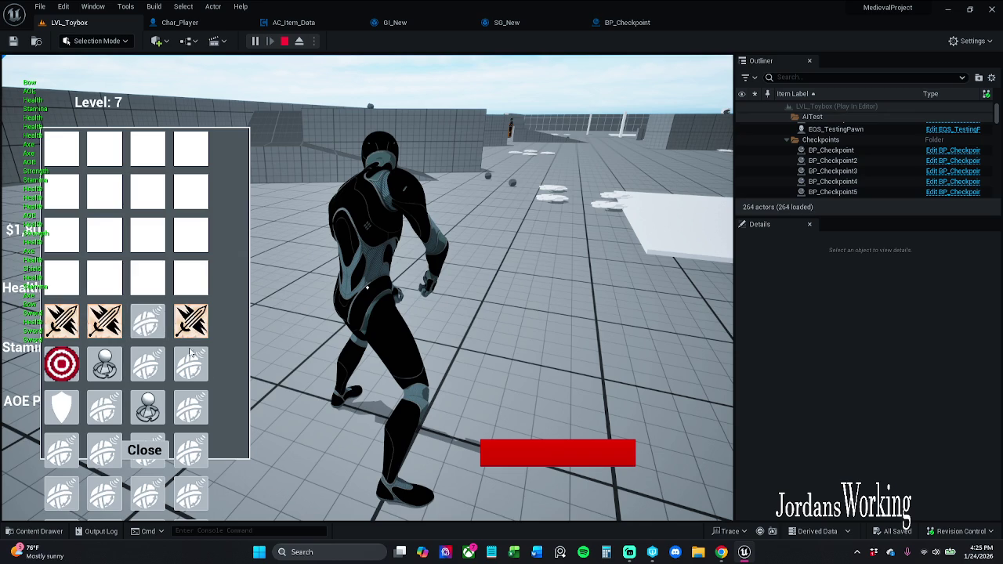
pyautogui.click(144, 449)
pyautogui.press('w')
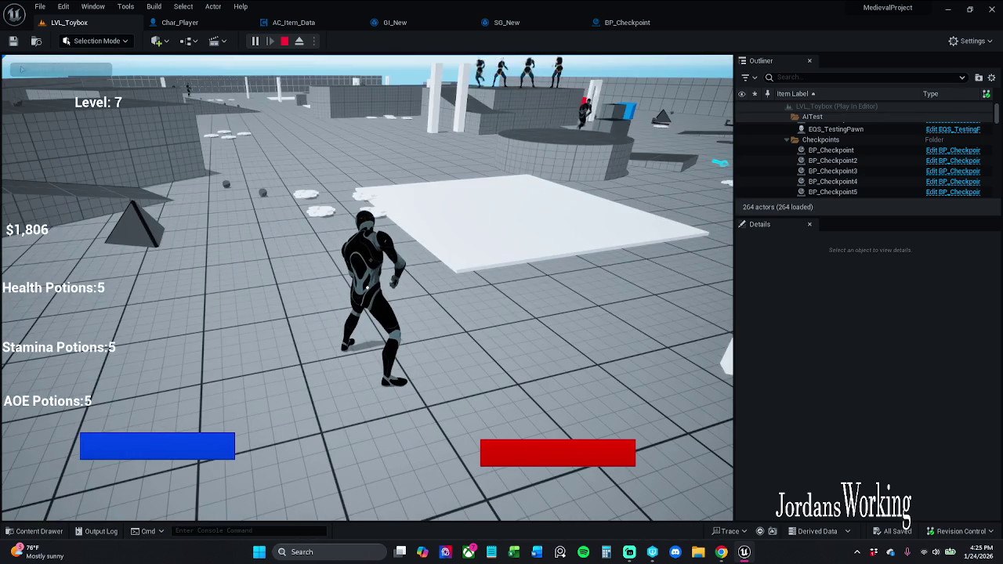
pyautogui.press('w')
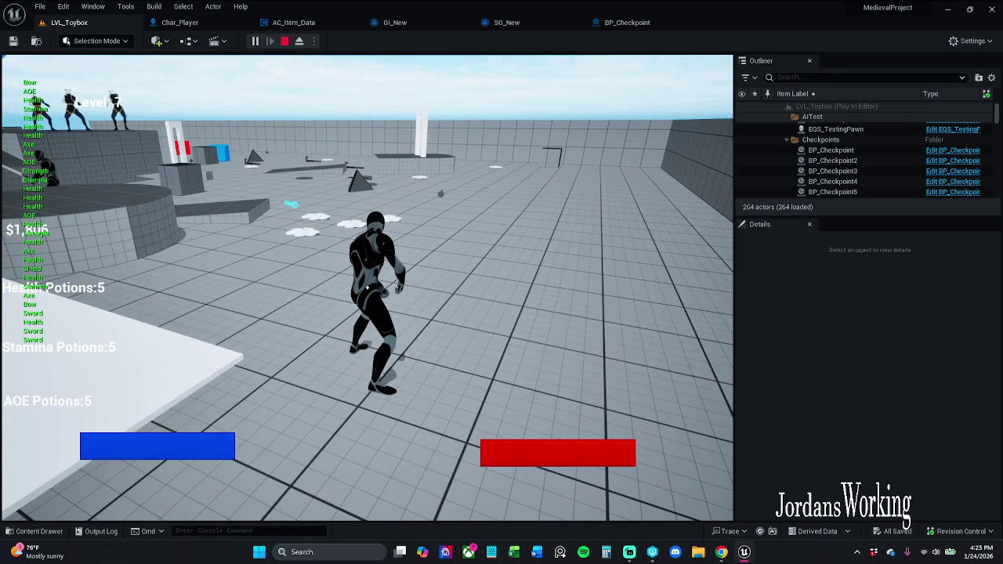
pyautogui.press('Escape')
# Run a fresh play test, open the inventory showing only empty slots, and stop it
pyautogui.click(255, 44)
pyautogui.press('i')
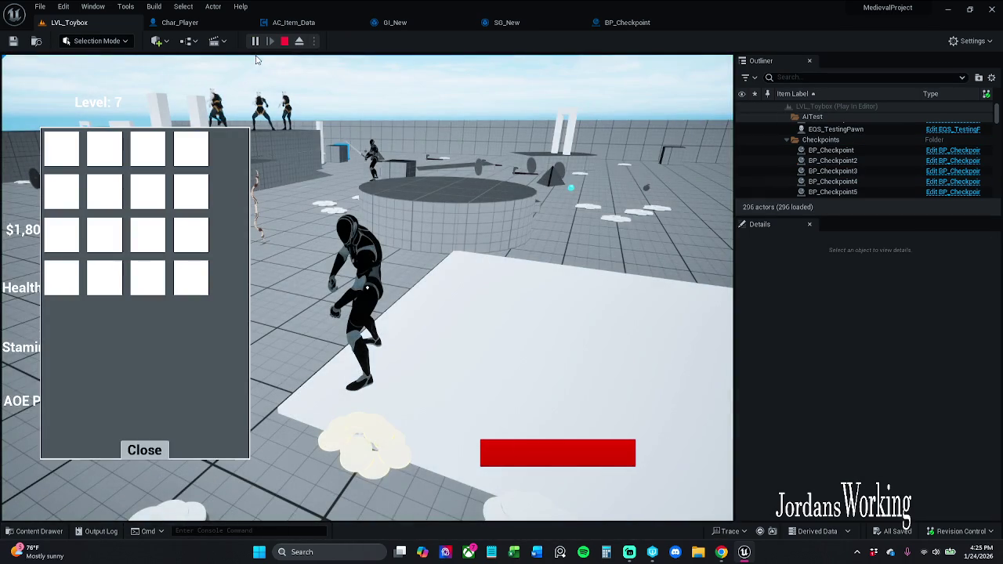
pyautogui.click(283, 41)
pyautogui.click(627, 22)
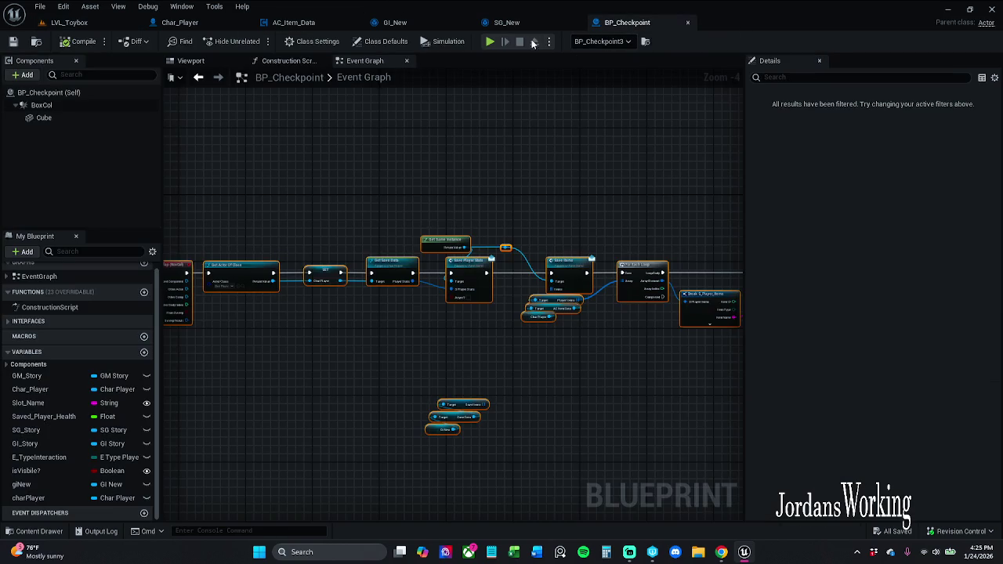
# Pan BP_Checkpoint's graph to the loop nodes, briefly peeking at SG_New
pyautogui.moveTo(548, 150); pyautogui.dragTo(513, 139)
pyautogui.click(513, 140)
pyautogui.scroll(3, 518, 201)
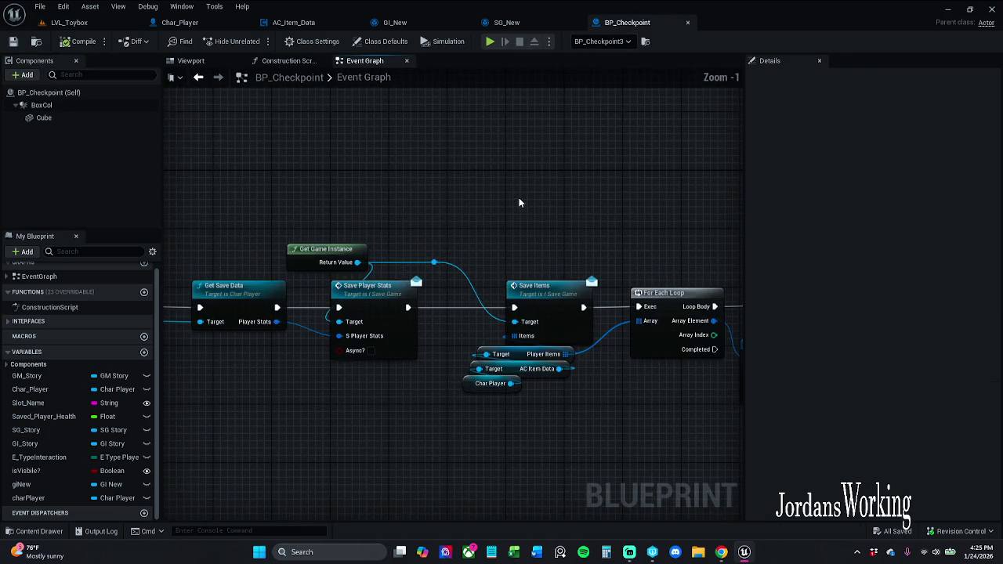
pyautogui.moveTo(474, 164); pyautogui.dragTo(220, 164)
pyautogui.moveTo(444, 171); pyautogui.dragTo(462, 165)
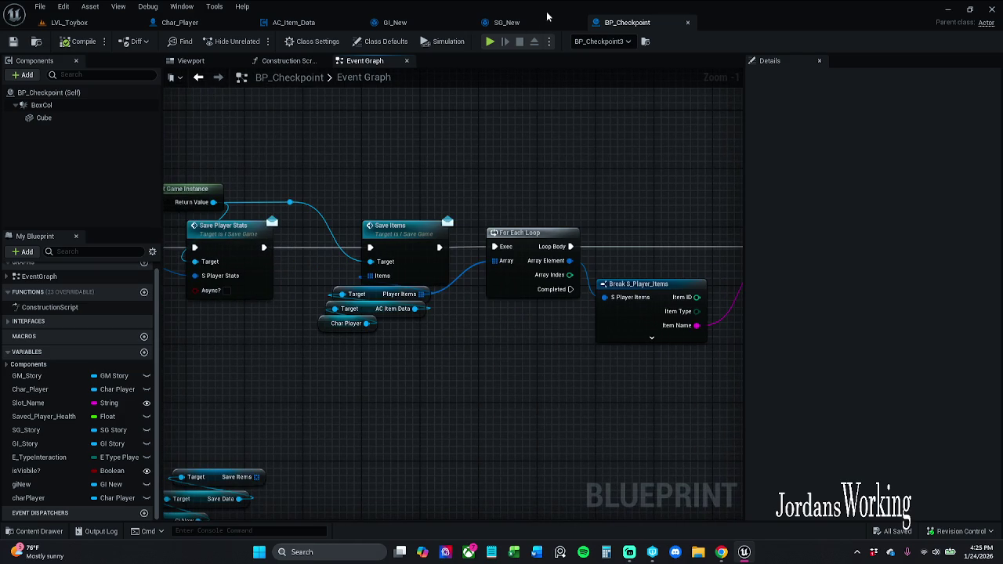
pyautogui.click(533, 22)
pyautogui.click(600, 24)
# Drag from the Player Items pin and search 'bre' for array nodes, then dismiss the list
pyautogui.moveTo(471, 327); pyautogui.dragTo(389, 345)
pyautogui.moveTo(340, 311)
pyautogui.mouseDown()
pyautogui.moveTo(519, 343)
pyautogui.moveTo(445, 399)
pyautogui.moveTo(379, 402)
pyautogui.mouseUp()
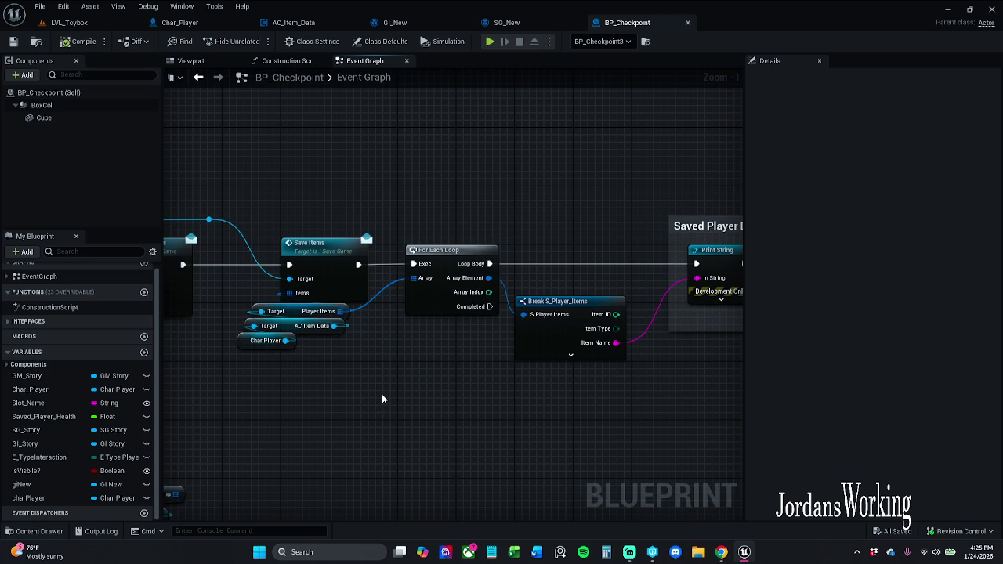
pyautogui.moveTo(340, 311); pyautogui.dragTo(401, 413)
pyautogui.write('bre')
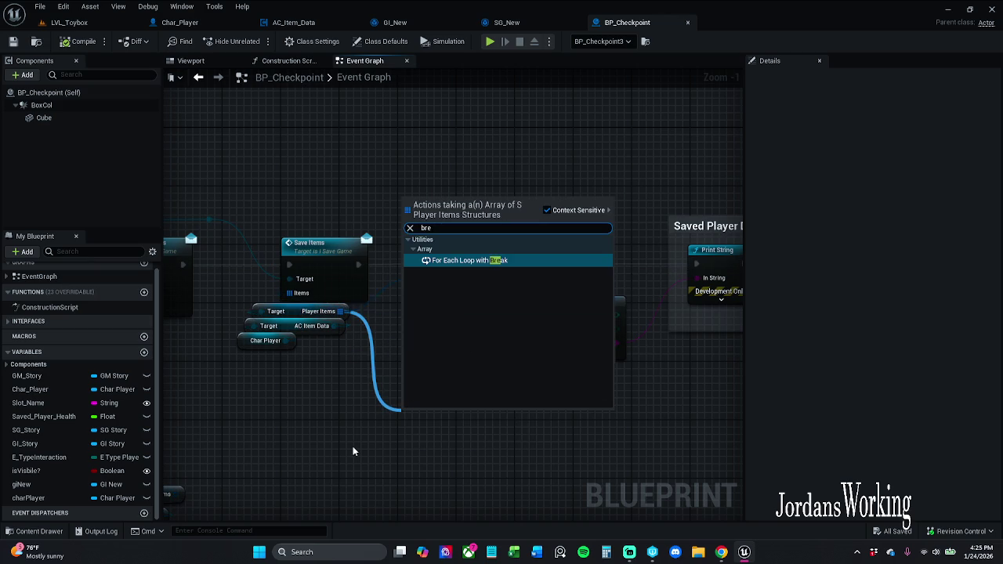
pyautogui.press('Return')
pyautogui.scroll(-1, 410, 401)
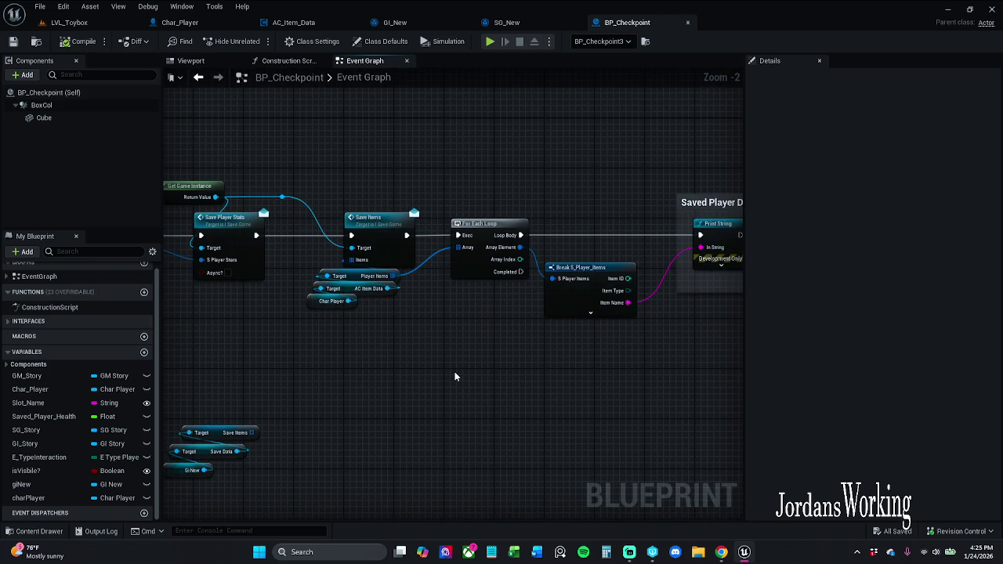
# Nudge the Break, Print String and Saved Player Data comment nodes right and save BP_Checkpoint
pyautogui.moveTo(486, 369); pyautogui.dragTo(376, 356)
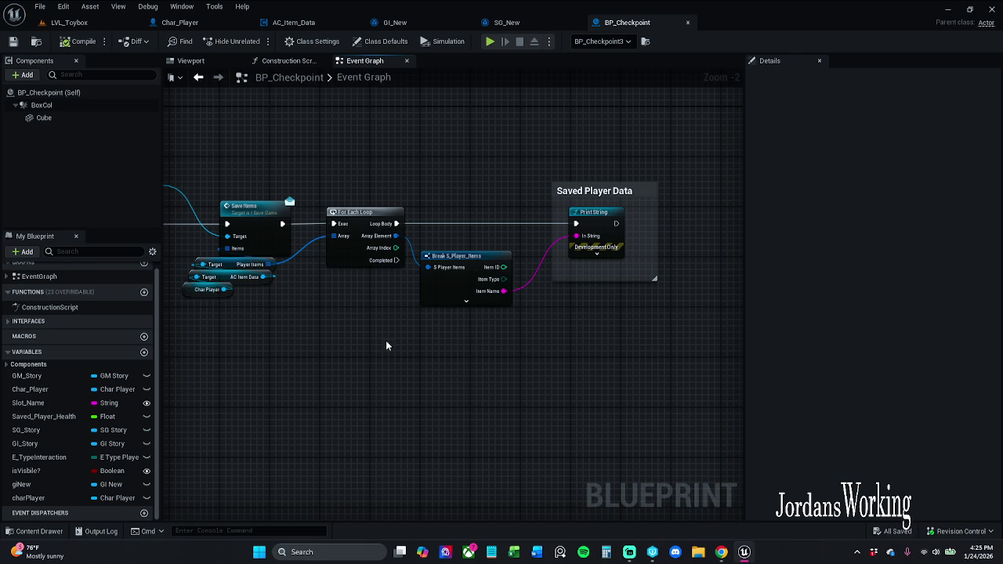
pyautogui.moveTo(462, 164); pyautogui.dragTo(572, 262)
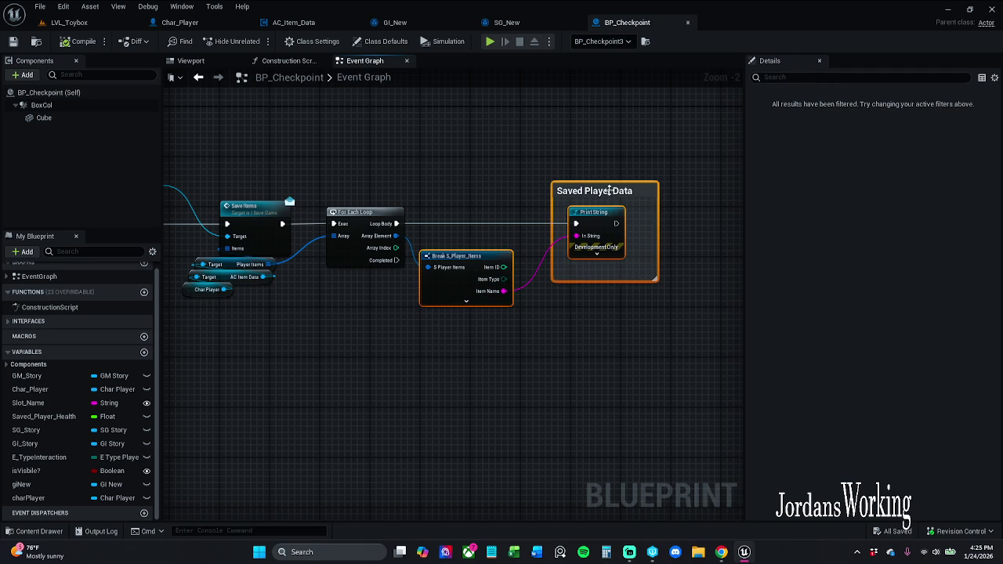
pyautogui.moveTo(608, 191); pyautogui.dragTo(620, 191)
pyautogui.click(594, 163)
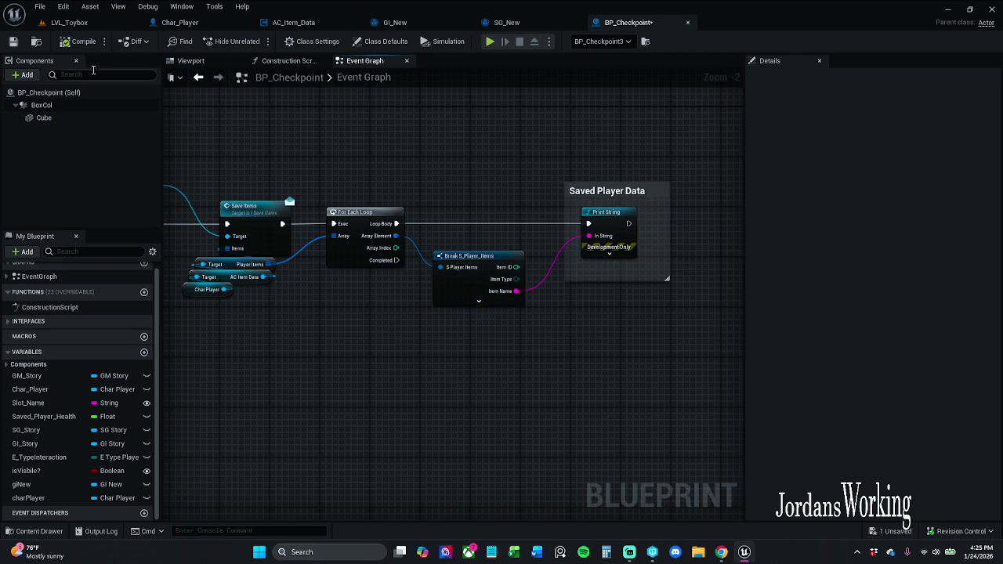
pyautogui.click(13, 40)
pyautogui.click(508, 23)
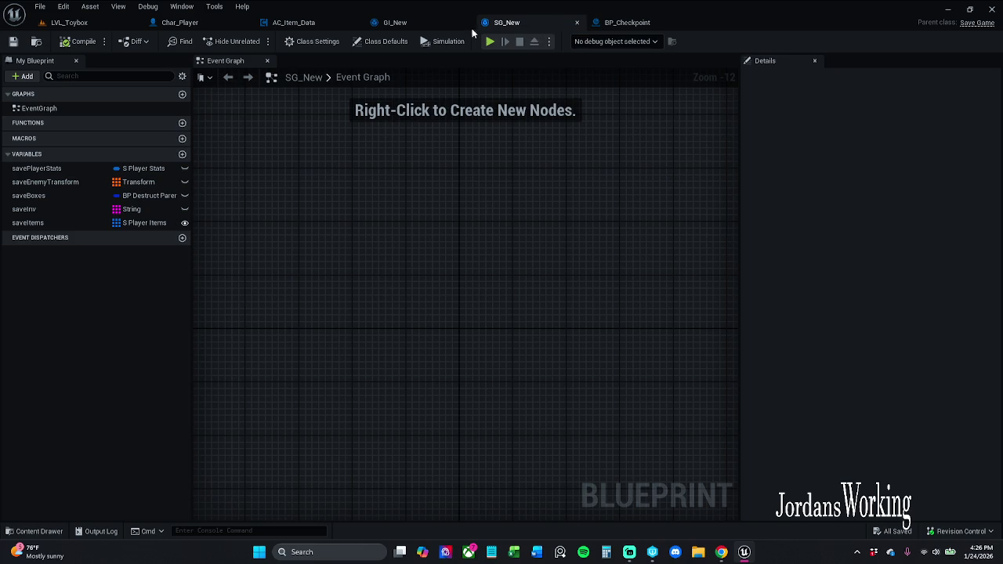
# Delete the ADD node and its reroute point from GI_New's graph
pyautogui.click(405, 21)
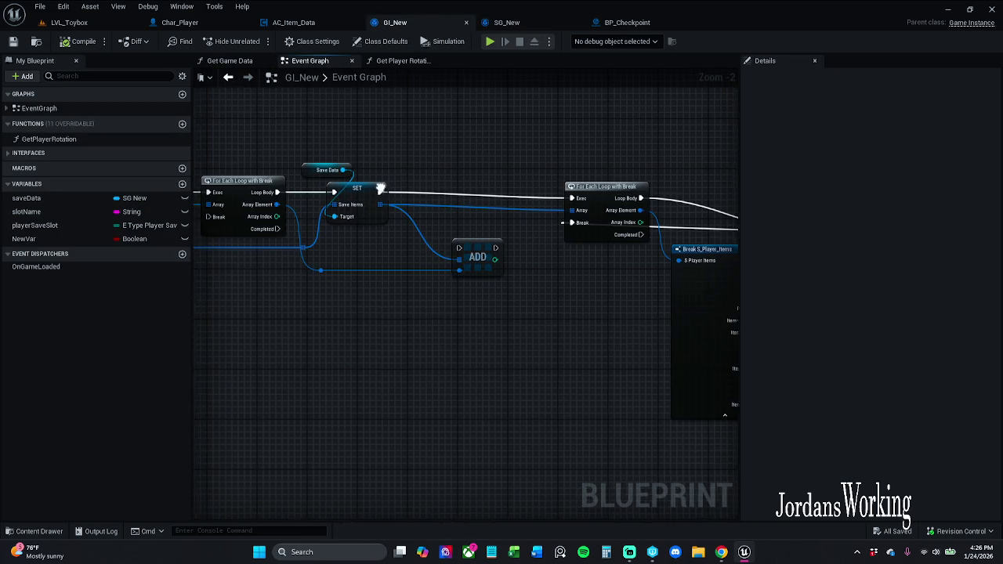
pyautogui.scroll(-3, 376, 188)
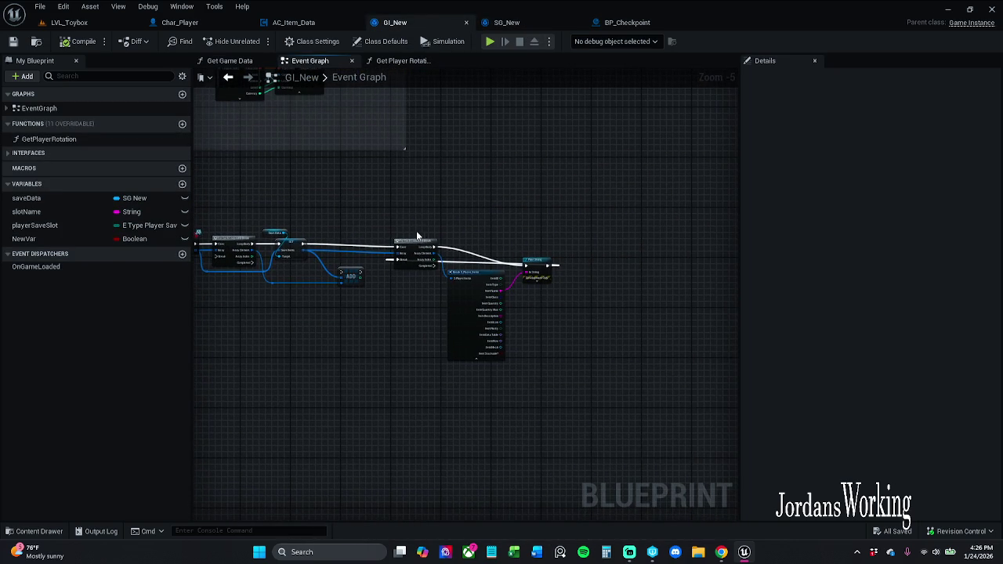
pyautogui.scroll(1, 408, 228)
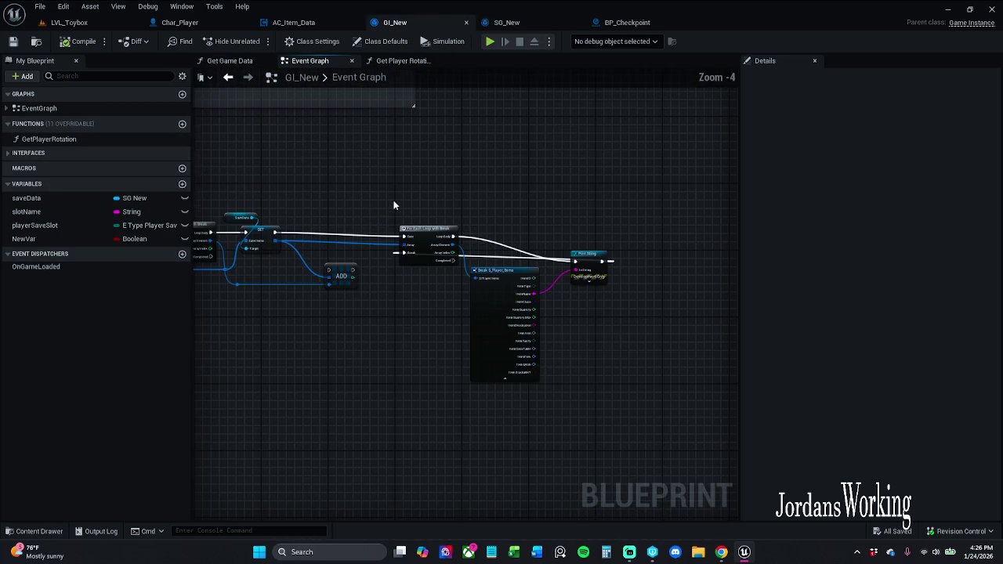
pyautogui.moveTo(231, 303); pyautogui.dragTo(365, 262)
pyautogui.press('Delete')
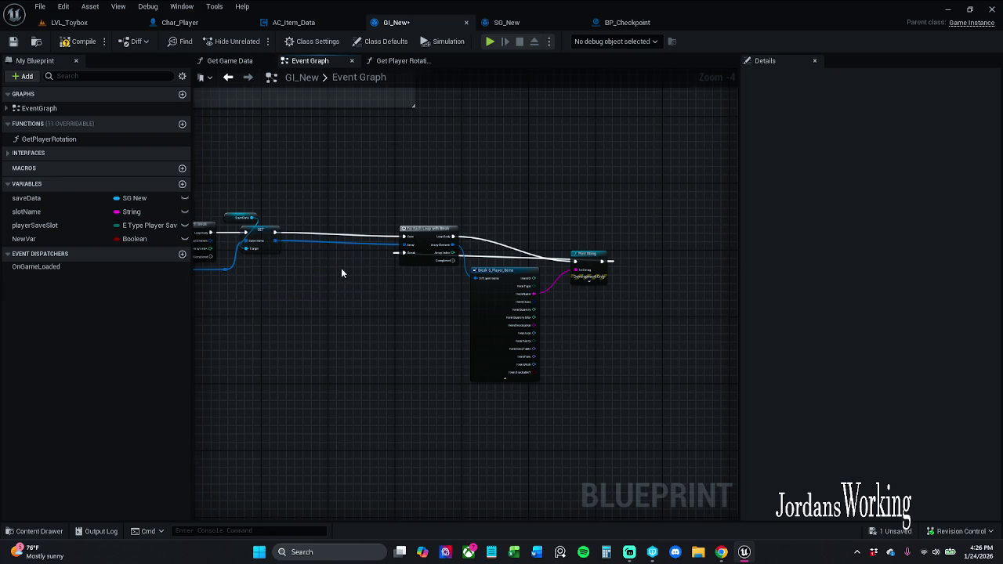
# Move the loop group left and delete the Break S_Player_Items and Print String nodes
pyautogui.moveTo(416, 193); pyautogui.dragTo(670, 352)
pyautogui.moveTo(464, 240)
pyautogui.mouseDown()
pyautogui.moveTo(372, 241)
pyautogui.moveTo(484, 225)
pyautogui.mouseUp()
pyautogui.click(424, 203)
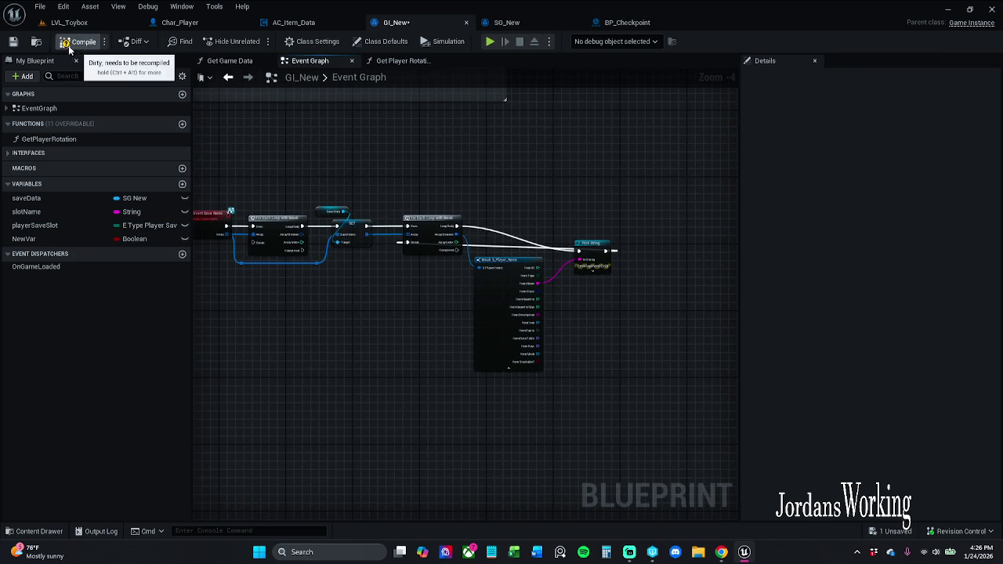
pyautogui.moveTo(500, 217)
pyautogui.mouseDown()
pyautogui.moveTo(457, 198)
pyautogui.moveTo(597, 309)
pyautogui.mouseUp()
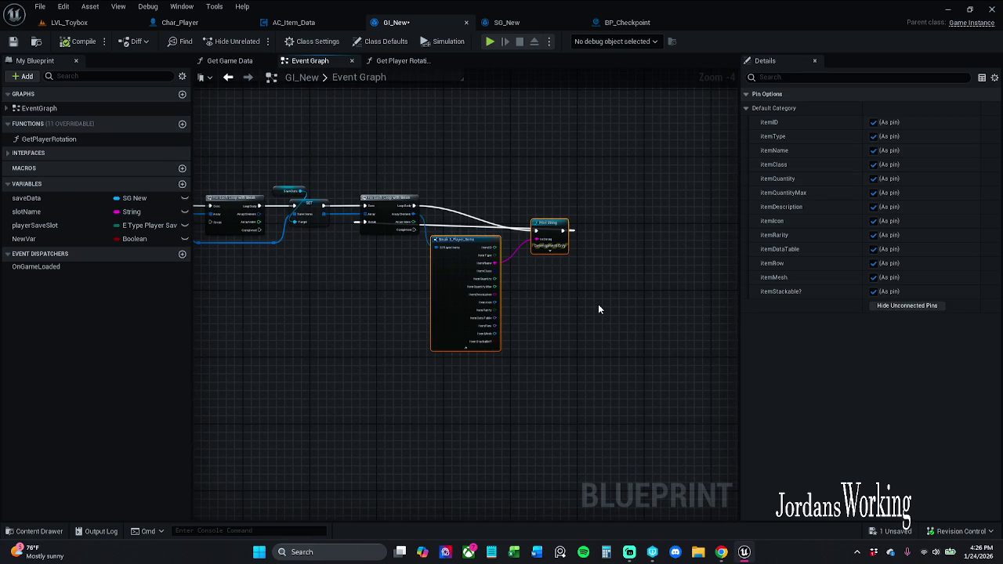
pyautogui.scroll(2, 574, 290)
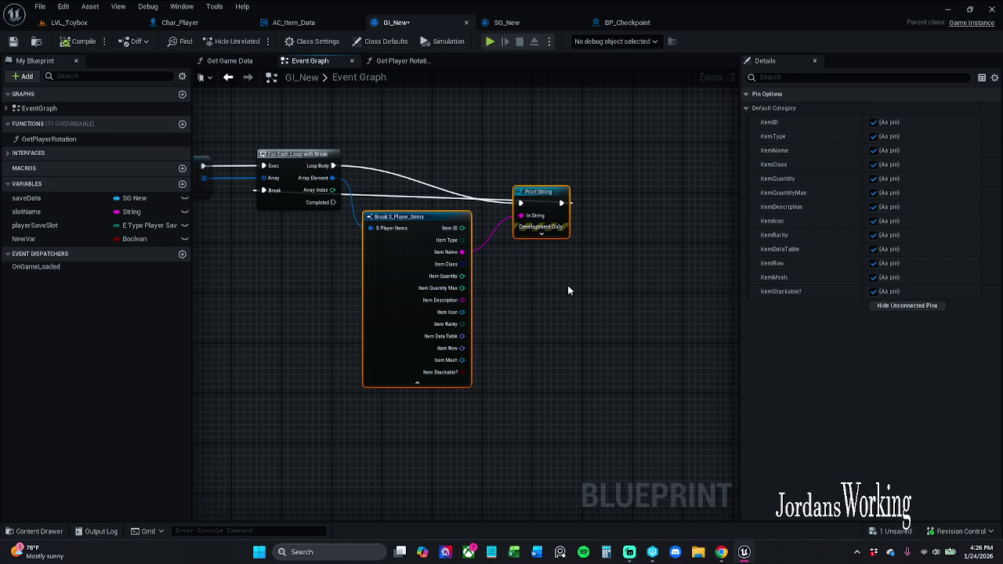
pyautogui.press('Delete')
pyautogui.moveTo(426, 189); pyautogui.dragTo(525, 242)
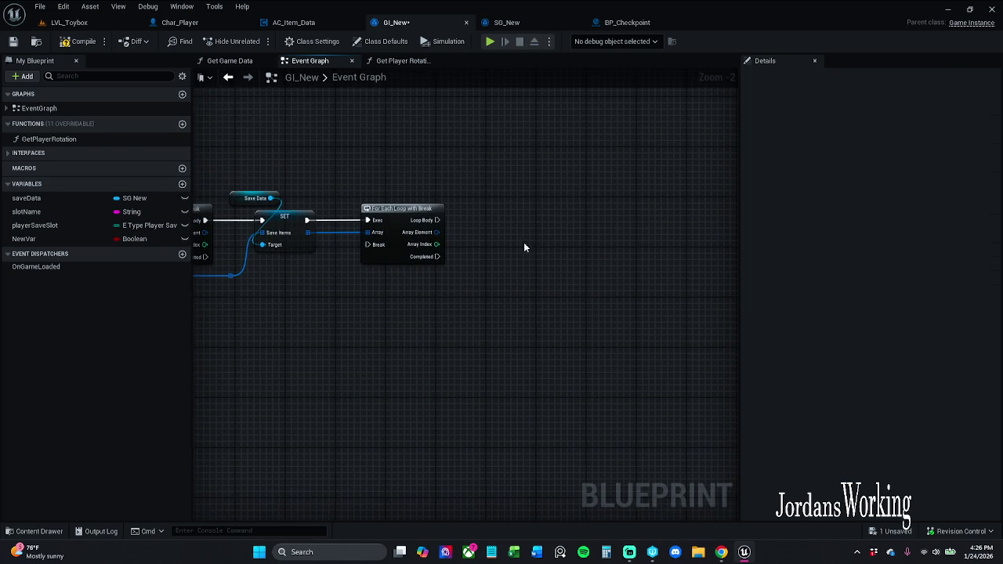
# Remove the second For Each Loop with Break from GI_New, save, and recentre the remaining nodes
pyautogui.click(627, 22)
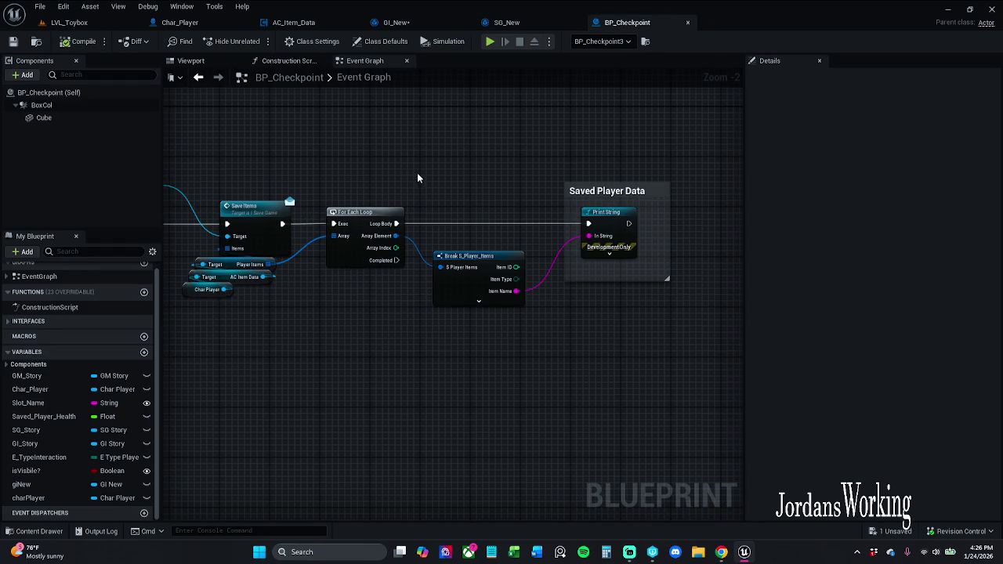
pyautogui.click(426, 24)
pyautogui.moveTo(367, 184)
pyautogui.mouseDown()
pyautogui.moveTo(430, 184)
pyautogui.moveTo(488, 266)
pyautogui.mouseUp()
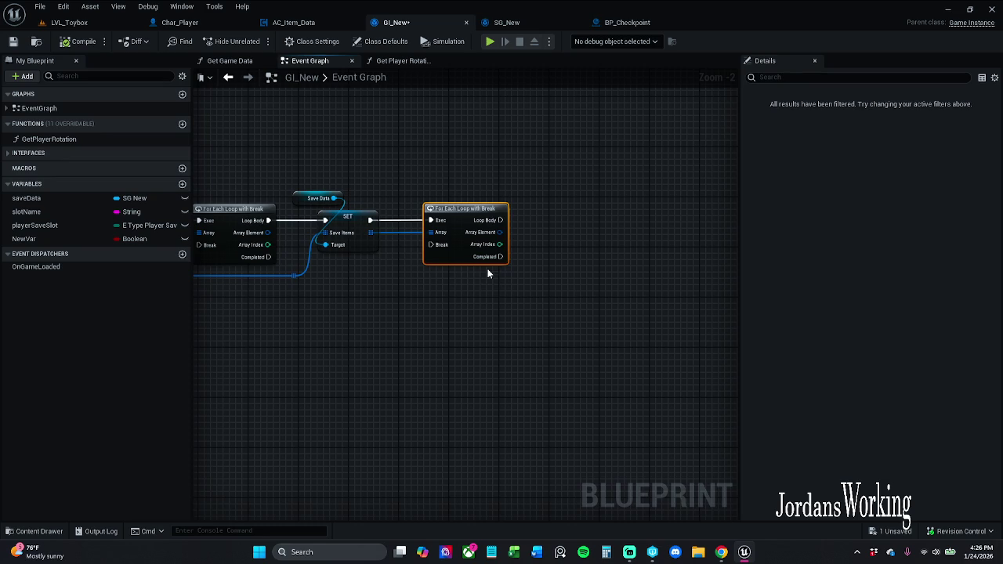
pyautogui.moveTo(475, 174); pyautogui.dragTo(635, 169)
pyautogui.press('Delete')
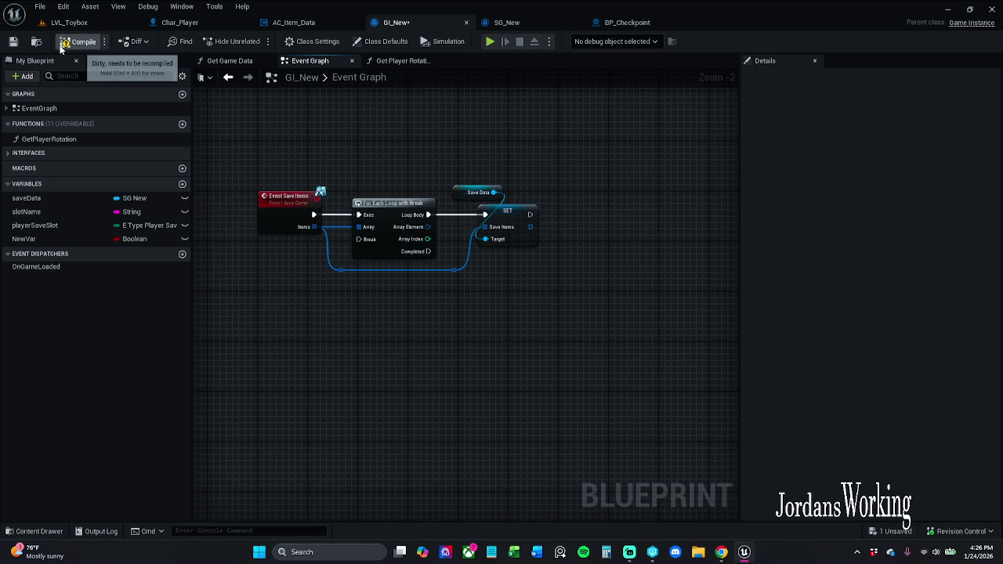
pyautogui.click(13, 41)
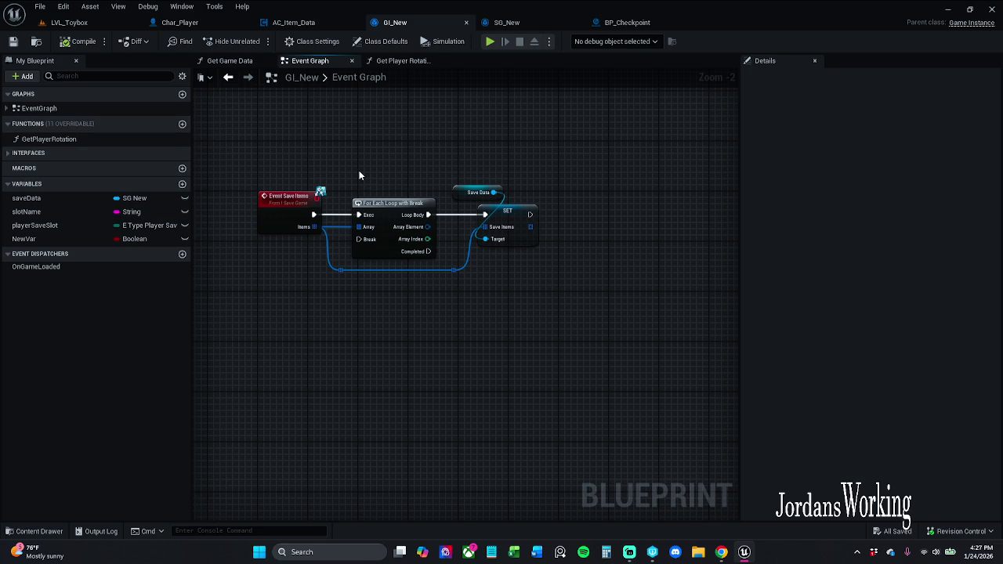
pyautogui.moveTo(351, 180); pyautogui.dragTo(299, 165)
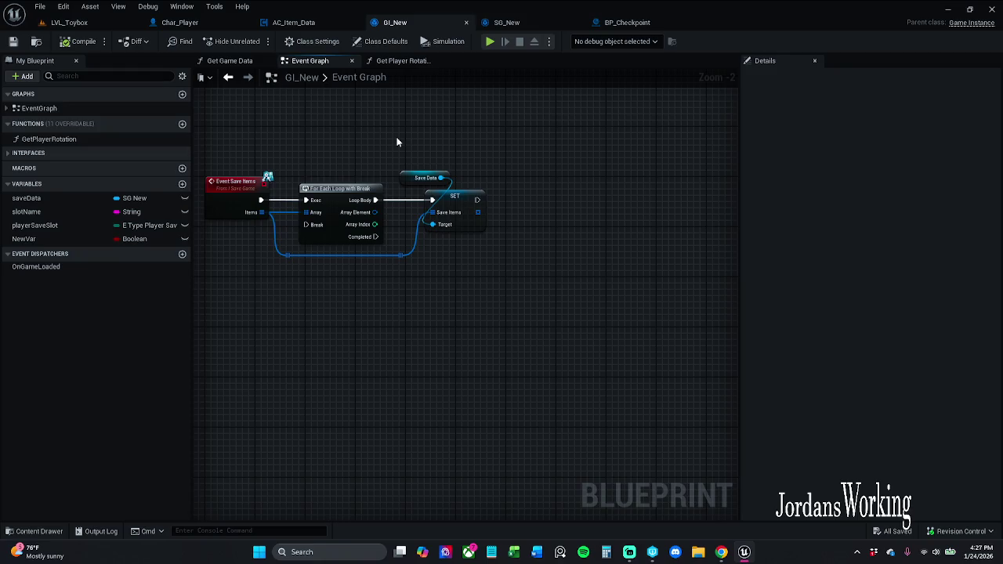
pyautogui.moveTo(396, 141); pyautogui.dragTo(468, 150)
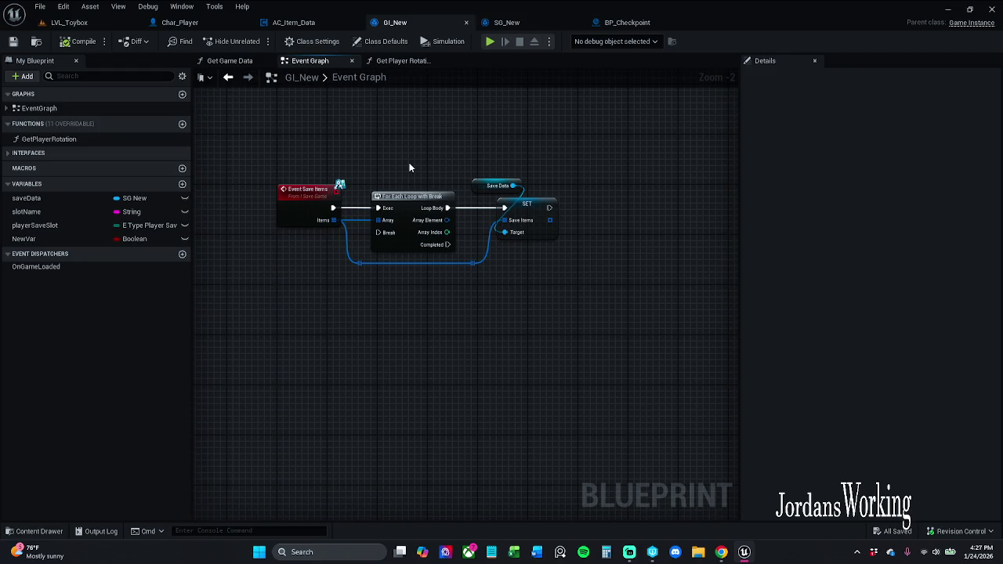
pyautogui.moveTo(410, 167)
pyautogui.mouseDown()
pyautogui.moveTo(337, 163)
pyautogui.moveTo(415, 261)
pyautogui.moveTo(583, 319)
pyautogui.mouseUp()
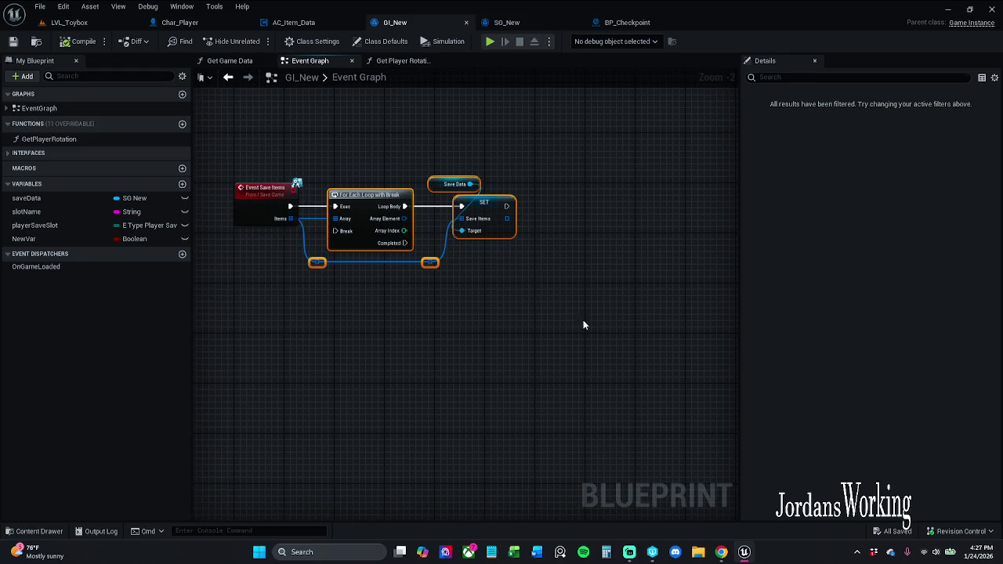
# Collapse the For Each Loop with Break, SET Save Items and reroute nodes into NewFunction and open it
pyautogui.rightClick(369, 198)
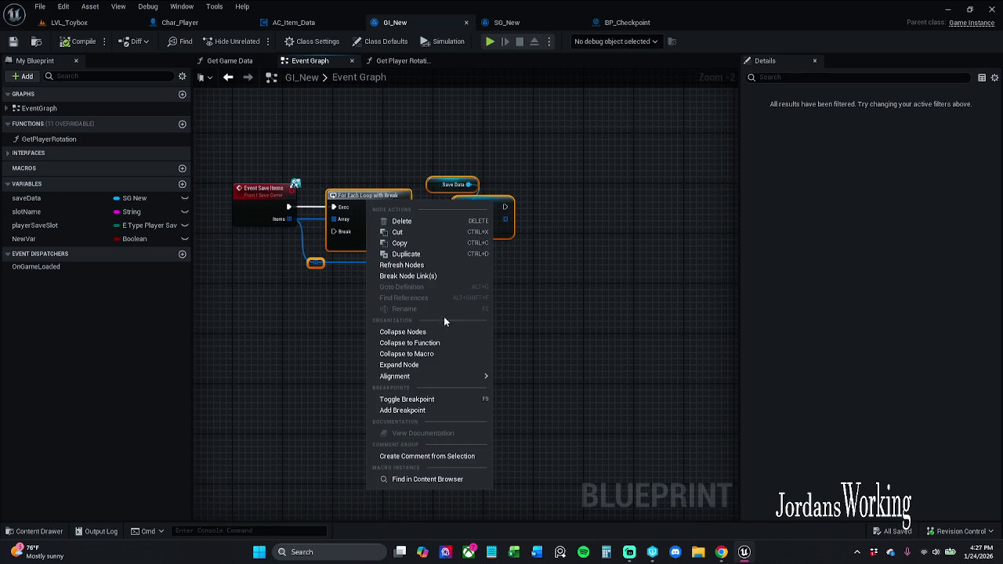
pyautogui.click(572, 302)
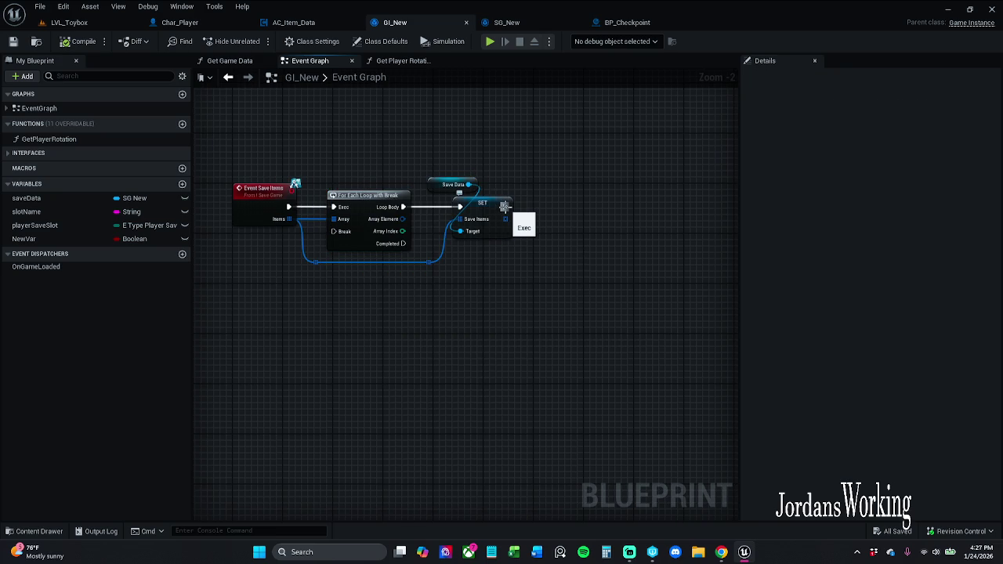
pyautogui.moveTo(504, 206)
pyautogui.mouseDown()
pyautogui.moveTo(529, 232)
pyautogui.moveTo(333, 229)
pyautogui.moveTo(562, 380)
pyautogui.moveTo(451, 327)
pyautogui.mouseUp()
pyautogui.moveTo(320, 316); pyautogui.dragTo(578, 183)
pyautogui.rightClick(380, 198)
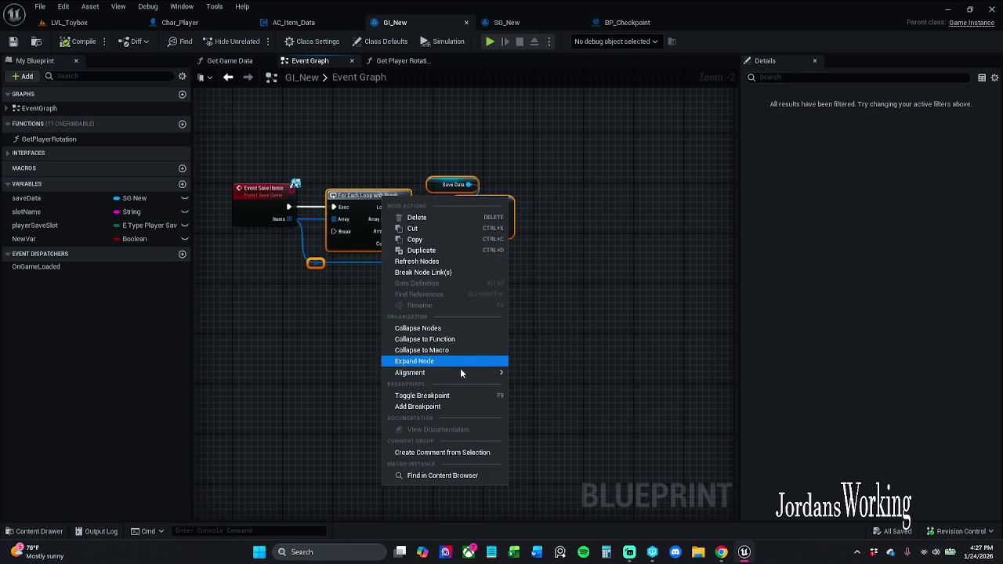
pyautogui.click(453, 339)
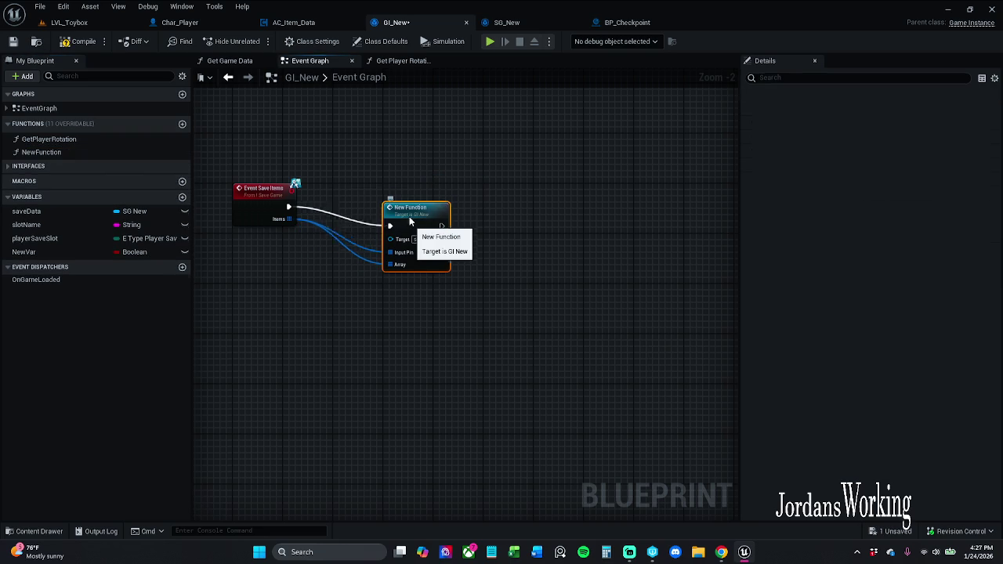
pyautogui.doubleClick(358, 205)
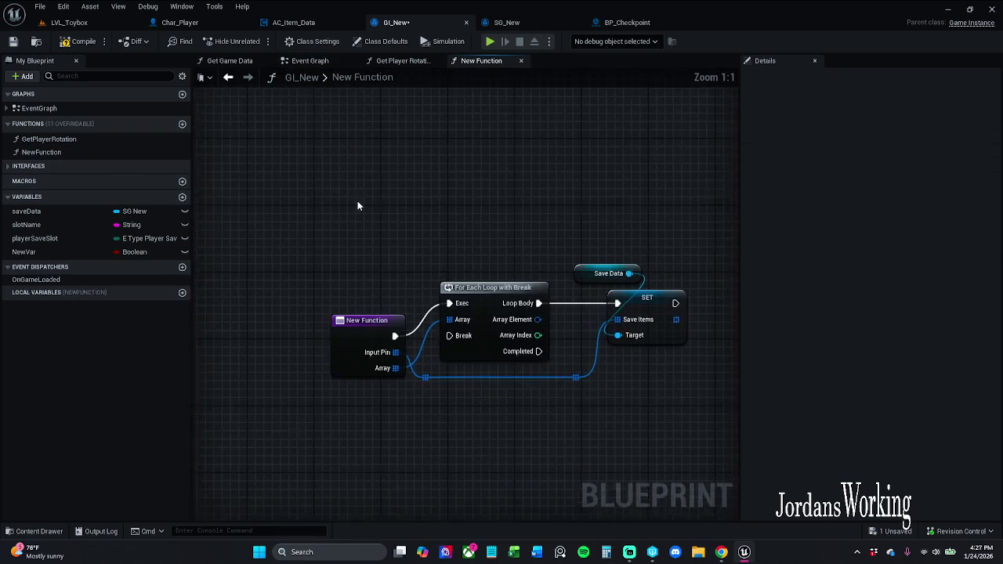
# Connect the entry node's Array pin to the loop and Save Items
pyautogui.click(314, 280)
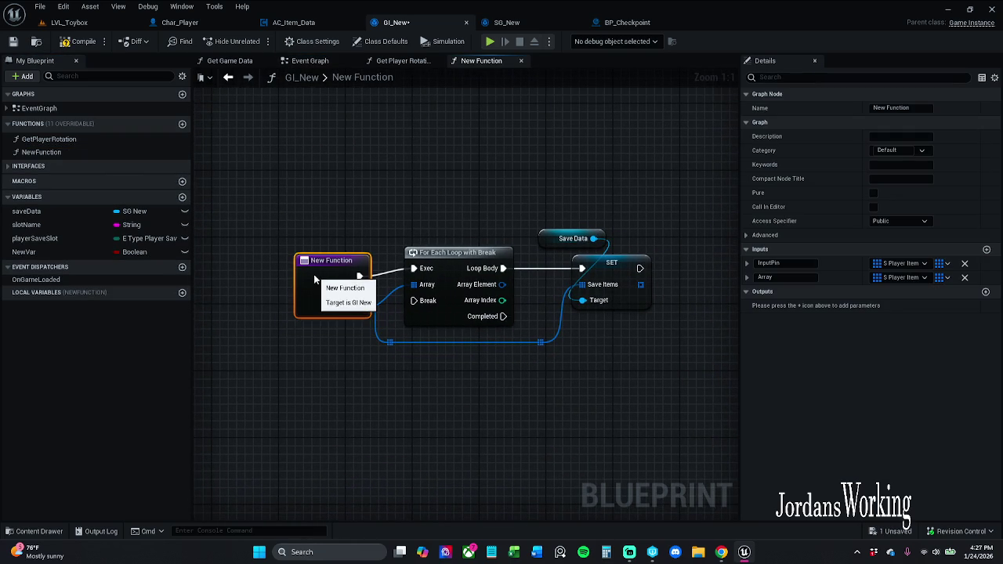
pyautogui.click(442, 188)
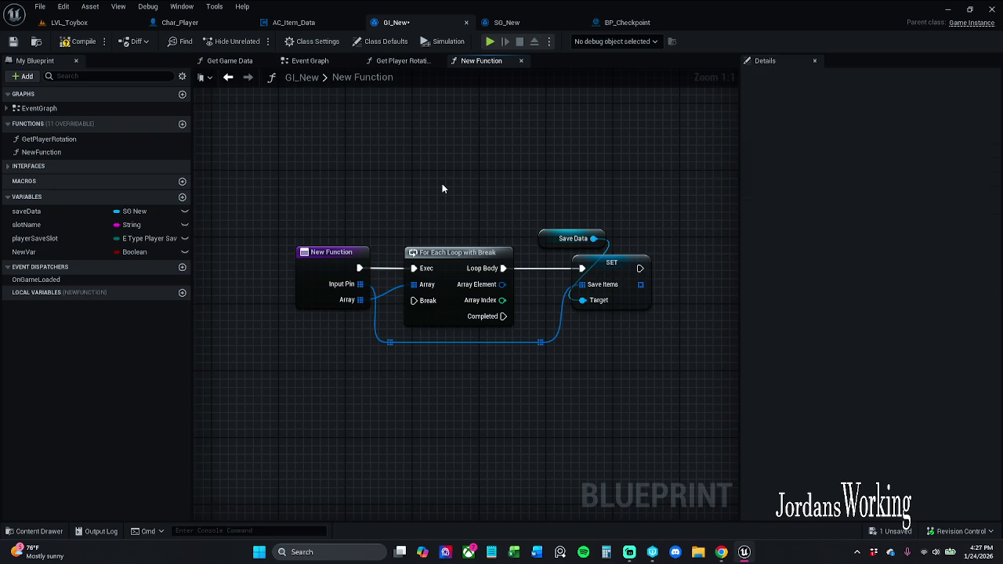
pyautogui.moveTo(361, 300)
pyautogui.mouseDown()
pyautogui.moveTo(398, 326)
pyautogui.moveTo(387, 342)
pyautogui.mouseUp()
# Delete the unused InputPin, rename the Array input to savedItems, and compile GI_New
pyautogui.click(335, 280)
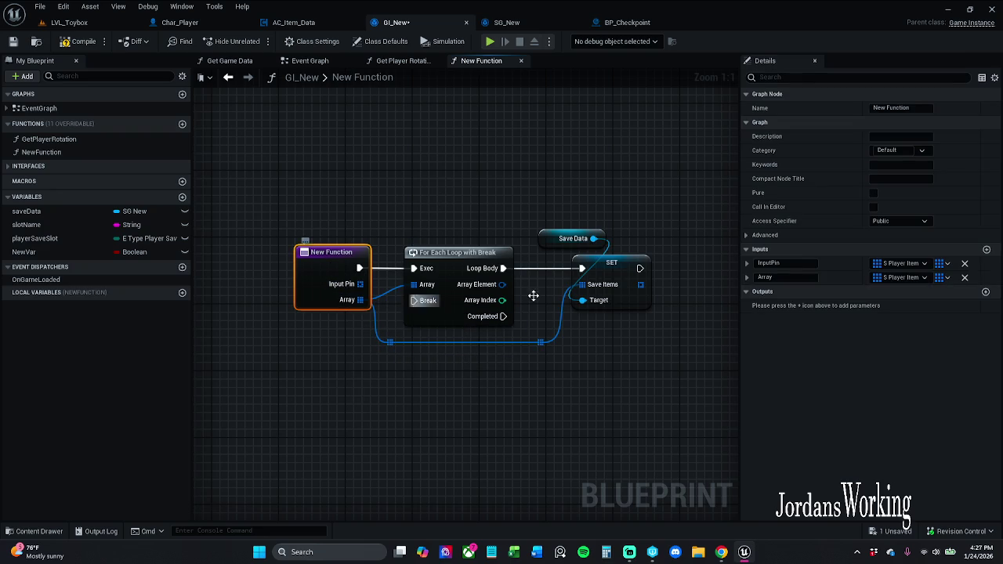
pyautogui.click(963, 265)
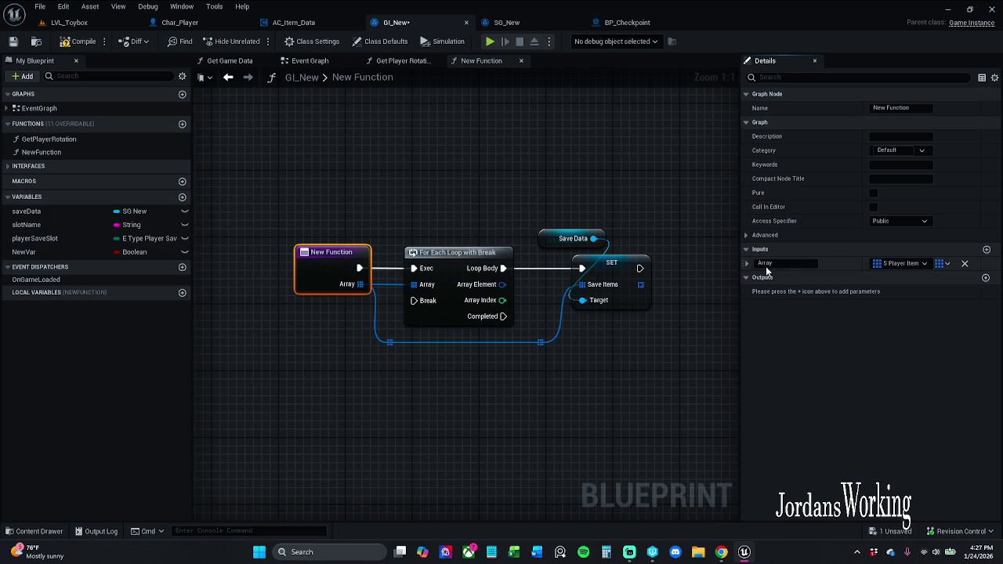
pyautogui.click(784, 263)
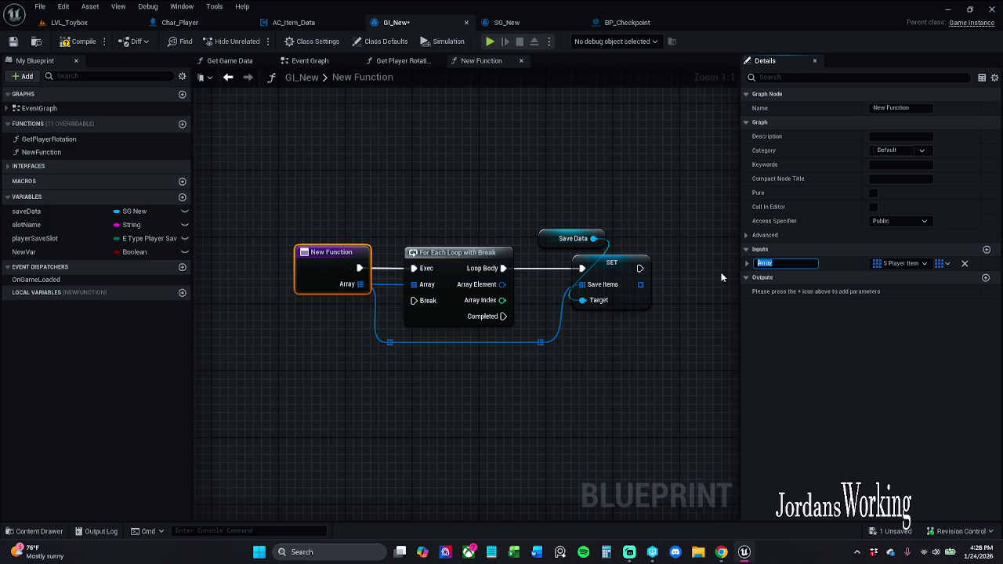
pyautogui.write('save')
pyautogui.write('d')
pyautogui.write('Items')
pyautogui.press('Return')
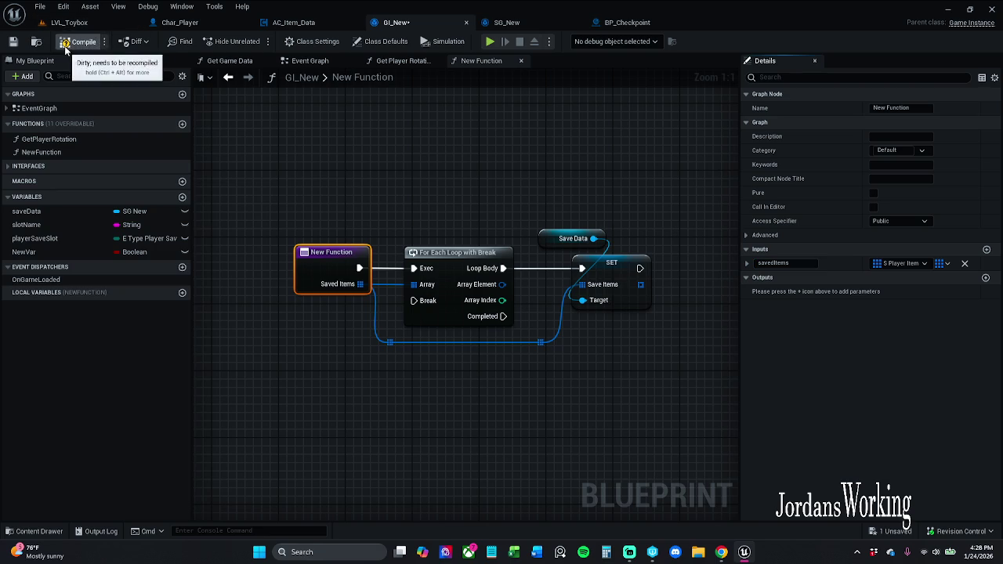
pyautogui.click(78, 41)
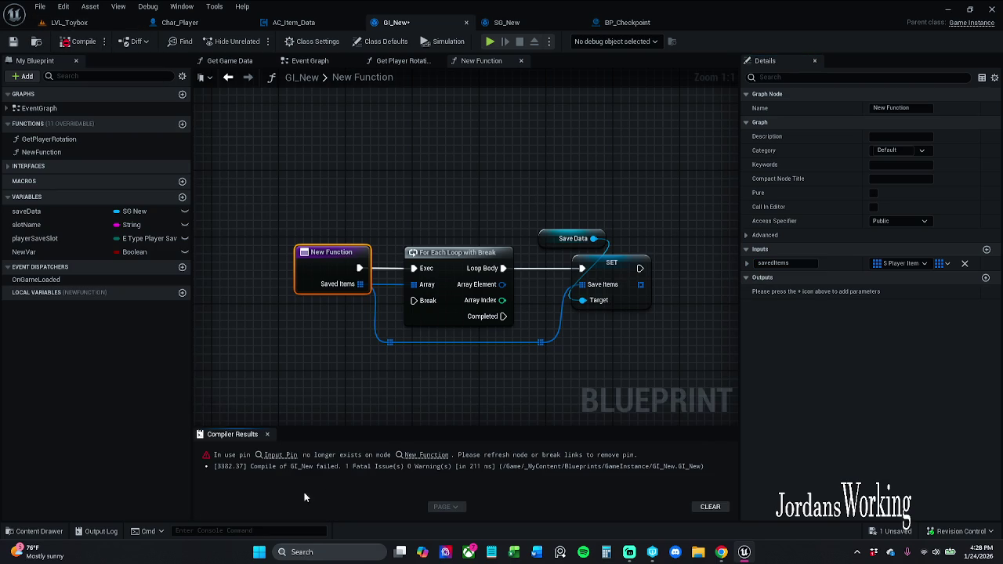
# Refresh the errored New Function node to drop its stale pin, then recompile and save GI_New
pyautogui.click(276, 454)
pyautogui.rightClick(464, 227)
pyautogui.click(516, 290)
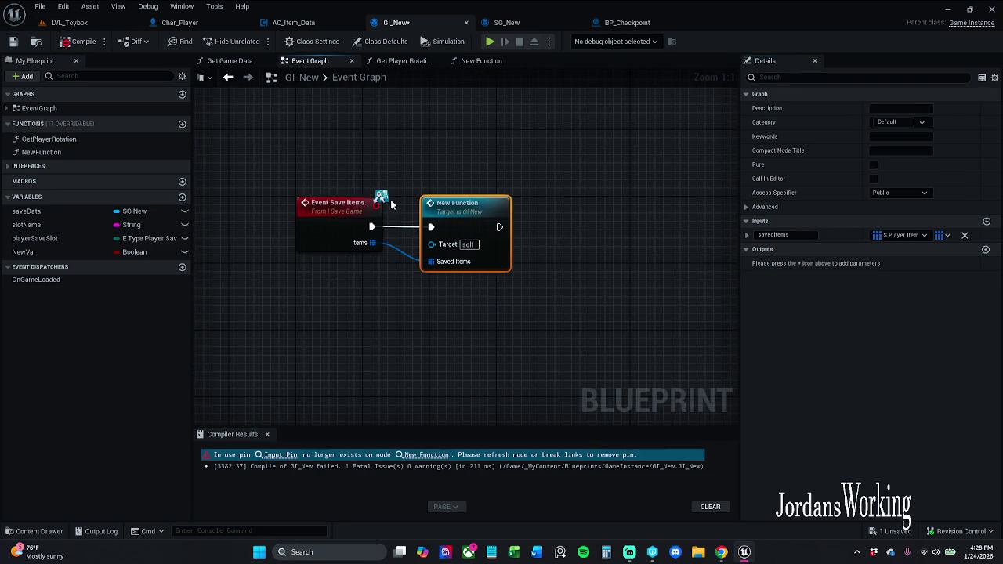
pyautogui.click(77, 47)
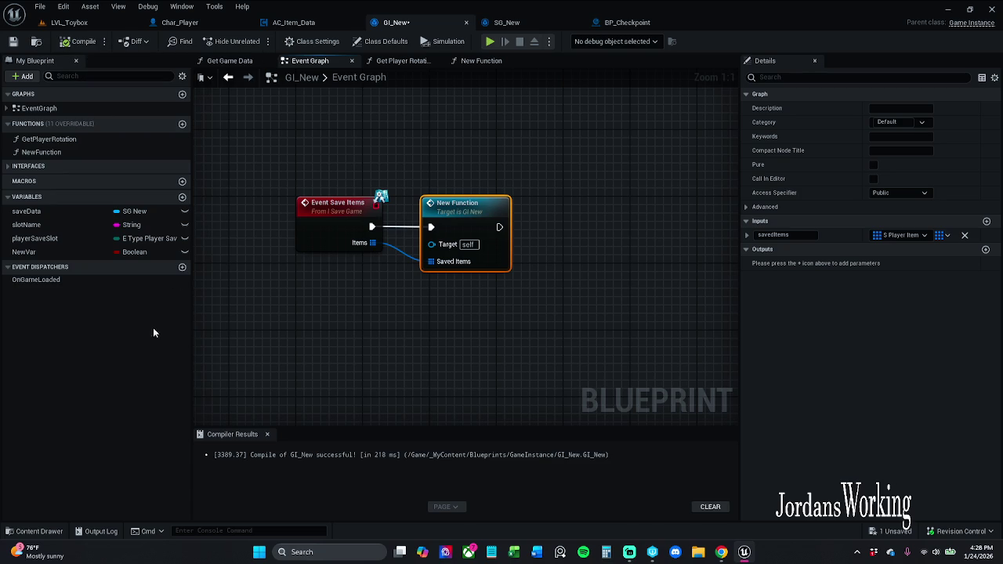
pyautogui.click(266, 434)
pyautogui.click(14, 42)
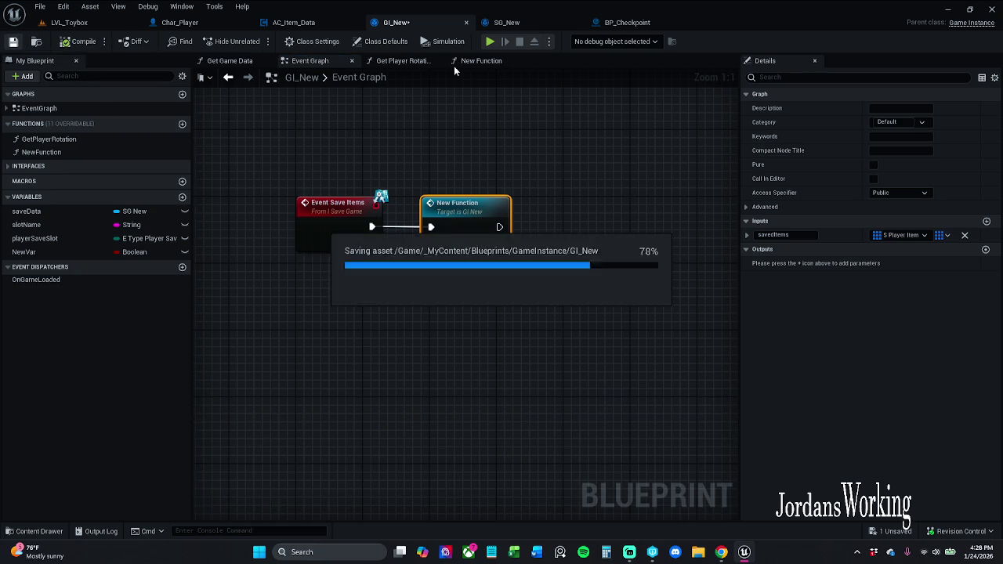
# Rename NewFunction to GetSavedItems, then compile and save GI_New
pyautogui.click(400, 61)
pyautogui.click(437, 61)
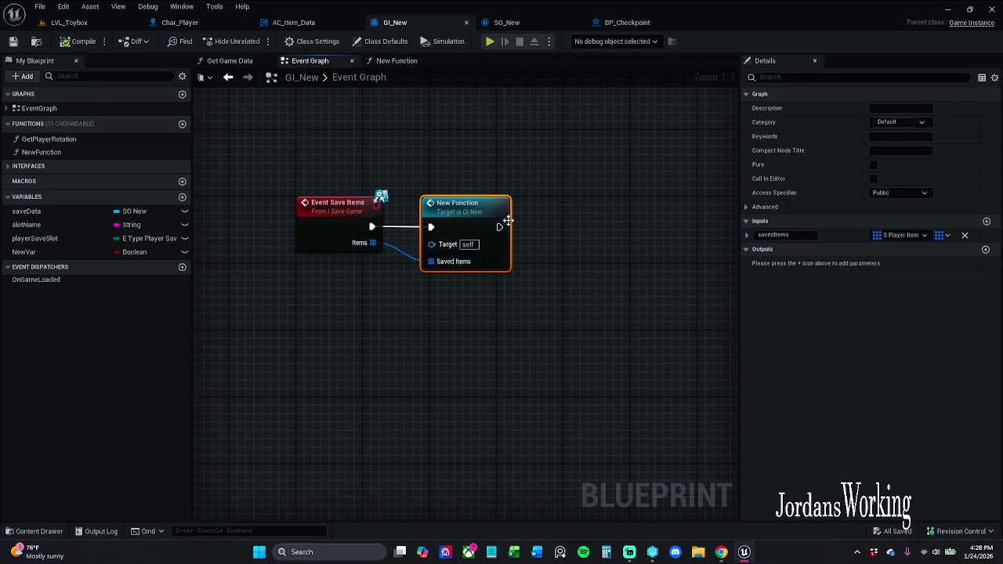
pyautogui.moveTo(509, 171); pyautogui.dragTo(461, 184)
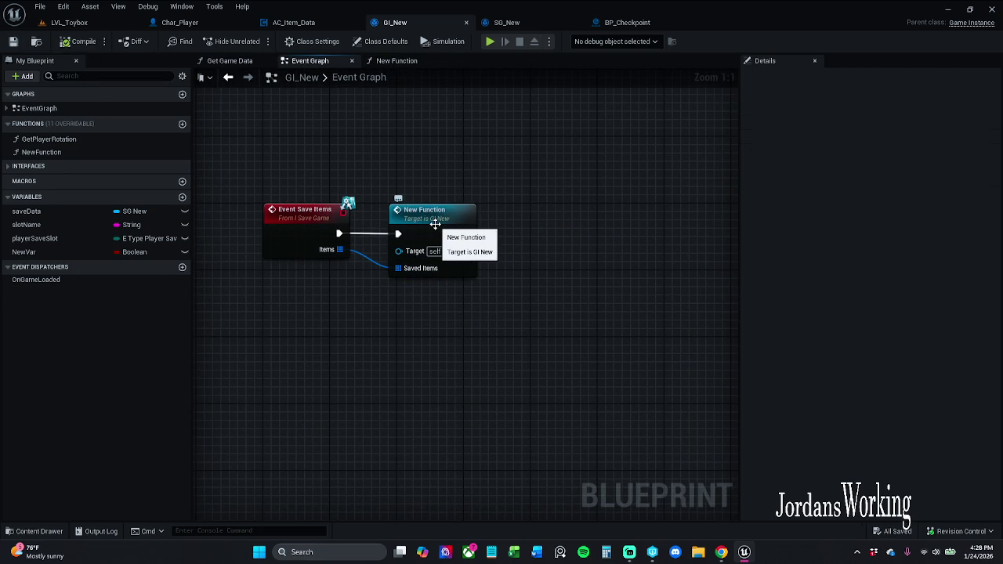
pyautogui.click(435, 223)
pyautogui.click(55, 152)
pyautogui.press('F2')
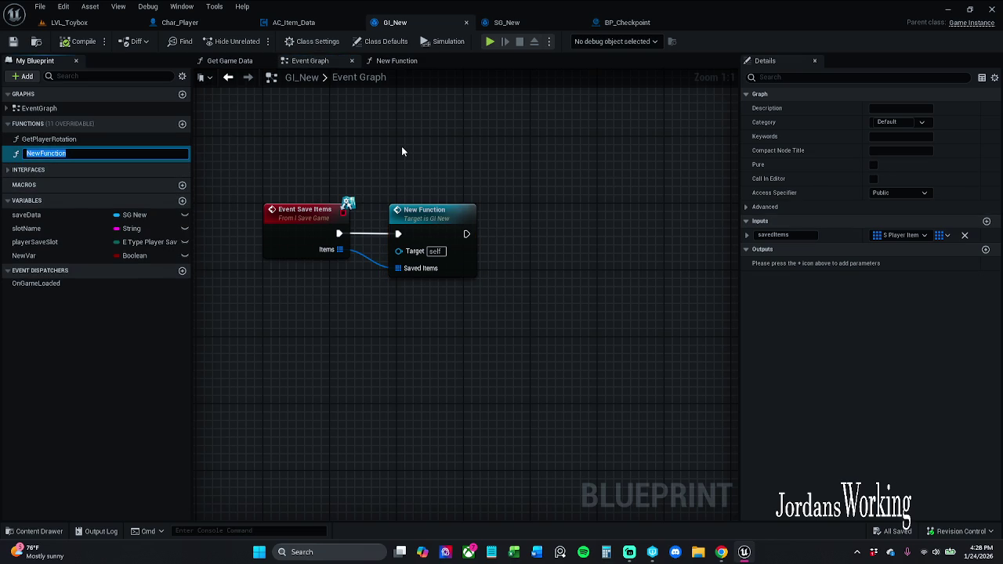
pyautogui.write('Get')
pyautogui.write('Sa')
pyautogui.write('vedItems')
pyautogui.press('Return')
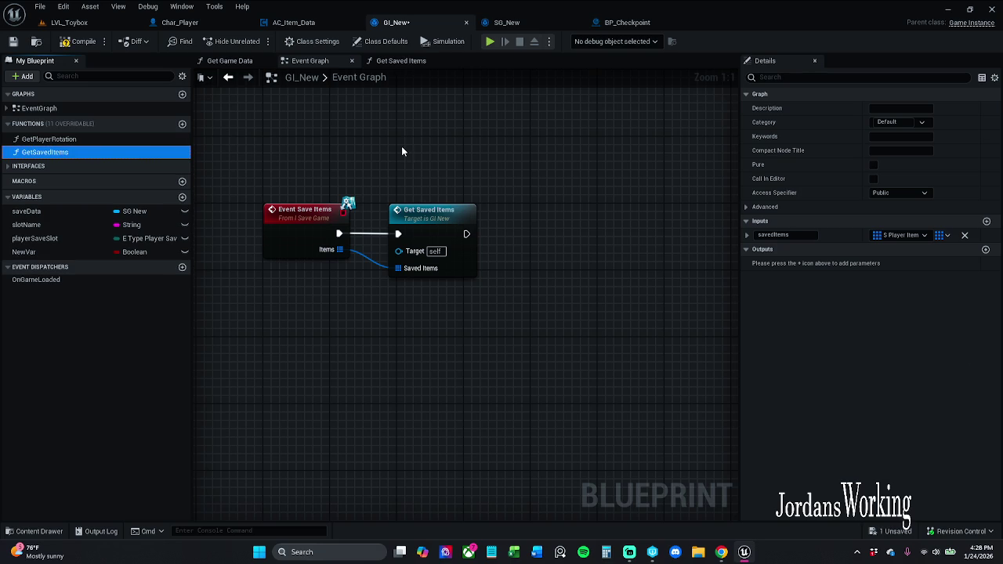
pyautogui.click(69, 43)
pyautogui.click(13, 41)
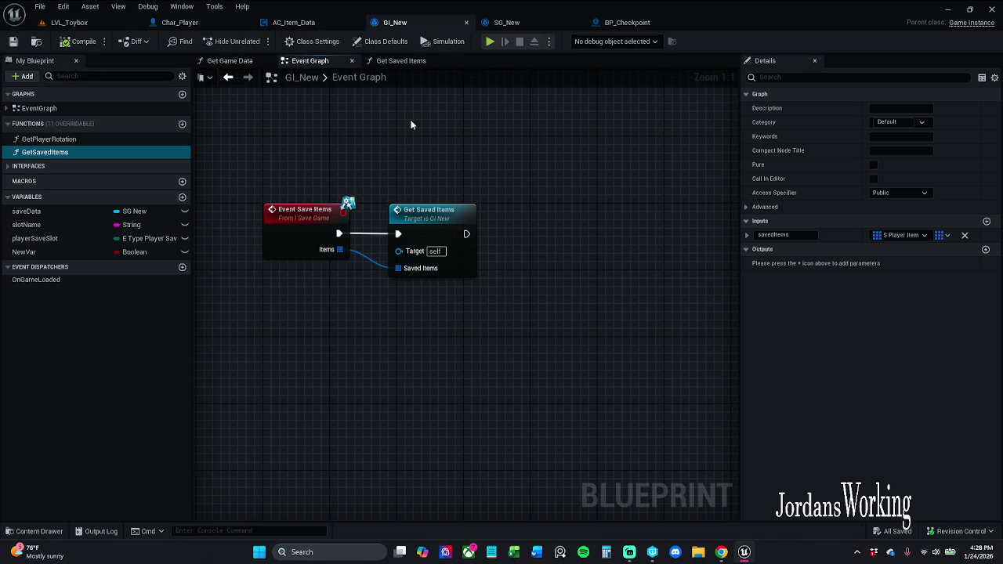
pyautogui.moveTo(404, 139)
pyautogui.mouseDown()
pyautogui.moveTo(354, 134)
pyautogui.moveTo(395, 118)
pyautogui.moveTo(452, 163)
pyautogui.moveTo(415, 161)
pyautogui.mouseUp()
pyautogui.scroll(-1, 452, 163)
# Inspect the Get Saved Items and Get Game Data function graphs, then return to the Event Graph
pyautogui.scroll(1, 415, 161)
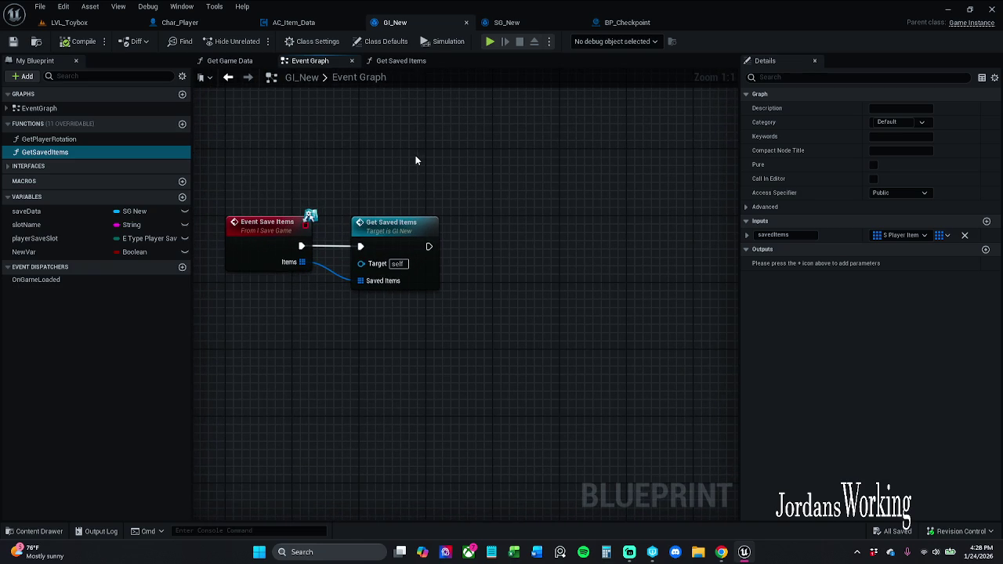
pyautogui.click(397, 239)
pyautogui.click(452, 171)
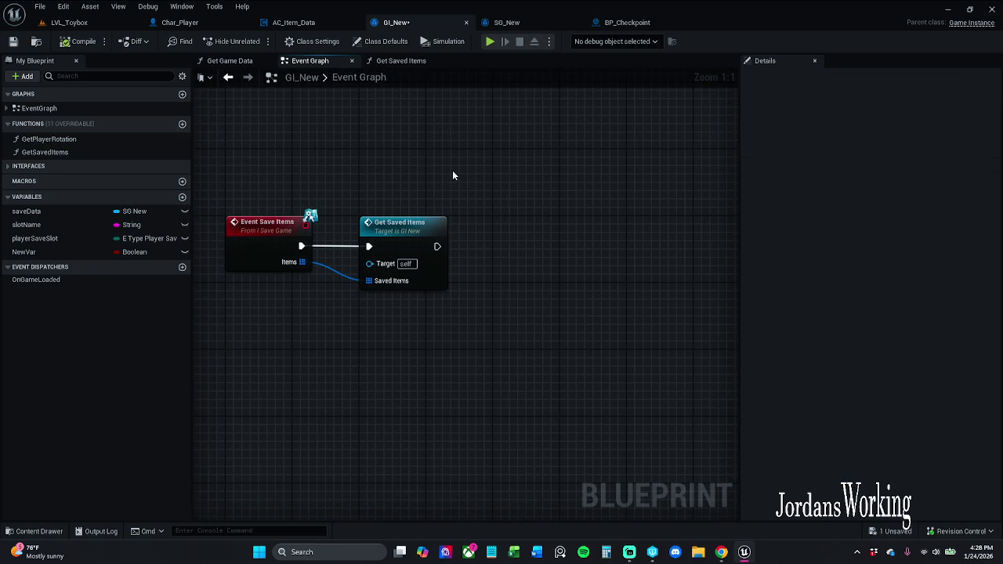
pyautogui.click(401, 61)
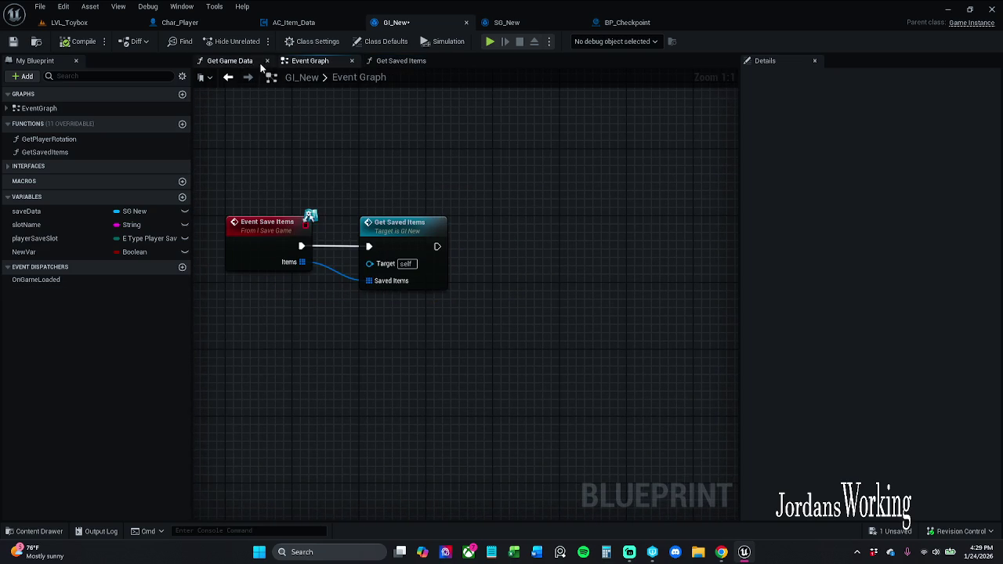
pyautogui.click(249, 61)
pyautogui.click(308, 62)
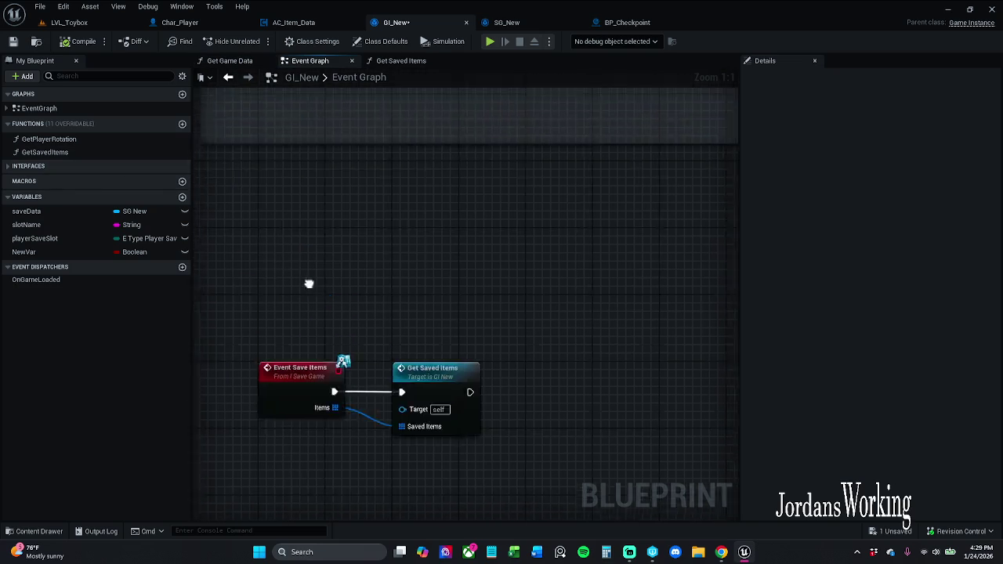
# Review the player stats and Event Save Items sections, then expand Interfaces and select Get Game Data
pyautogui.scroll(-2, 384, 220)
pyautogui.moveTo(383, 220)
pyautogui.mouseDown()
pyautogui.moveTo(351, 398)
pyautogui.moveTo(440, 373)
pyautogui.mouseUp()
pyautogui.moveTo(612, 385)
pyautogui.mouseDown()
pyautogui.moveTo(557, 383)
pyautogui.moveTo(385, 291)
pyautogui.moveTo(403, 470)
pyautogui.mouseUp()
pyautogui.scroll(-3, 399, 372)
pyautogui.scroll(4, 450, 421)
pyautogui.moveTo(381, 304)
pyautogui.mouseDown()
pyautogui.moveTo(309, 321)
pyautogui.moveTo(458, 259)
pyautogui.mouseUp()
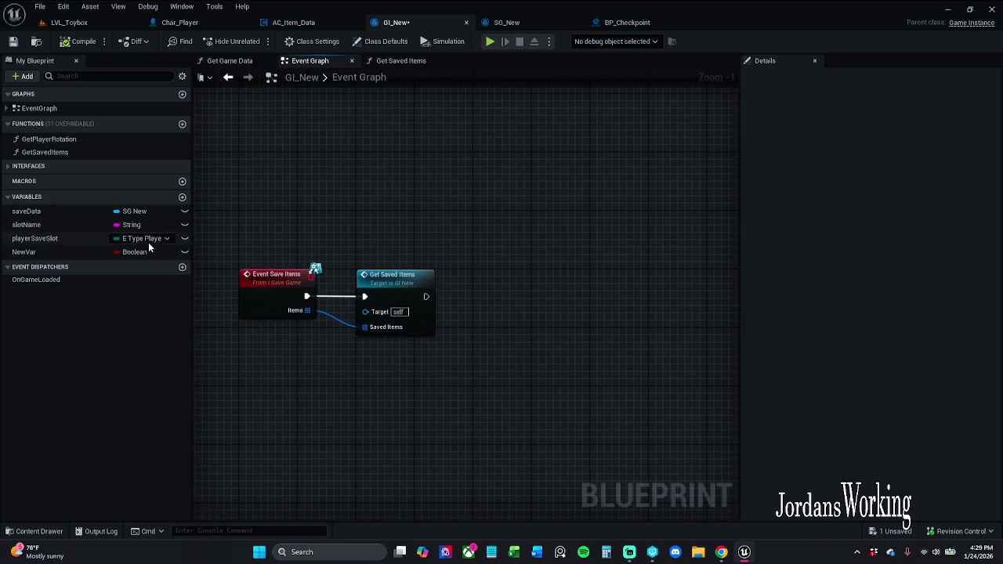
pyautogui.click(6, 166)
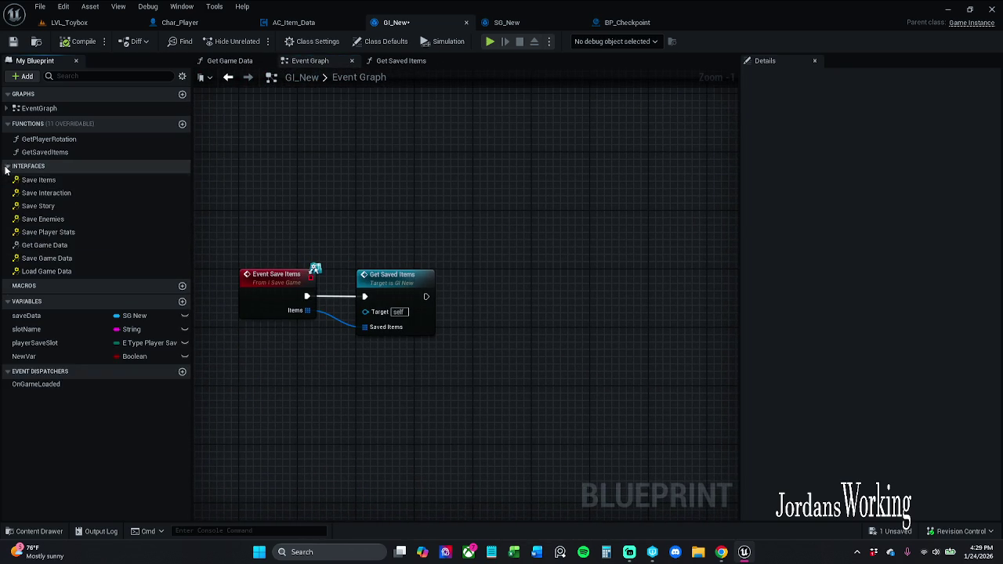
pyautogui.click(61, 245)
# Find references to Get Game Data, inspect the Save Data variable there, then close the results
pyautogui.rightClick(67, 247)
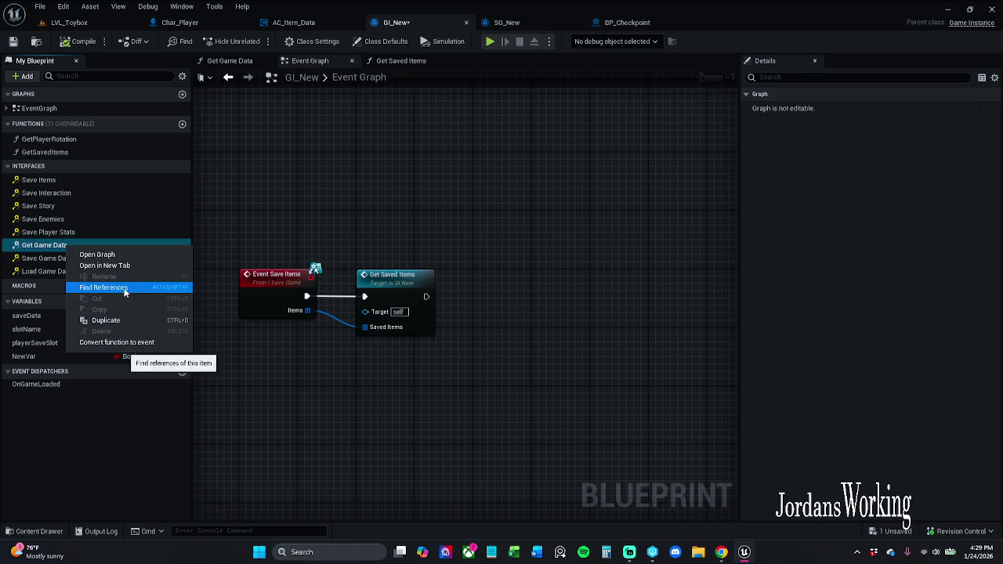
pyautogui.click(161, 360)
pyautogui.click(271, 479)
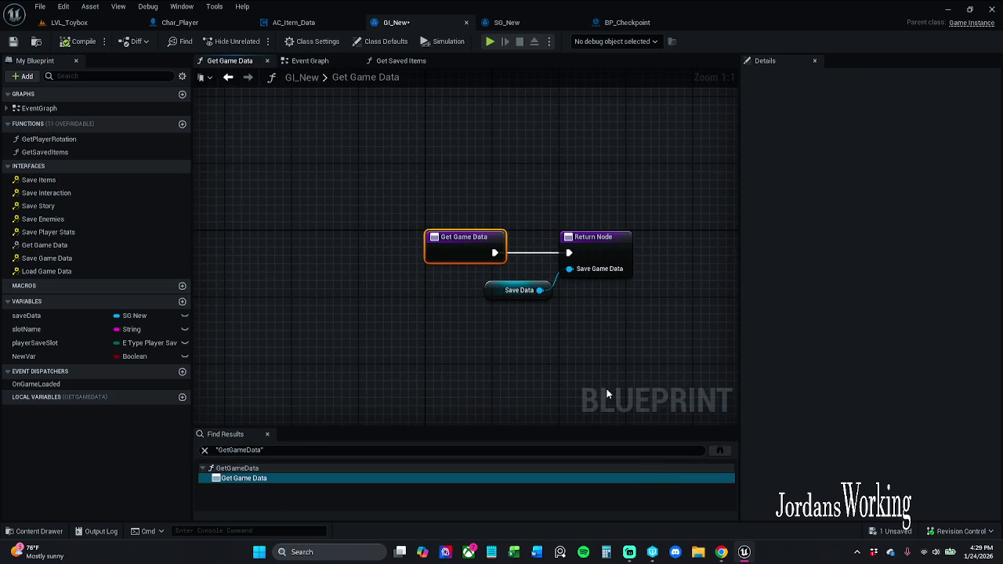
pyautogui.click(549, 289)
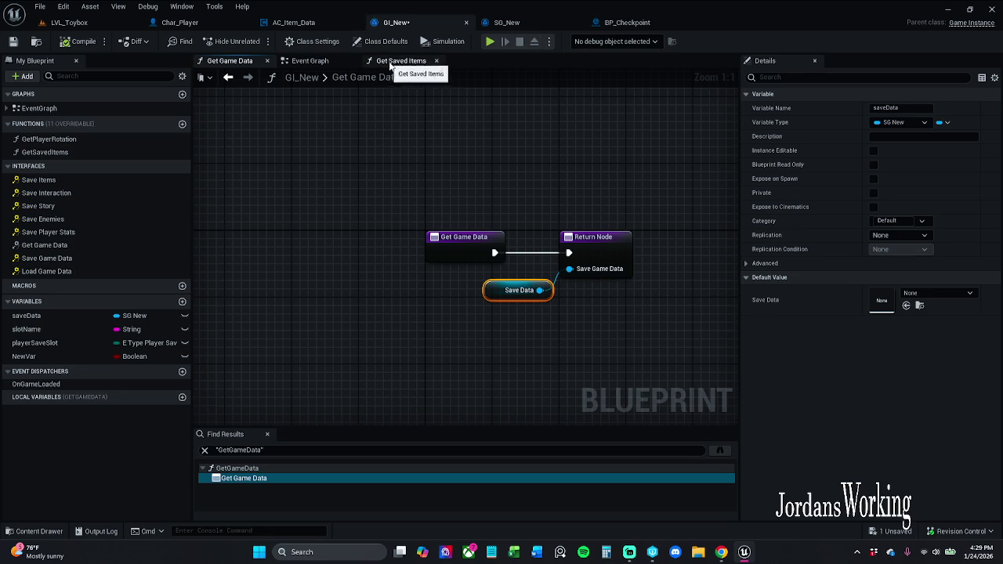
pyautogui.click(268, 434)
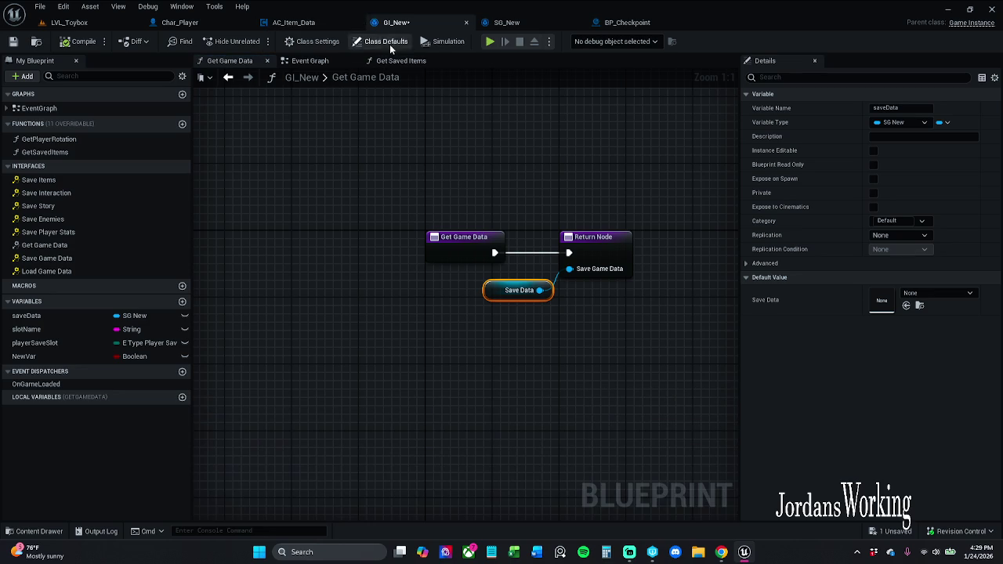
pyautogui.click(267, 61)
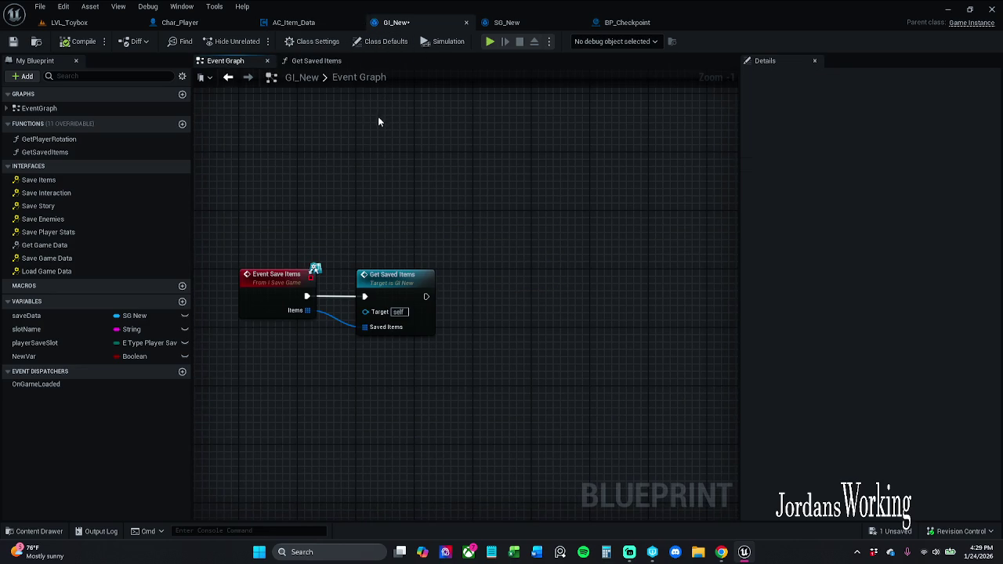
# Open the Get Saved Items function graph from its Event Graph call and save GI_New
pyautogui.click(332, 62)
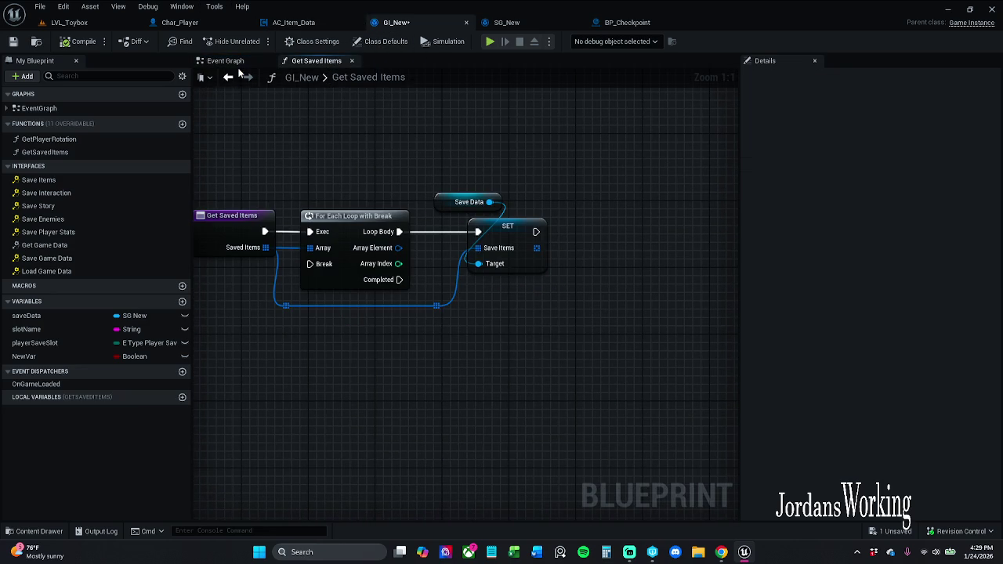
pyautogui.moveTo(281, 113); pyautogui.dragTo(309, 104)
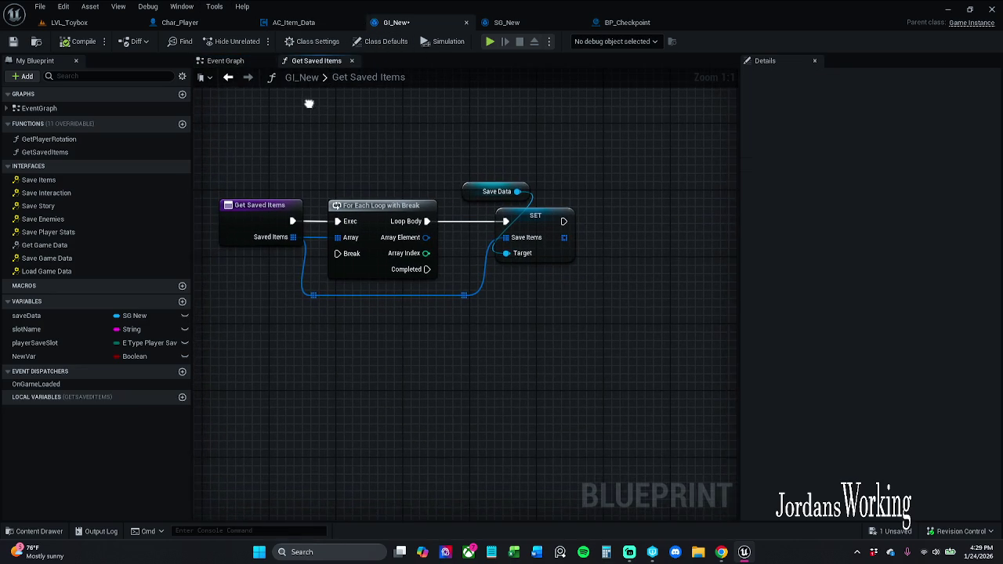
pyautogui.click(227, 61)
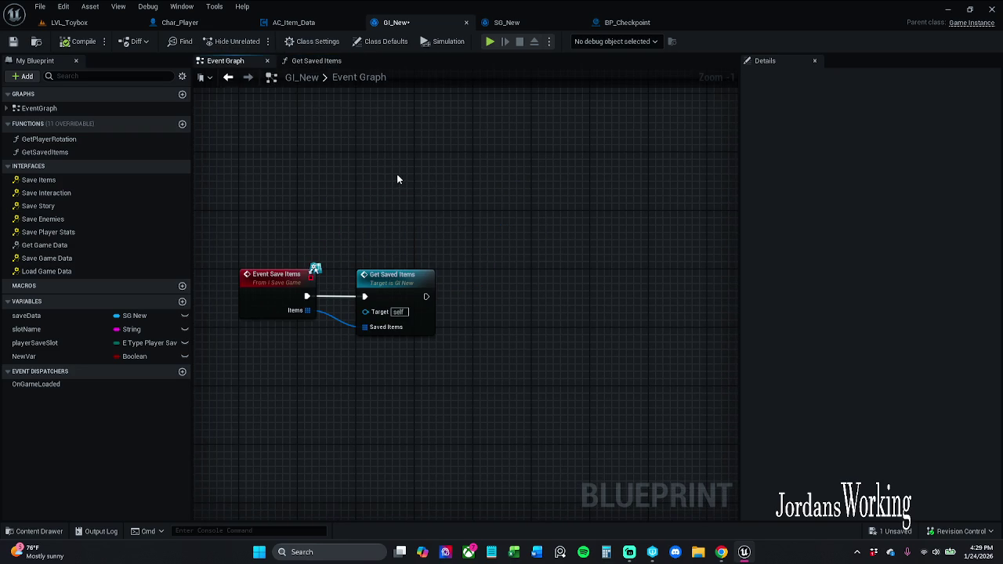
pyautogui.doubleClick(394, 276)
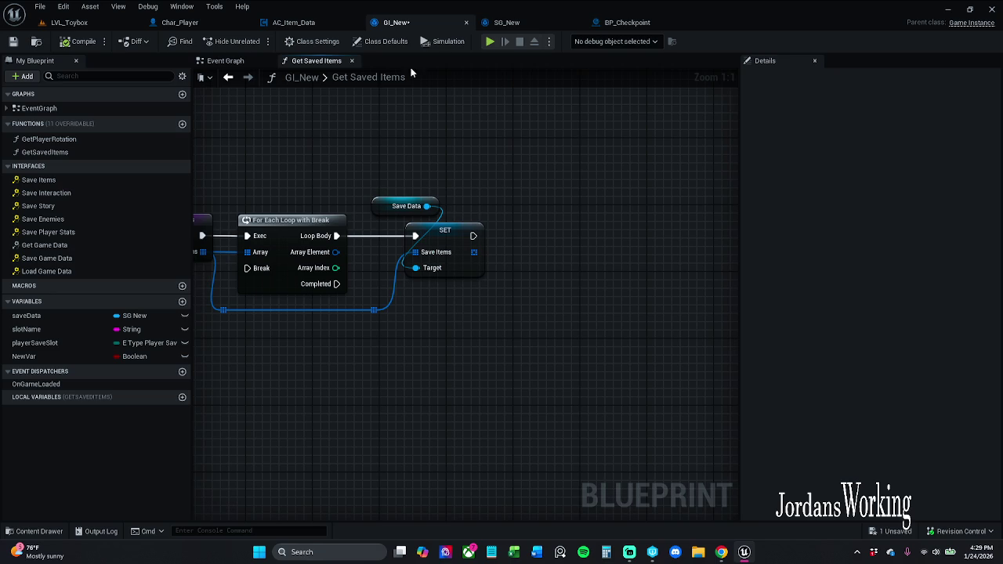
pyautogui.click(13, 41)
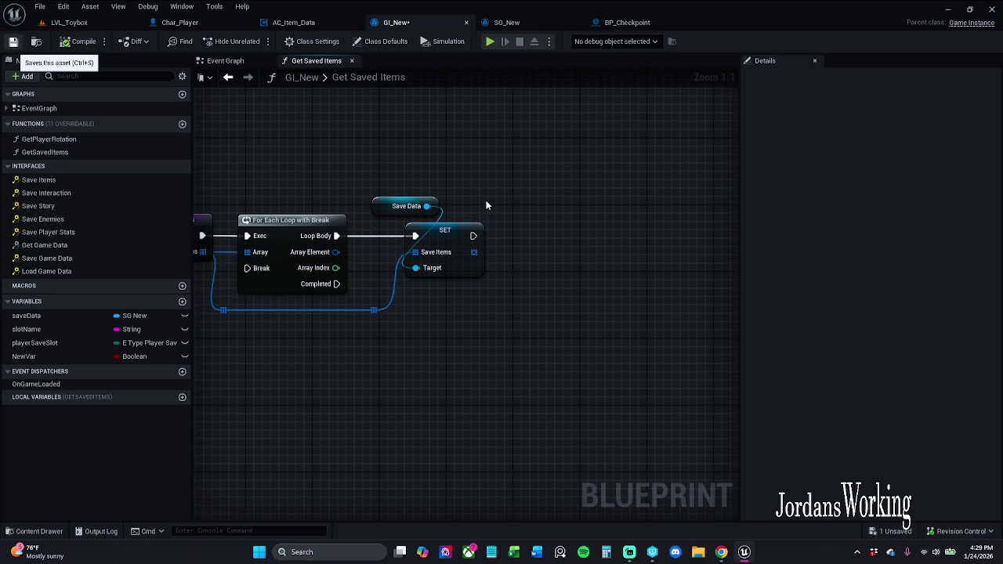
pyautogui.moveTo(394, 173); pyautogui.dragTo(477, 175)
pyautogui.click(259, 254)
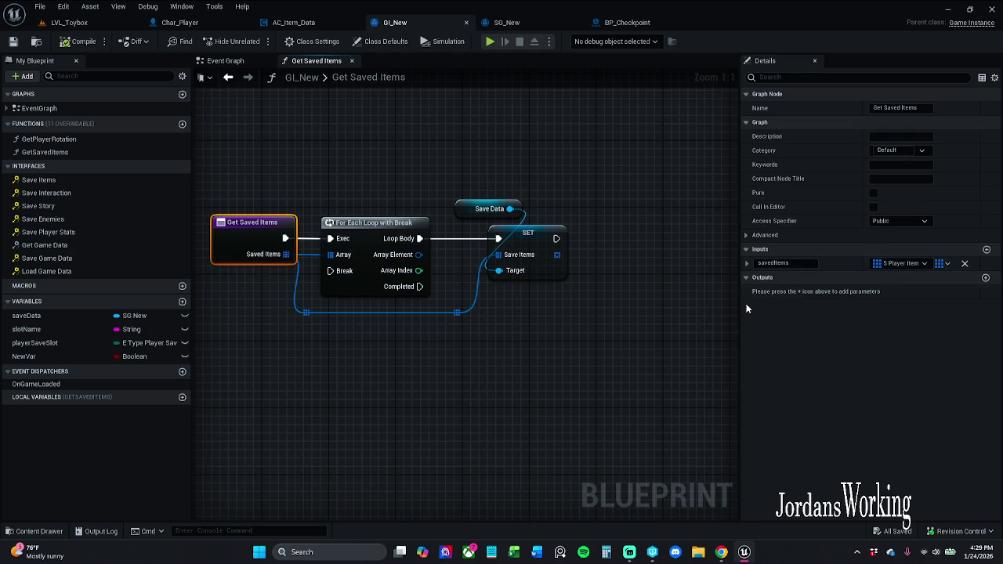
# Add a return output to Get Saved Items, place the Return Node beside SET, and remove the extra Boolean output
pyautogui.click(985, 278)
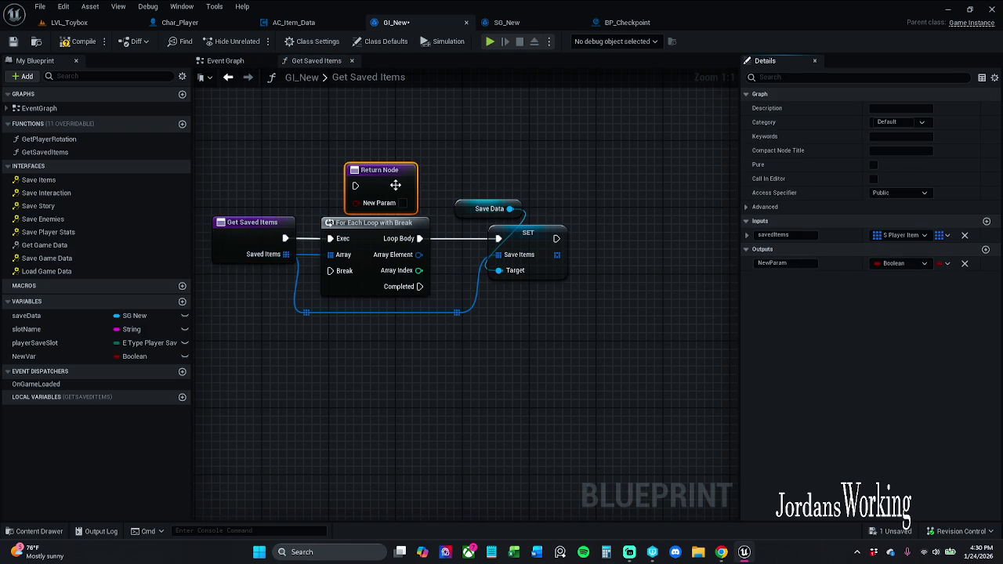
pyautogui.moveTo(395, 184); pyautogui.dragTo(663, 229)
pyautogui.moveTo(556, 255)
pyautogui.mouseDown()
pyautogui.moveTo(639, 258)
pyautogui.moveTo(645, 227)
pyautogui.moveTo(557, 238)
pyautogui.mouseUp()
pyautogui.click(964, 264)
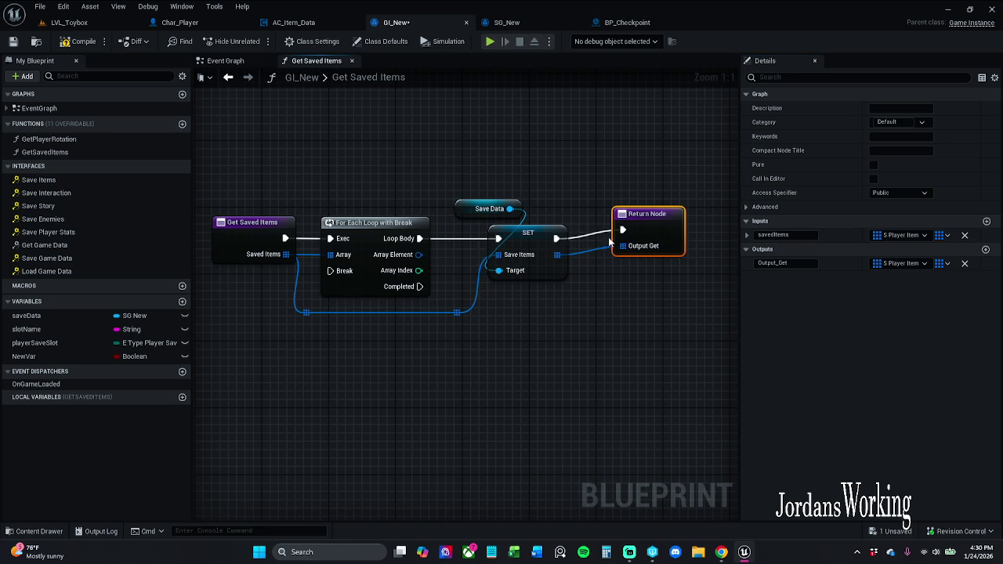
pyautogui.moveTo(663, 219); pyautogui.dragTo(645, 228)
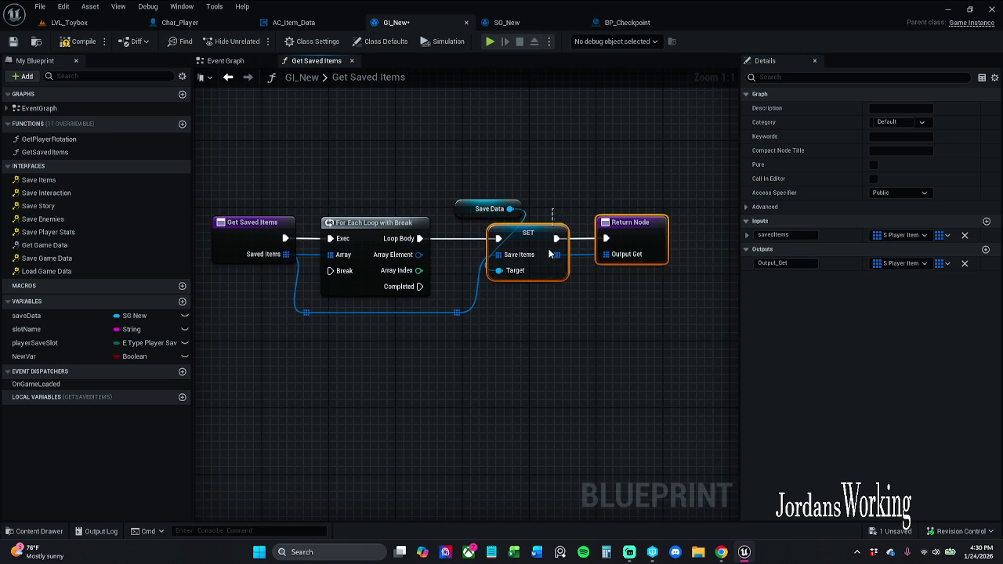
pyautogui.click(553, 231)
pyautogui.click(635, 243)
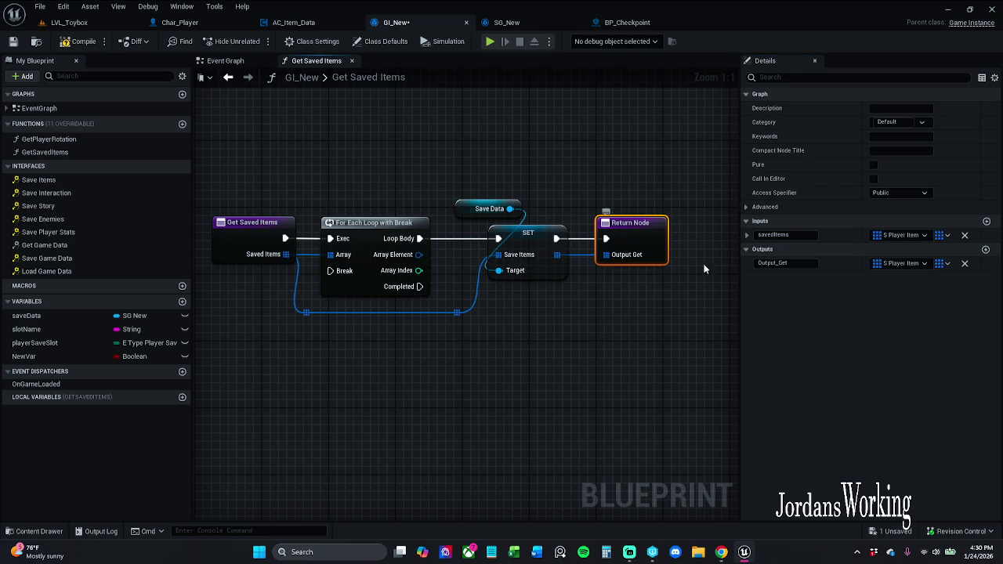
# Rename the function output to getSavedItems and save the blueprint
pyautogui.click(782, 264)
pyautogui.doubleClick(781, 264)
pyautogui.write('getSavedItems')
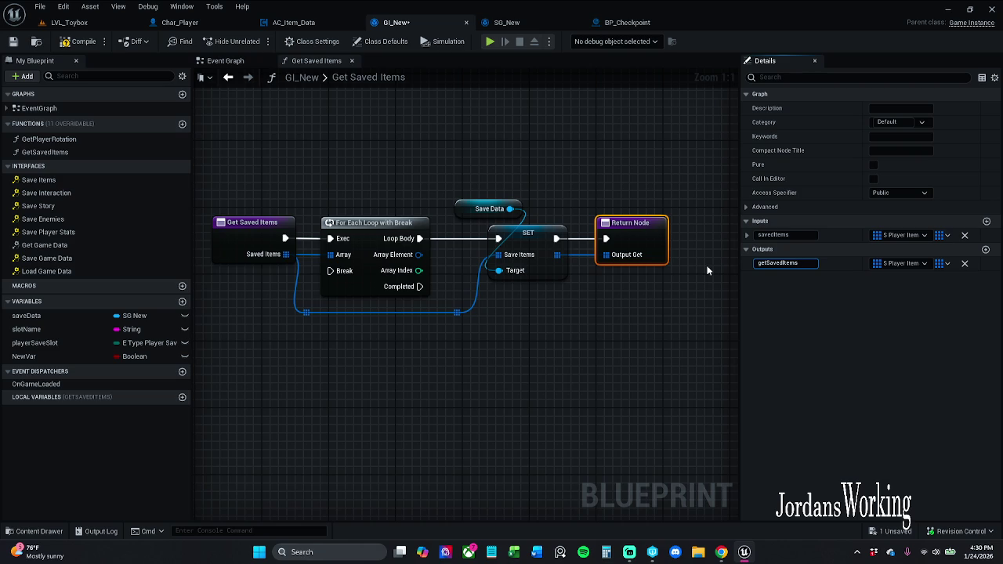
pyautogui.press('Return')
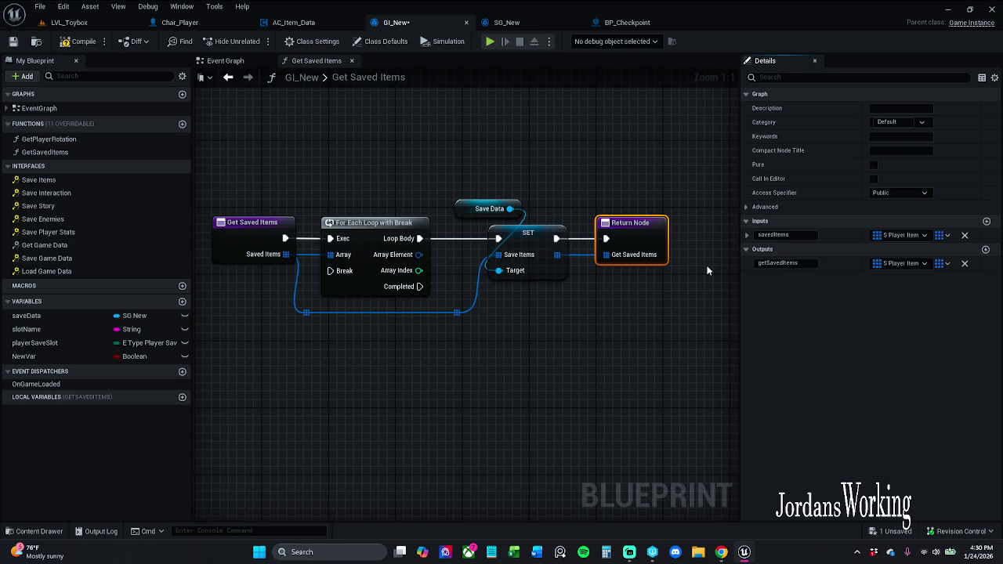
pyautogui.click(522, 175)
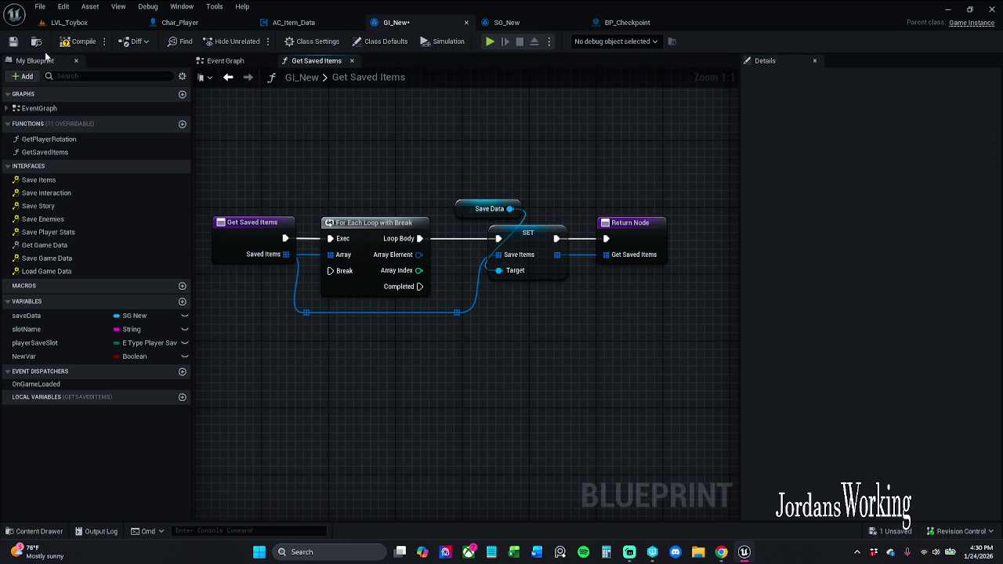
pyautogui.click(12, 40)
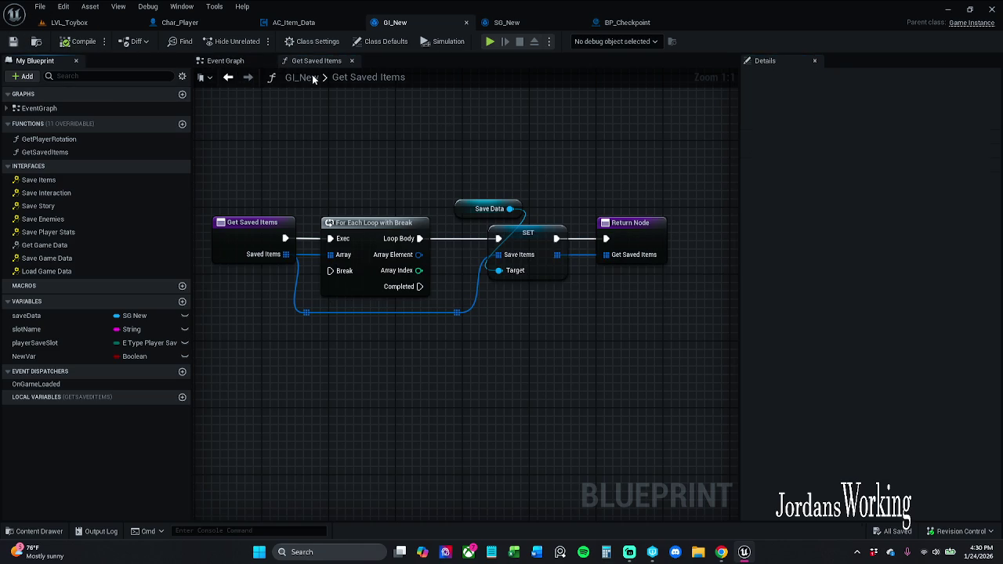
pyautogui.click(225, 60)
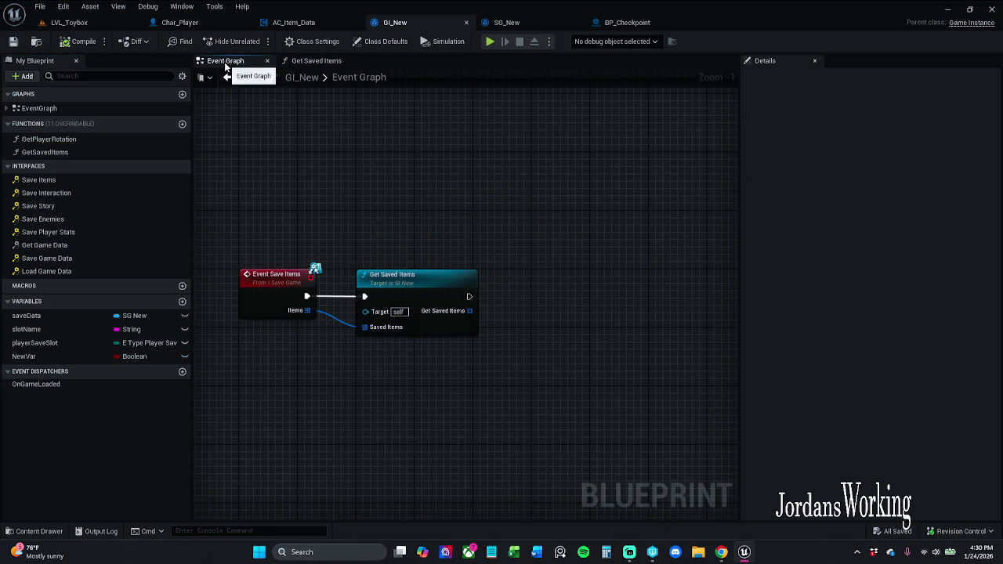
# Add a For Each Loop fed by Get Saved Items' output and arrange the nodes
pyautogui.moveTo(469, 324)
pyautogui.mouseDown()
pyautogui.moveTo(460, 317)
pyautogui.moveTo(519, 310)
pyautogui.moveTo(523, 280)
pyautogui.mouseUp()
pyautogui.write('for each')
pyautogui.press('Return')
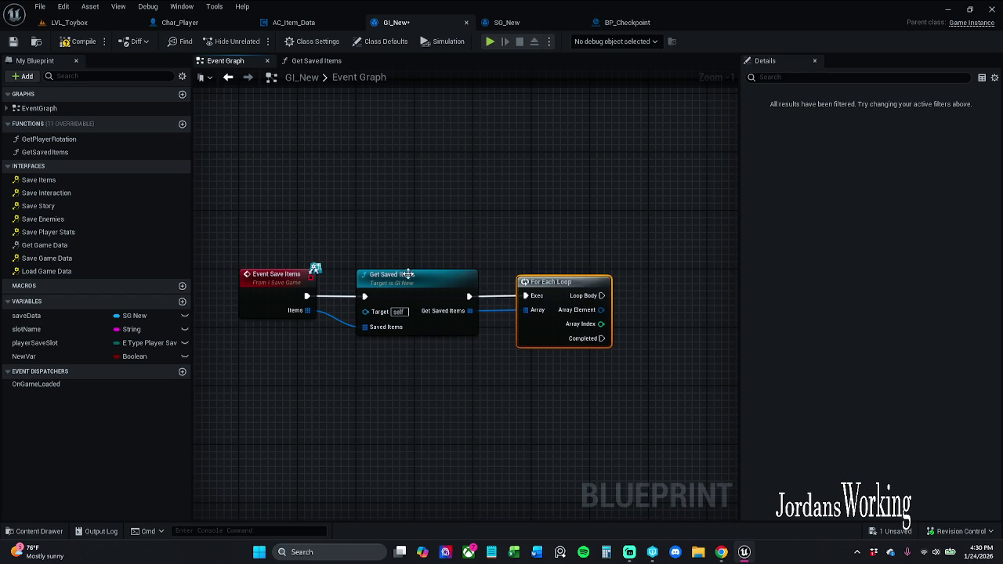
pyautogui.click(425, 306)
pyautogui.click(571, 246)
pyautogui.moveTo(571, 246); pyautogui.dragTo(499, 289)
pyautogui.keyDown('shift'); pyautogui.click(370, 333); pyautogui.keyUp('shift')
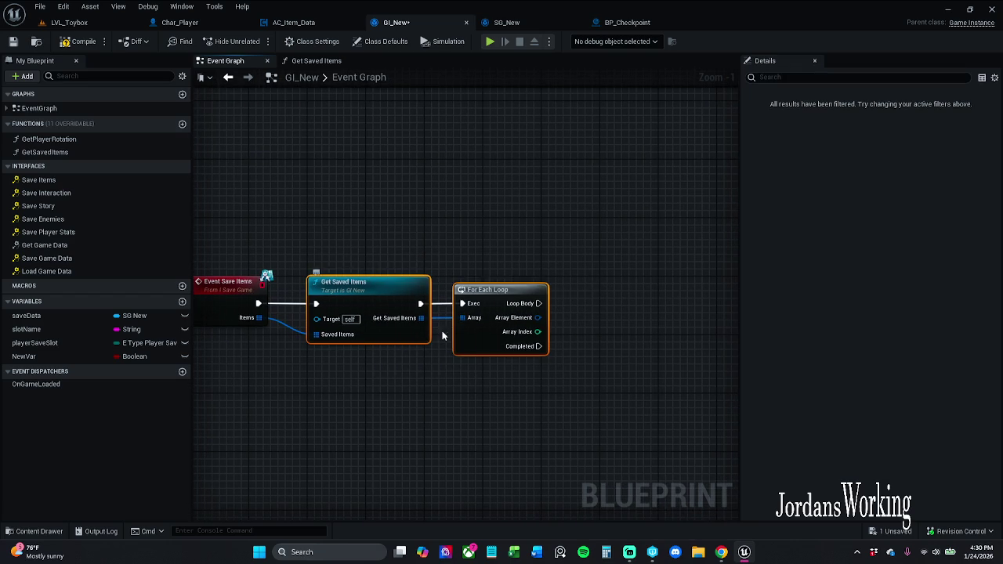
pyautogui.click(552, 269)
# Drag a new connection from the loop's Loop Body pin and begin searching for Create Widget
pyautogui.moveTo(552, 268); pyautogui.dragTo(448, 252)
pyautogui.moveTo(439, 301); pyautogui.dragTo(515, 312)
pyautogui.press('Escape')
pyautogui.moveTo(440, 287); pyautogui.dragTo(513, 292)
pyautogui.write('creayte')
pyautogui.press('BackSpace')
pyautogui.press('BackSpace')
pyautogui.press('BackSpace')
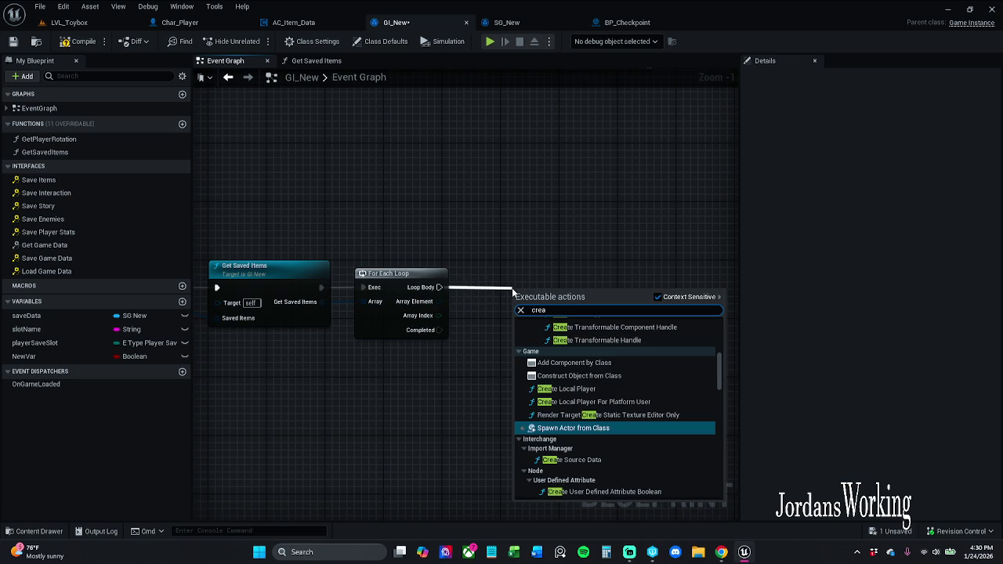
# Add a Create Widget node after Loop Body with its class set to W_Item_Slot1
pyautogui.write('te widget')
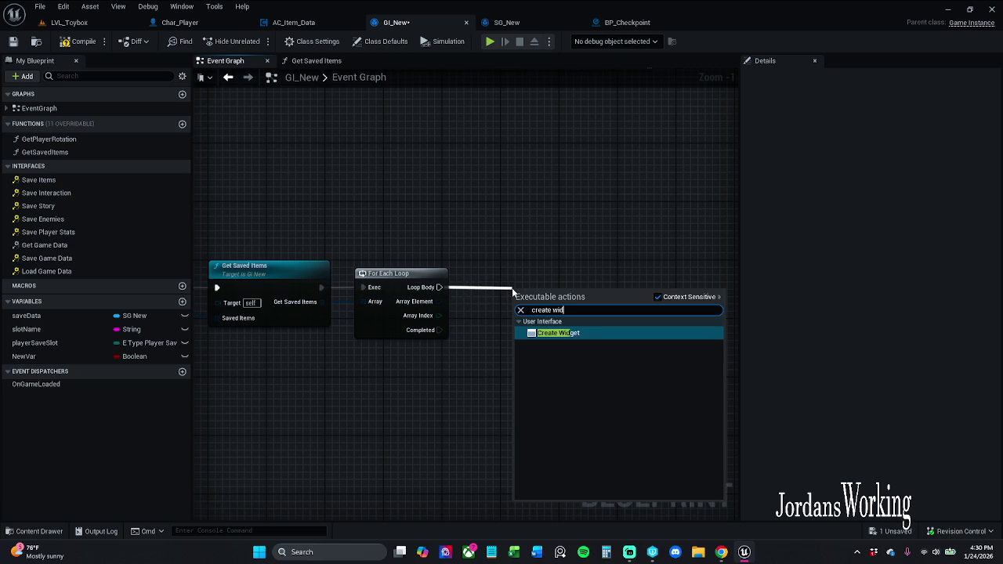
pyautogui.press('Return')
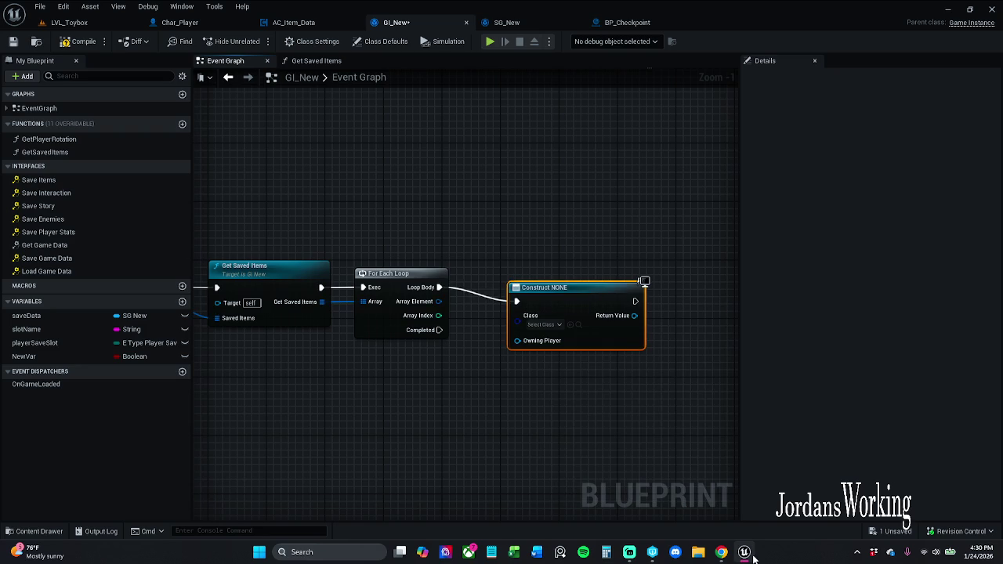
pyautogui.moveTo(572, 288); pyautogui.dragTo(565, 273)
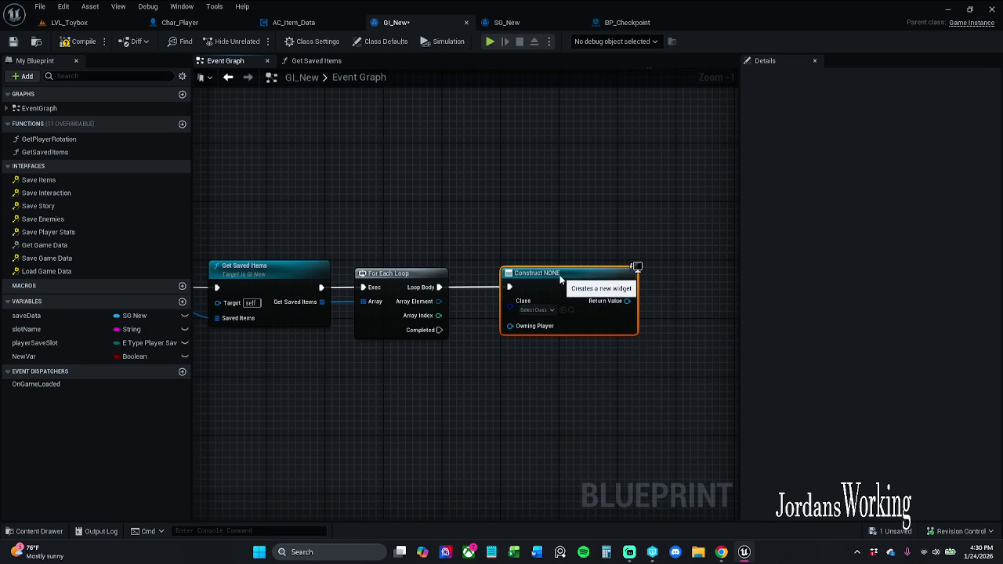
pyautogui.click(507, 375)
pyautogui.click(549, 309)
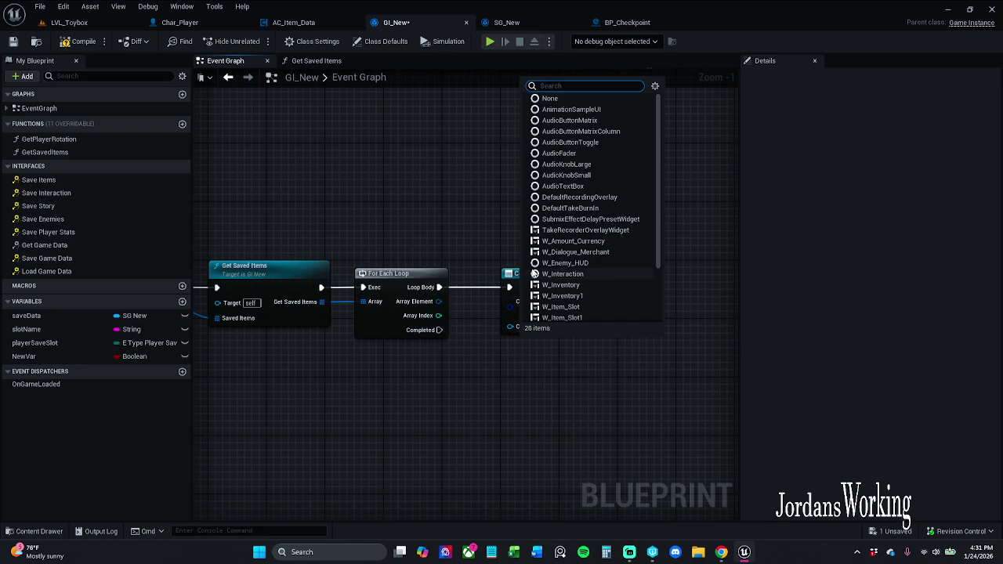
pyautogui.scroll(-1, 590, 310)
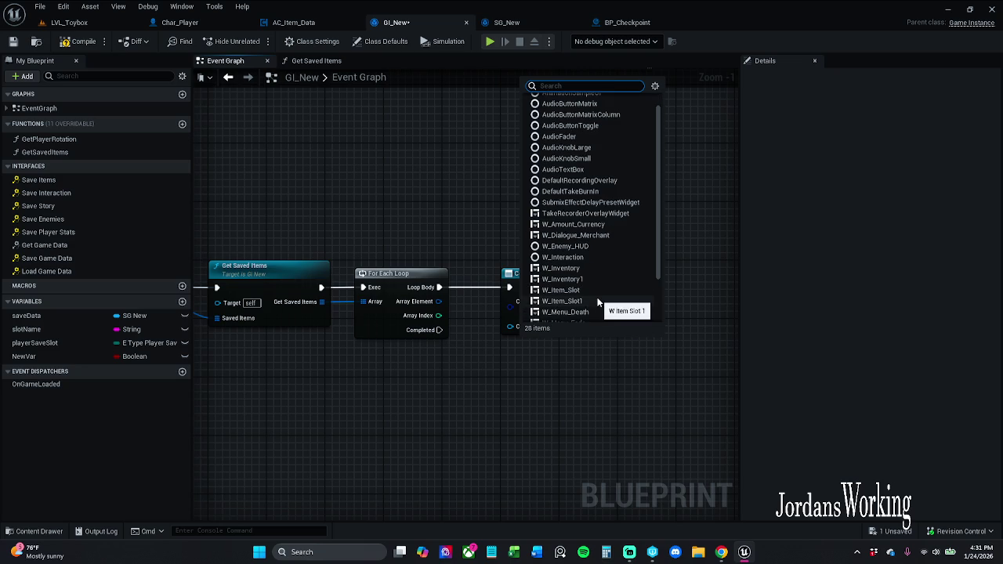
pyautogui.click(598, 303)
# Browse the content drawer to _MyContent > Art > Widgets > InGameWidgets > Inventory
pyautogui.hotkey('ctrl', 'space')
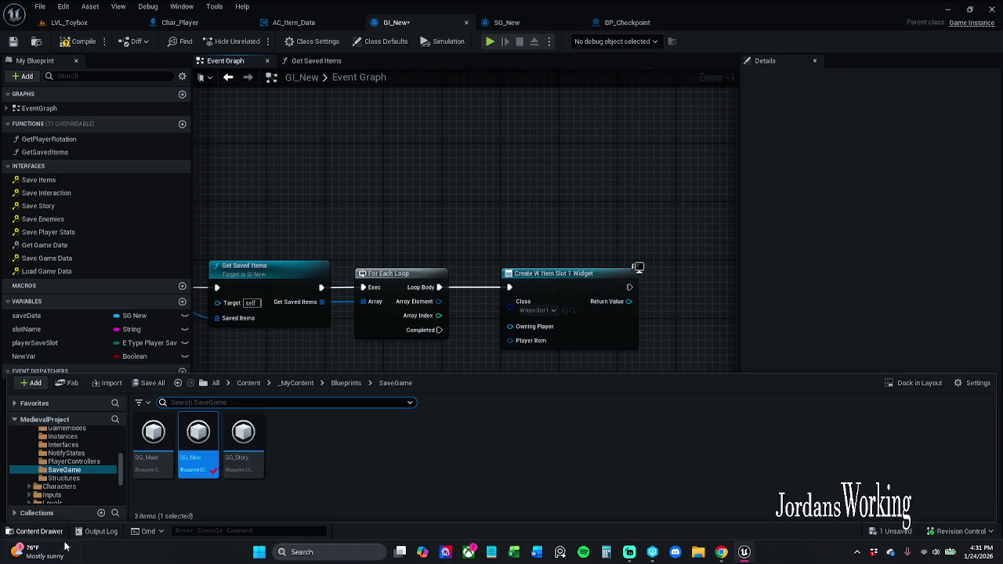
pyautogui.click(296, 383)
pyautogui.doubleClick(198, 433)
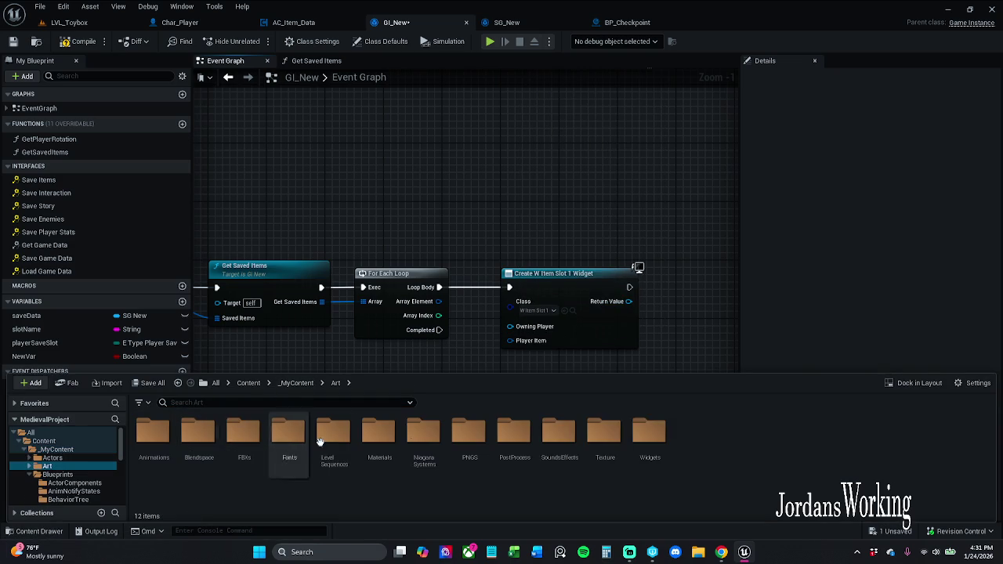
pyautogui.doubleClick(650, 434)
pyautogui.doubleClick(152, 435)
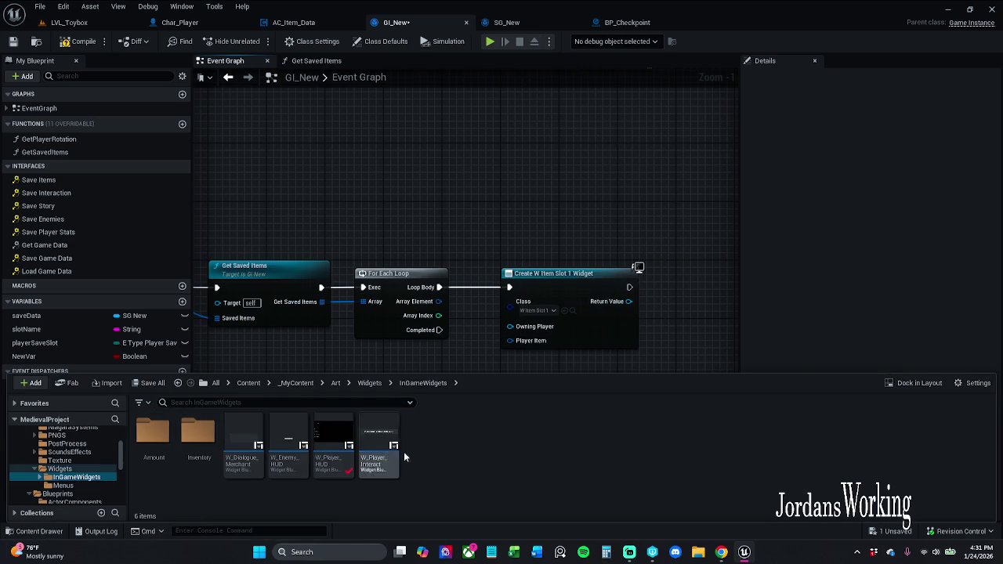
pyautogui.doubleClick(198, 433)
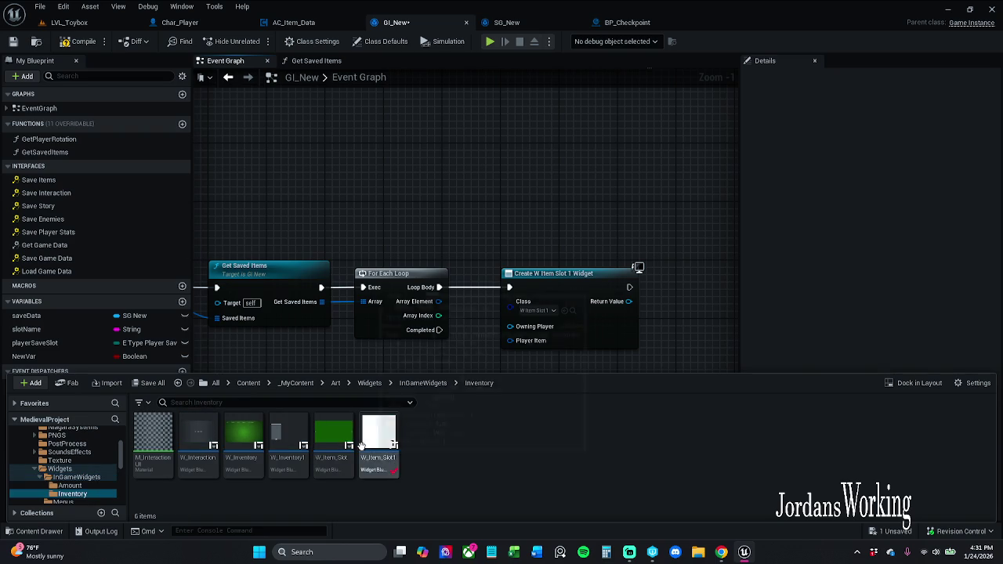
pyautogui.click(543, 329)
# Wire Array Element into Player Item and add an Add to Viewport node after Create Widget
pyautogui.moveTo(426, 291)
pyautogui.mouseDown()
pyautogui.moveTo(471, 329)
pyautogui.moveTo(497, 330)
pyautogui.mouseUp()
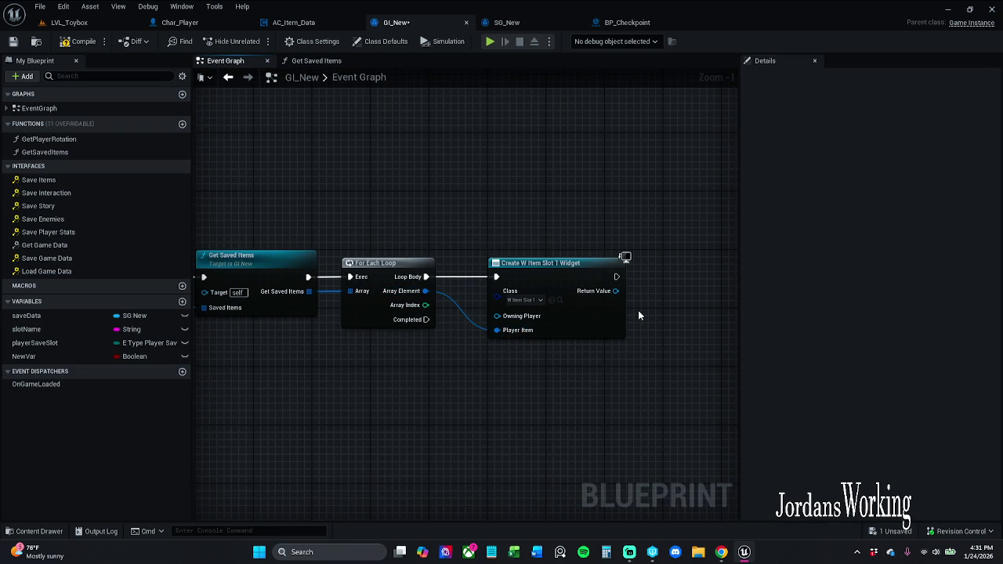
pyautogui.moveTo(660, 316); pyautogui.dragTo(635, 304)
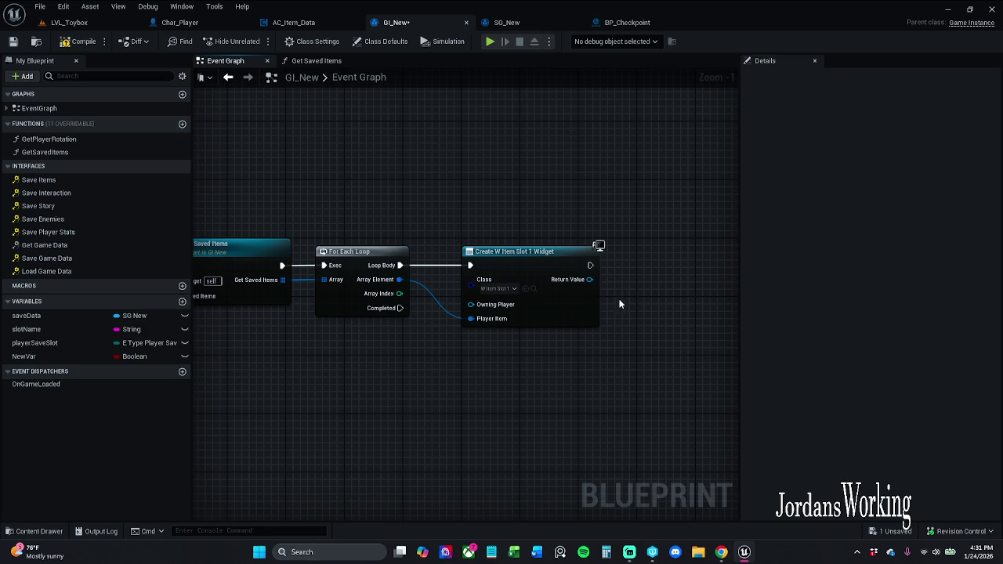
pyautogui.moveTo(621, 286)
pyautogui.mouseDown()
pyautogui.moveTo(584, 276)
pyautogui.moveTo(597, 271)
pyautogui.mouseUp()
pyautogui.write('add to')
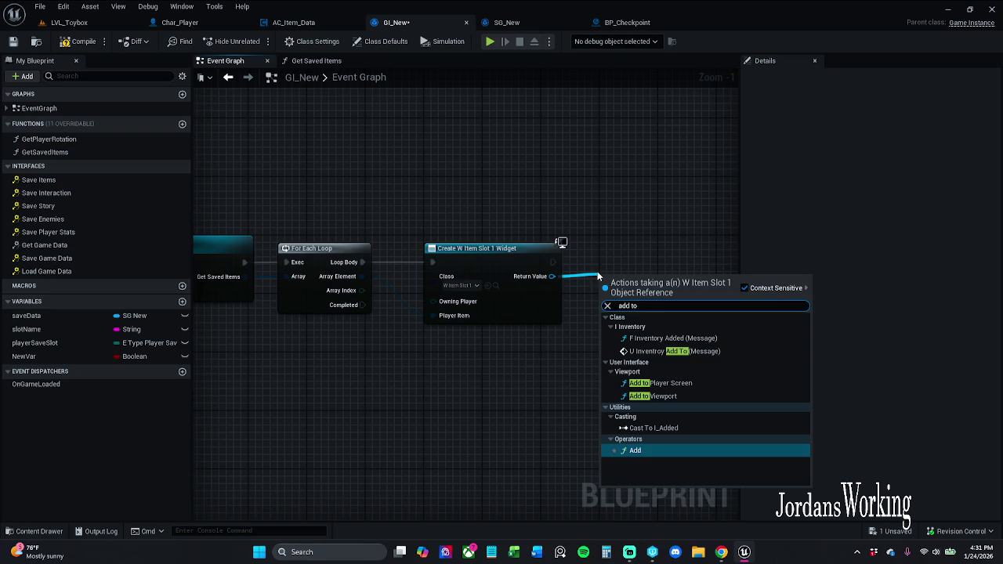
pyautogui.click(672, 397)
pyautogui.moveTo(657, 268); pyautogui.dragTo(664, 253)
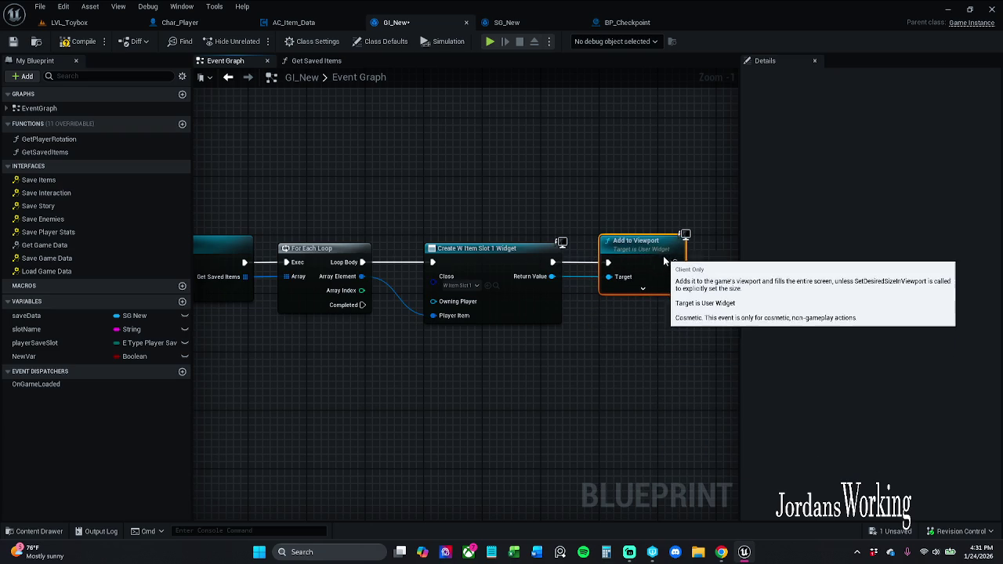
# Compile and save GI_New, then play-test the LVL_Toybox level
pyautogui.click(66, 43)
pyautogui.click(13, 41)
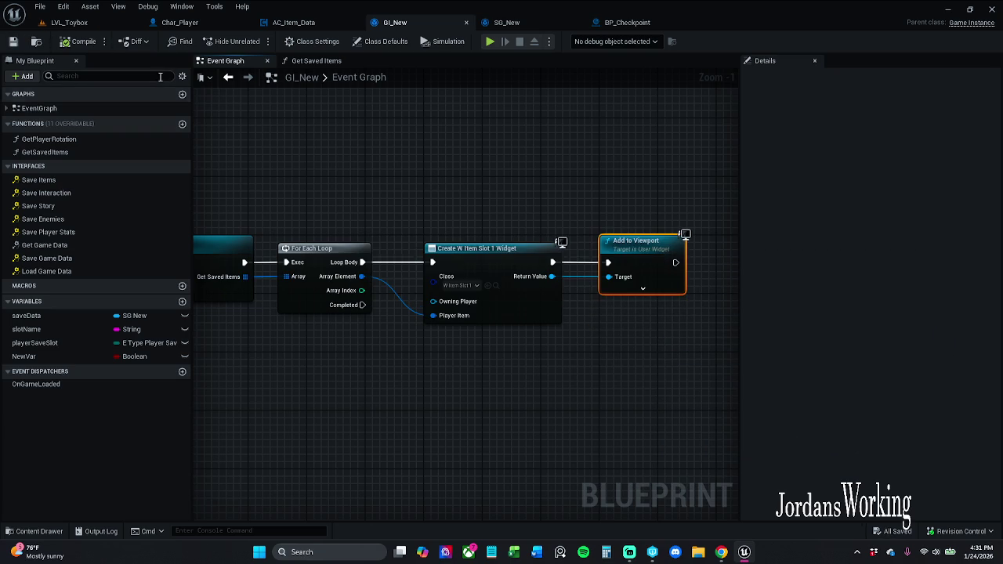
pyautogui.click(79, 22)
pyautogui.click(256, 42)
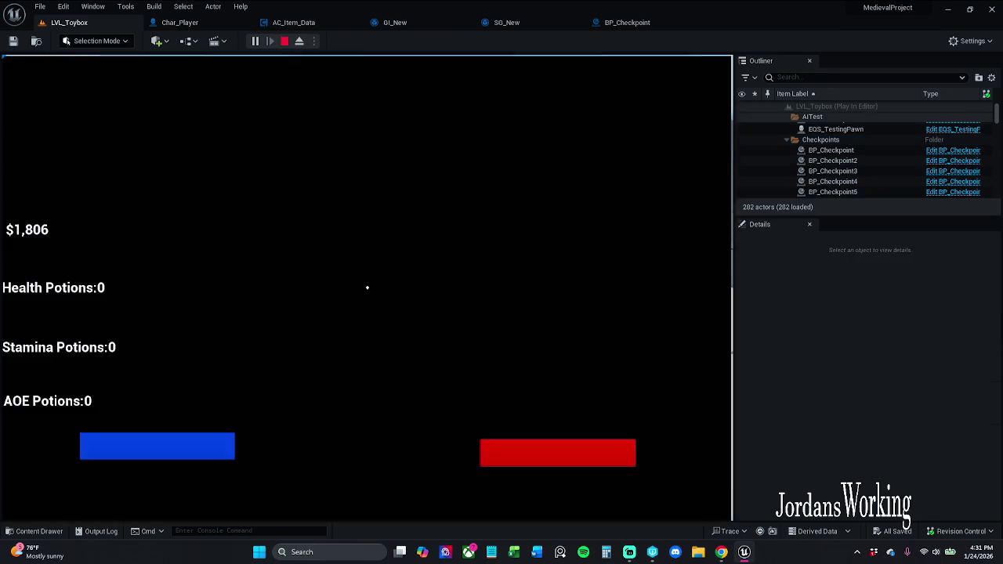
# In the play session, check the inventory, then run onto the platform and pick up health potions
pyautogui.press('w')
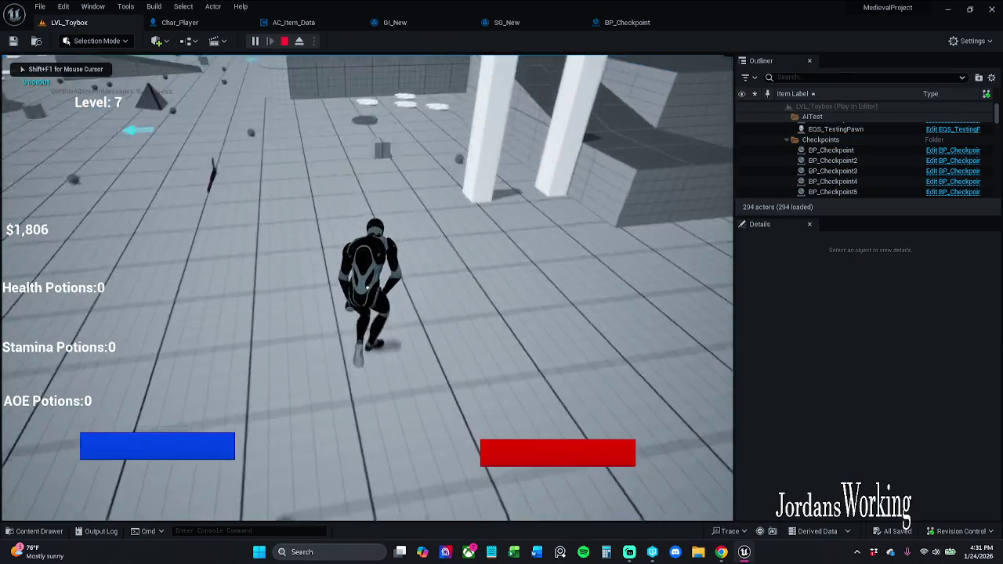
pyautogui.press('i')
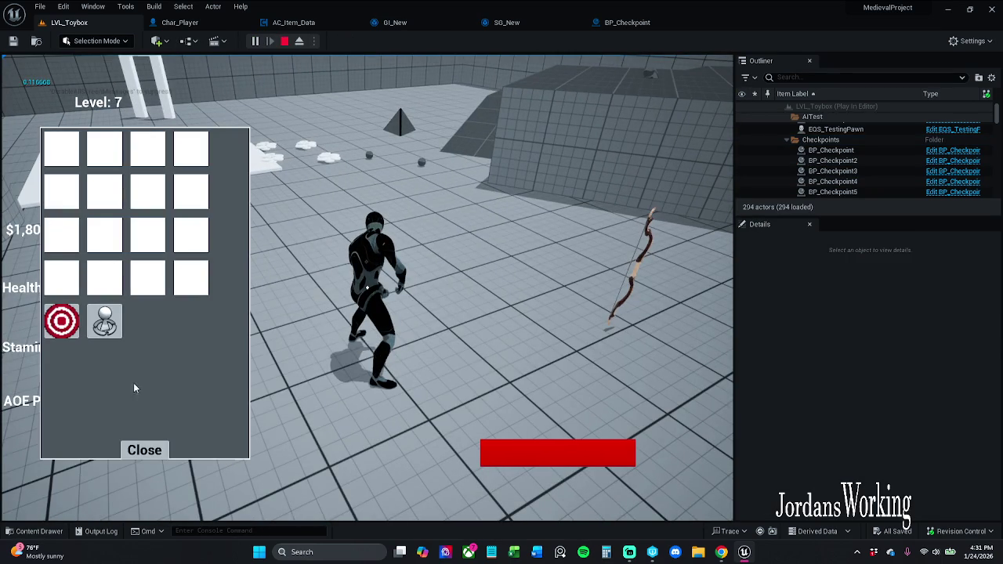
pyautogui.click(145, 450)
pyautogui.press('w')
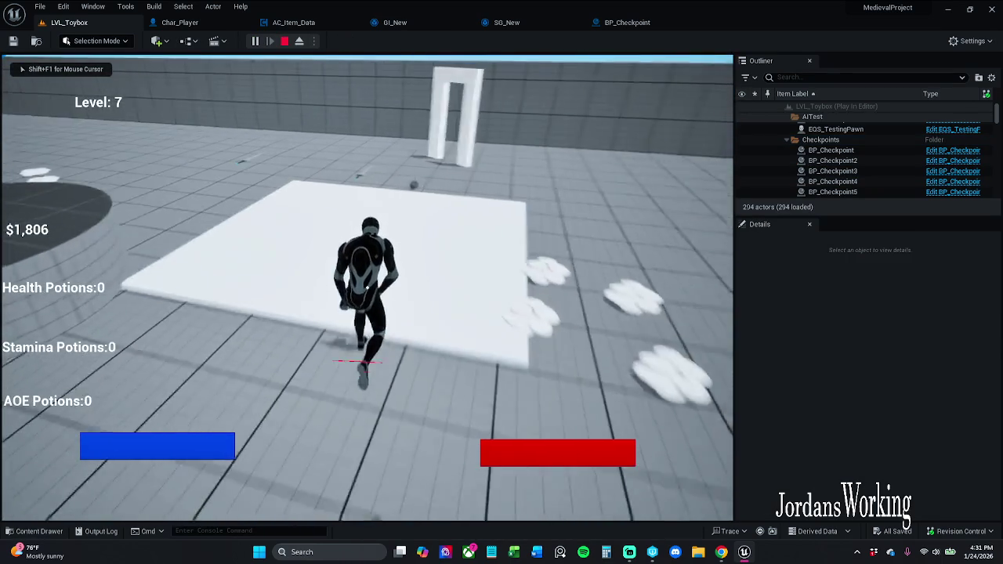
pyautogui.press('w')
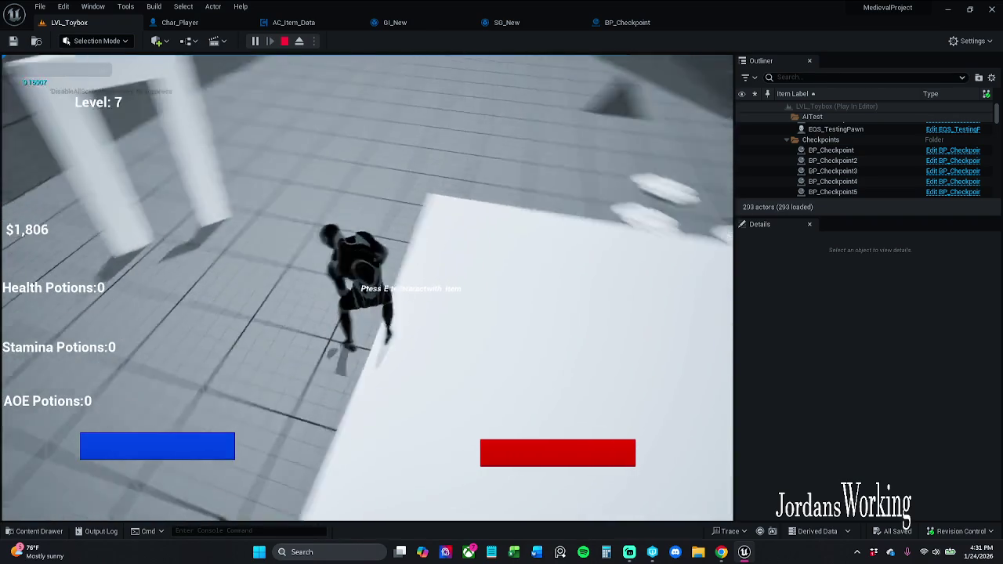
pyautogui.press('w')
pyautogui.press('w')
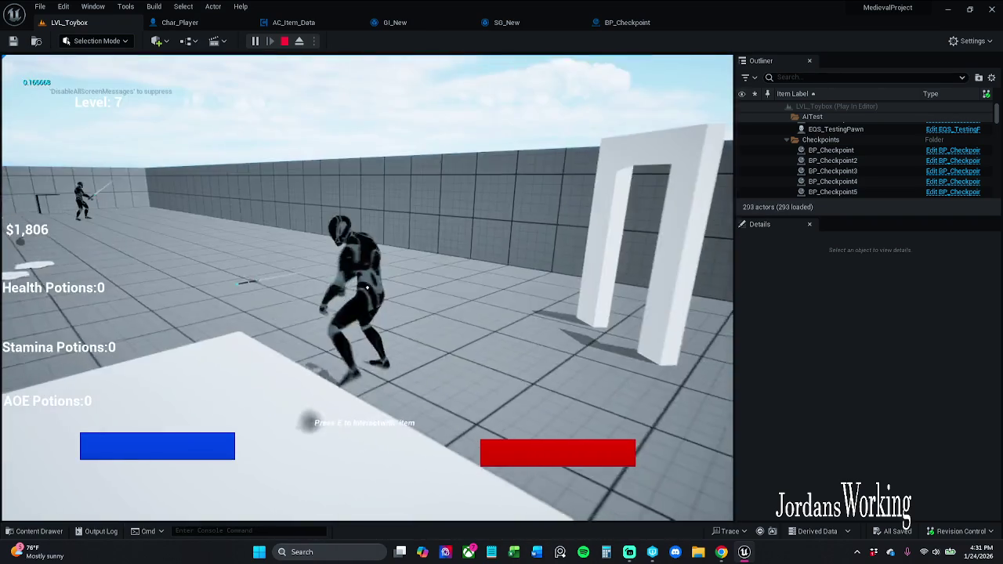
pyautogui.press('e')
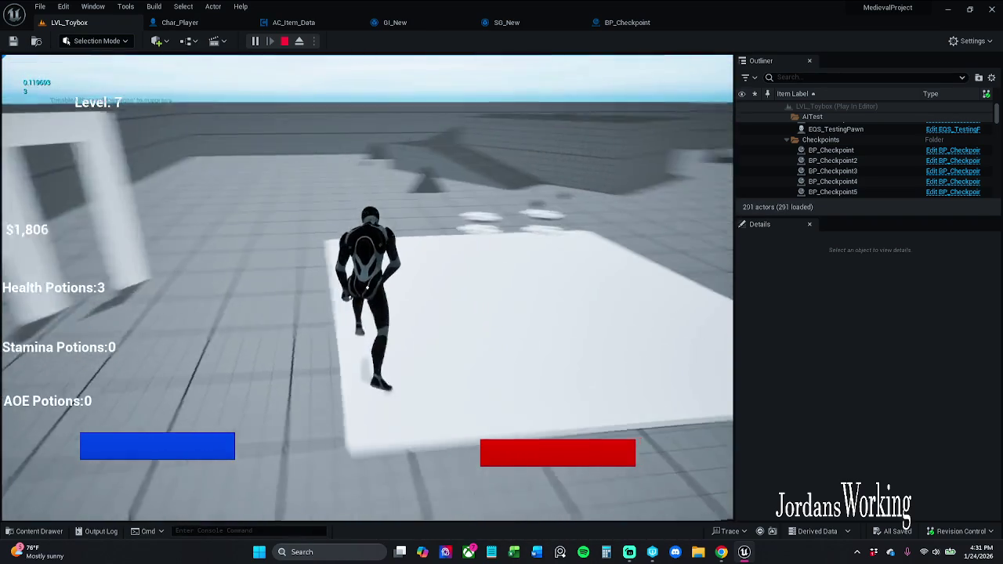
pyautogui.press('w')
pyautogui.press('w')
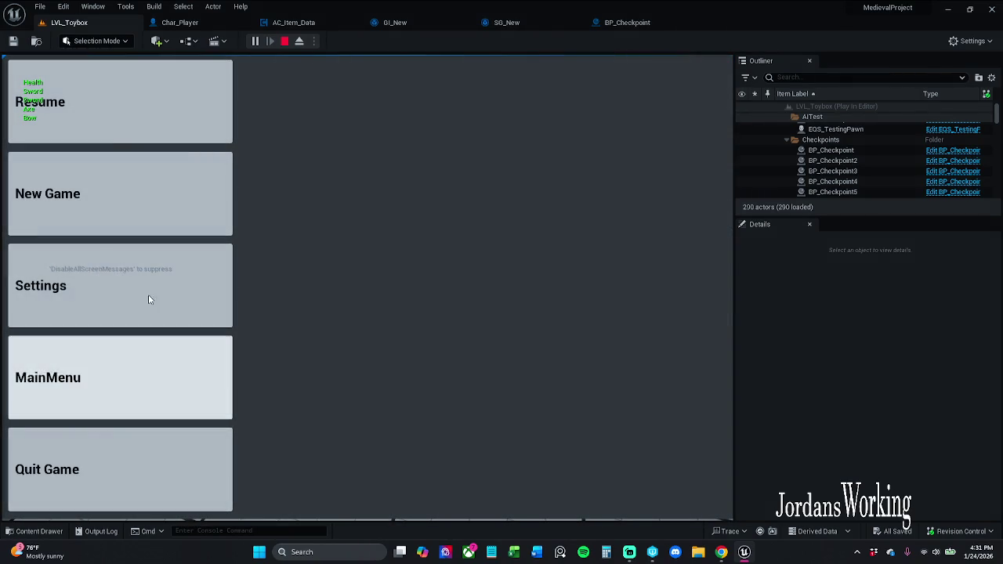
# Resume from the pause menu, stop the play session, and return to BP_Checkpoint's Event Graph
pyautogui.click(112, 134)
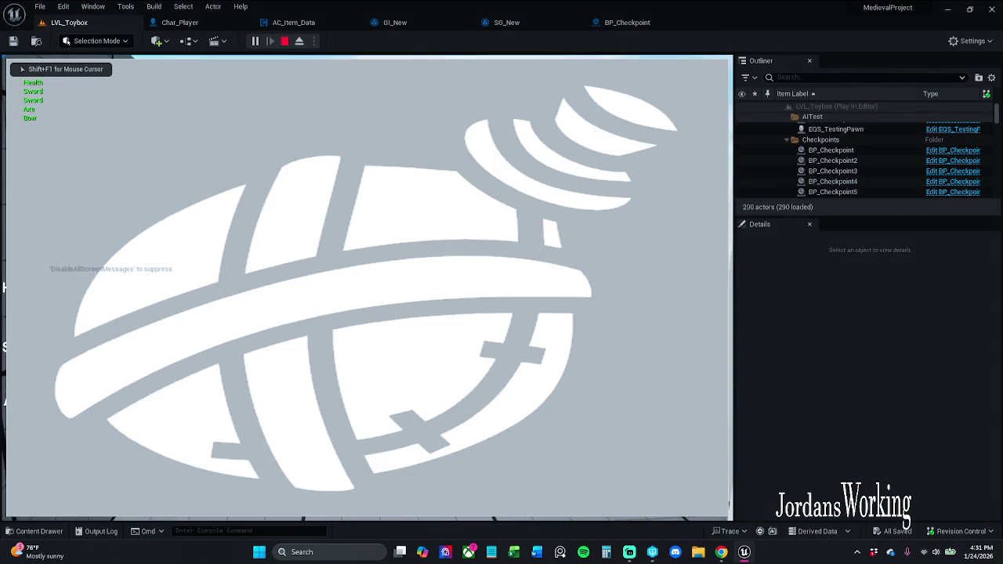
pyautogui.press('Escape')
pyautogui.click(631, 22)
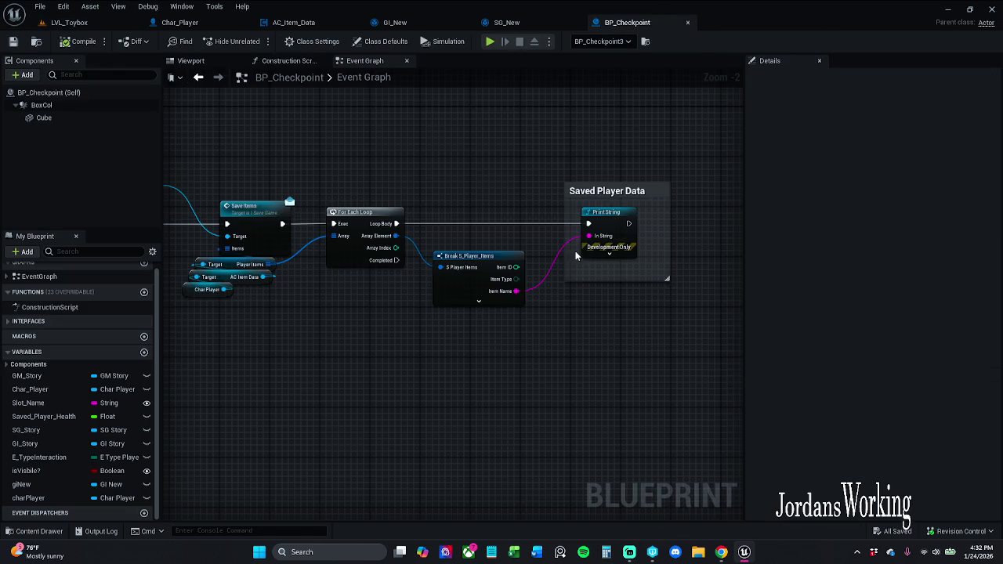
# Delete GI_New's Add to Viewport node, save the blueprint, and go back to LVL_Toybox
pyautogui.click(403, 22)
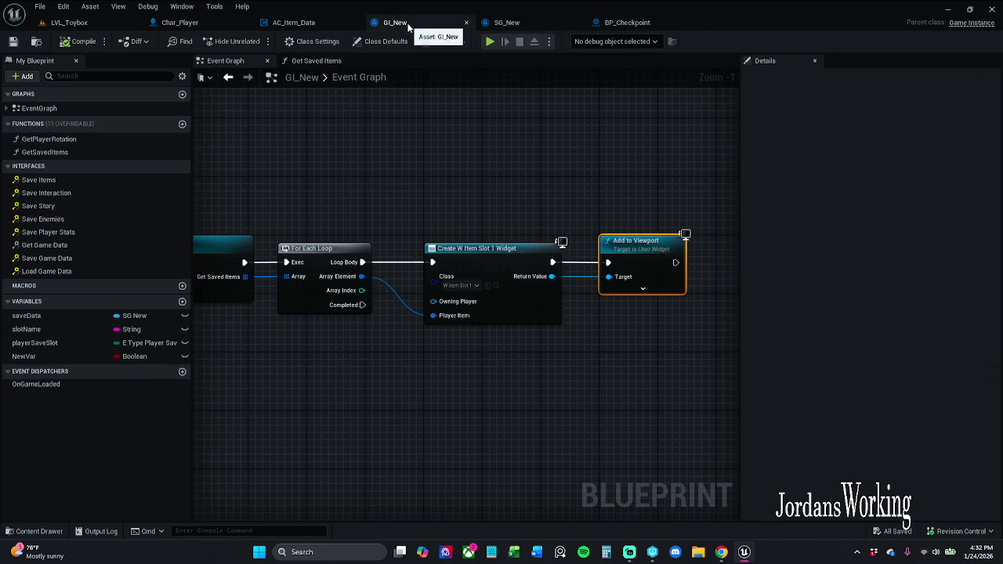
pyautogui.moveTo(621, 196)
pyautogui.mouseDown()
pyautogui.moveTo(584, 185)
pyautogui.moveTo(662, 239)
pyautogui.mouseUp()
pyautogui.press('Delete')
pyautogui.moveTo(612, 263)
pyautogui.mouseDown()
pyautogui.moveTo(716, 222)
pyautogui.moveTo(626, 281)
pyautogui.mouseUp()
pyautogui.scroll(-1, 626, 281)
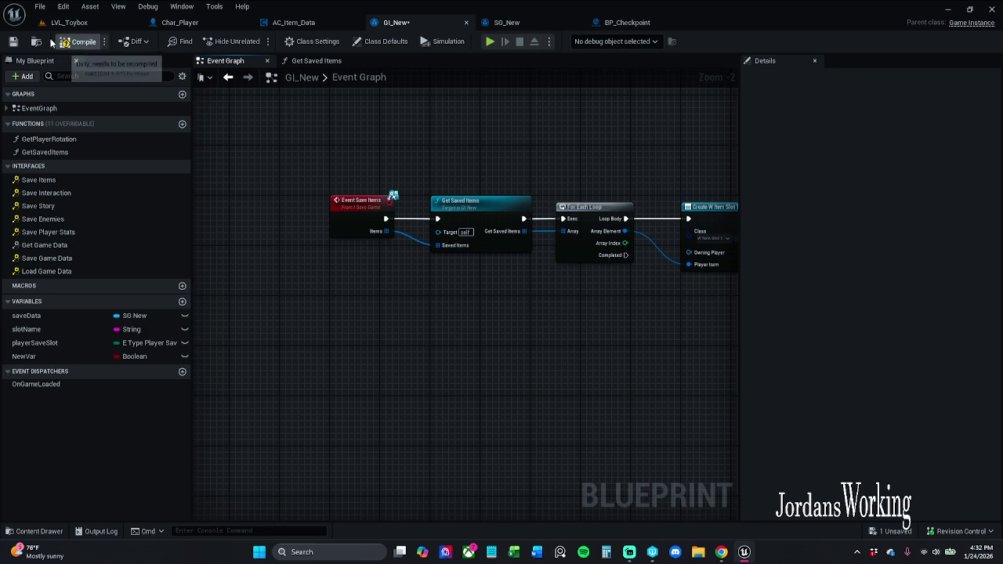
pyautogui.click(12, 42)
pyautogui.moveTo(661, 172); pyautogui.dragTo(417, 174)
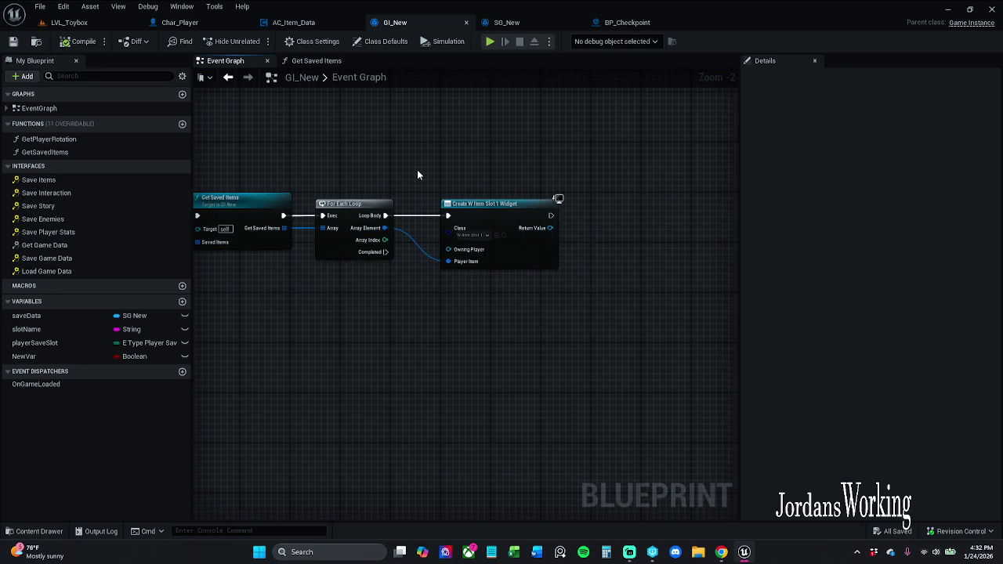
pyautogui.click(69, 22)
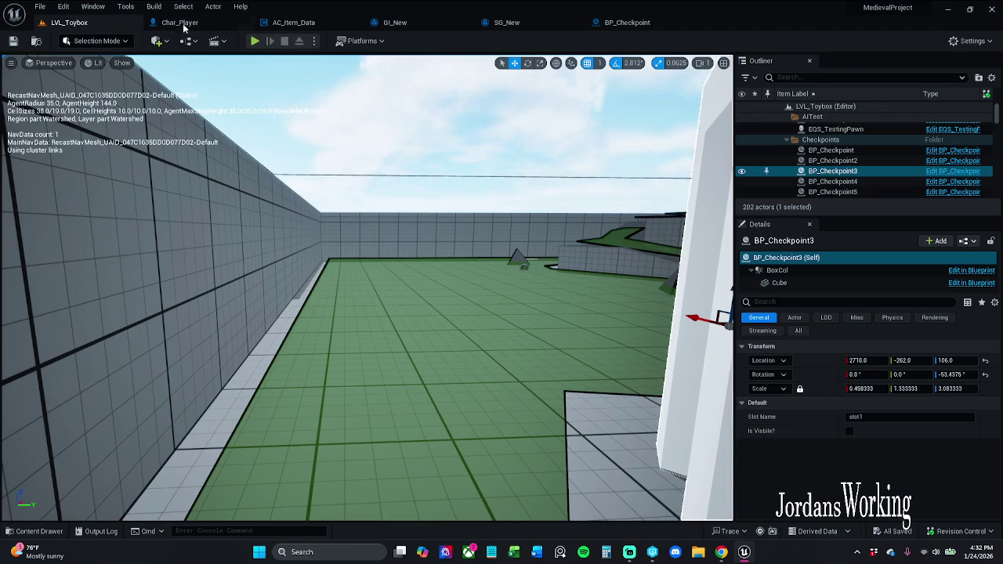
pyautogui.click(254, 41)
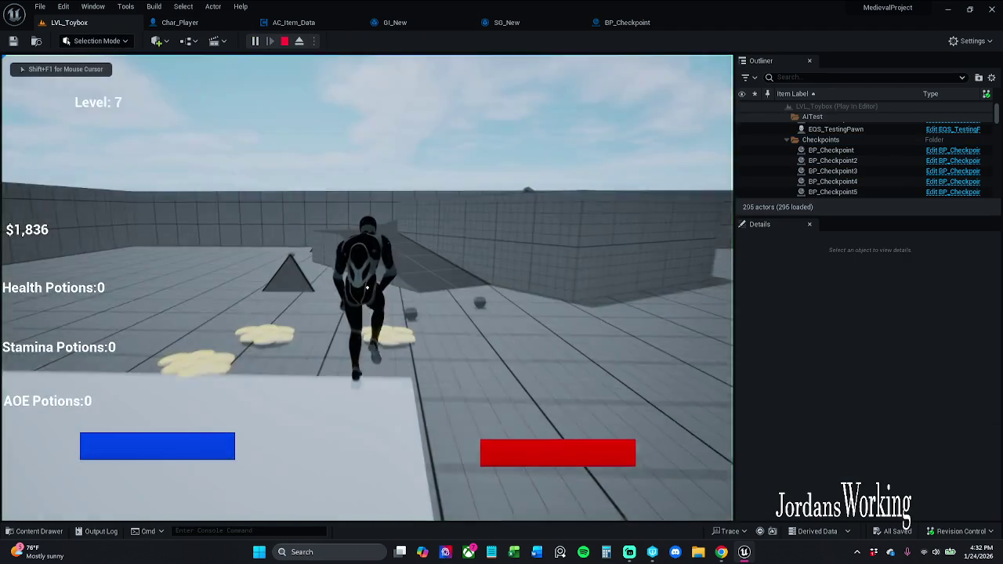
pyautogui.press('w')
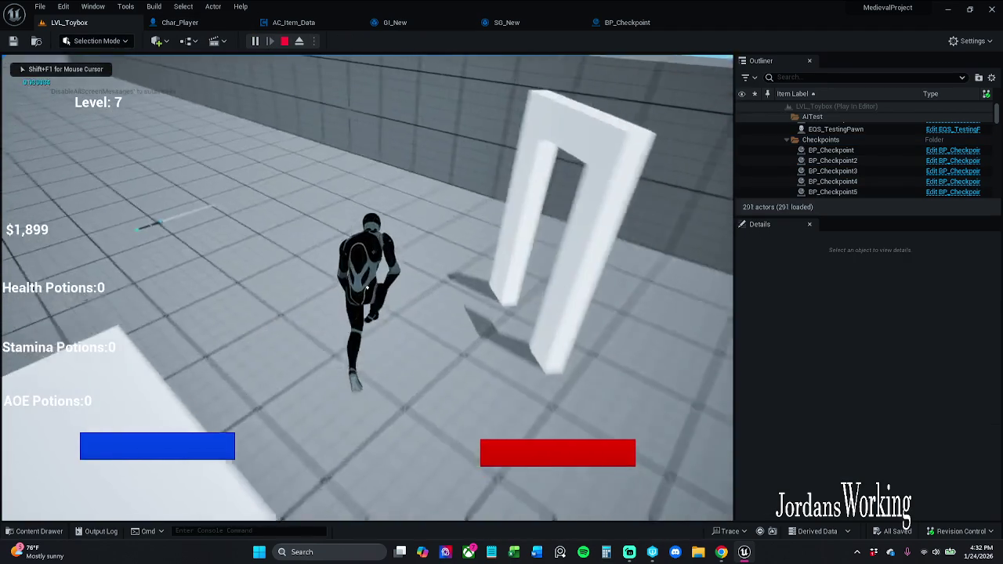
pyautogui.press('i')
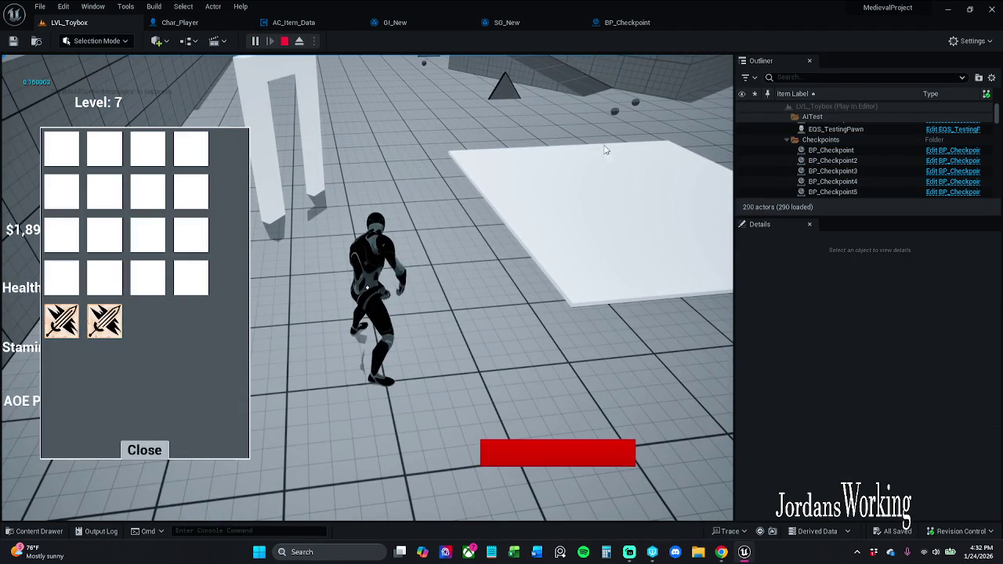
pyautogui.click(147, 452)
pyautogui.press('w')
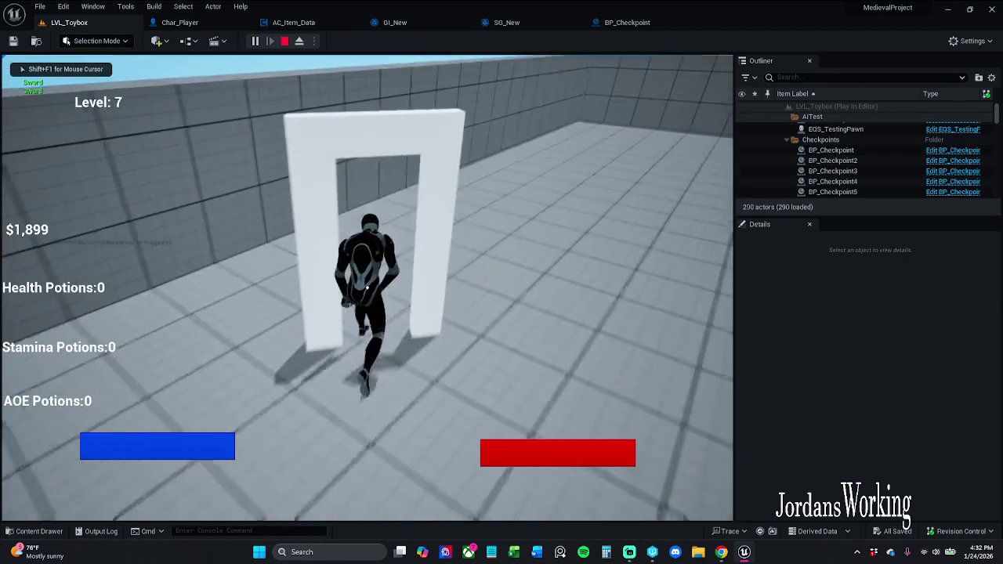
pyautogui.press('i')
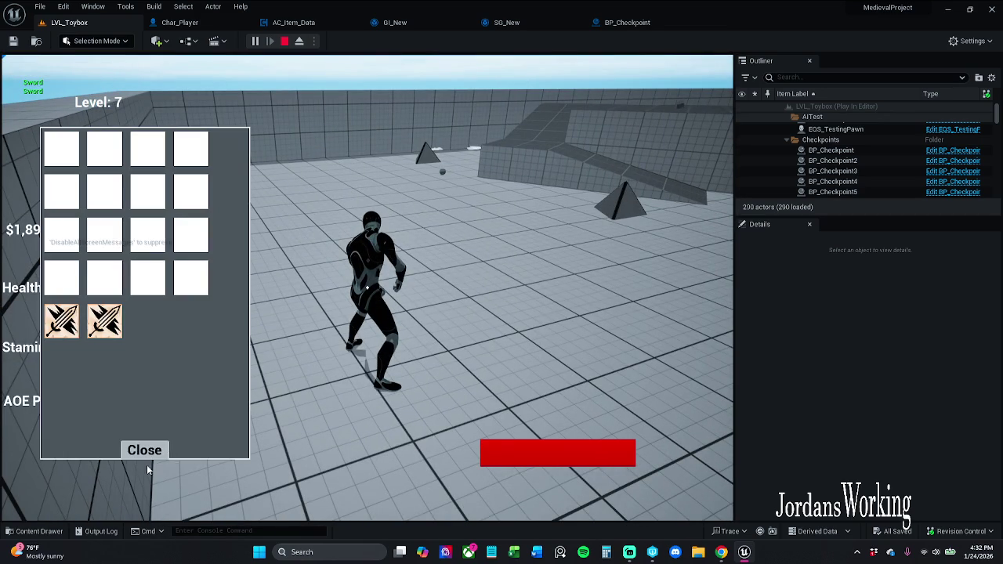
pyautogui.press('Escape')
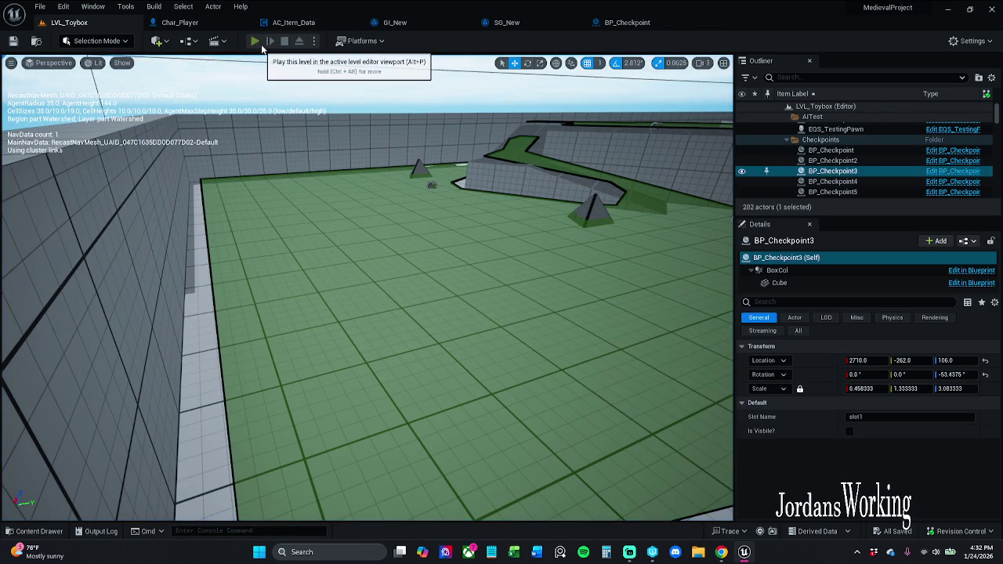
pyautogui.click(269, 39)
pyautogui.press('i')
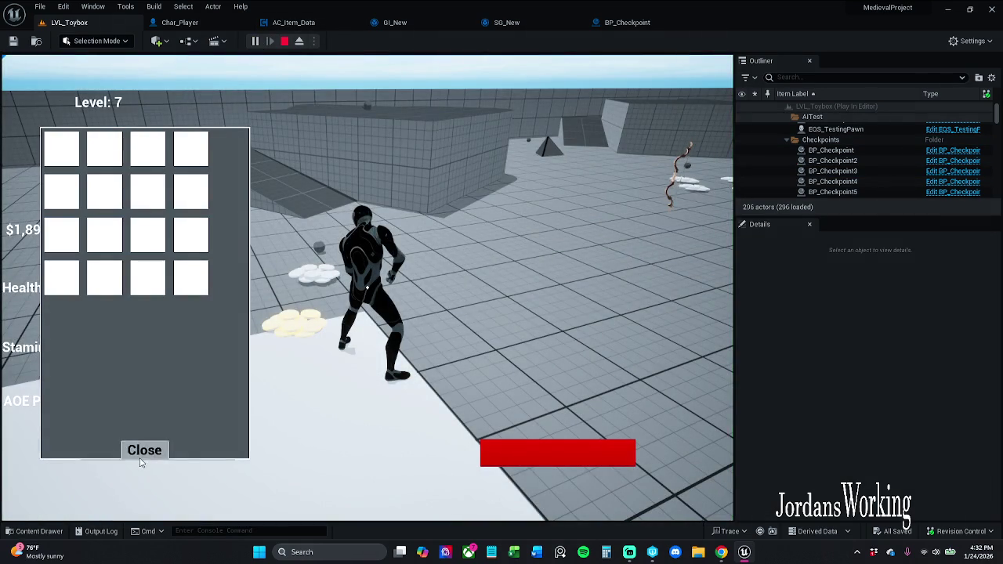
pyautogui.click(143, 450)
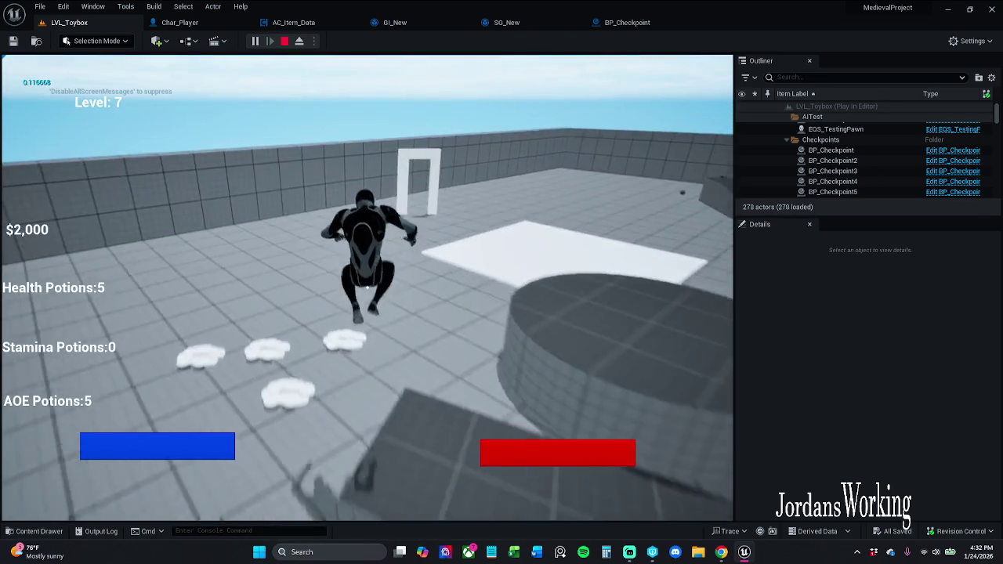
pyautogui.press('i')
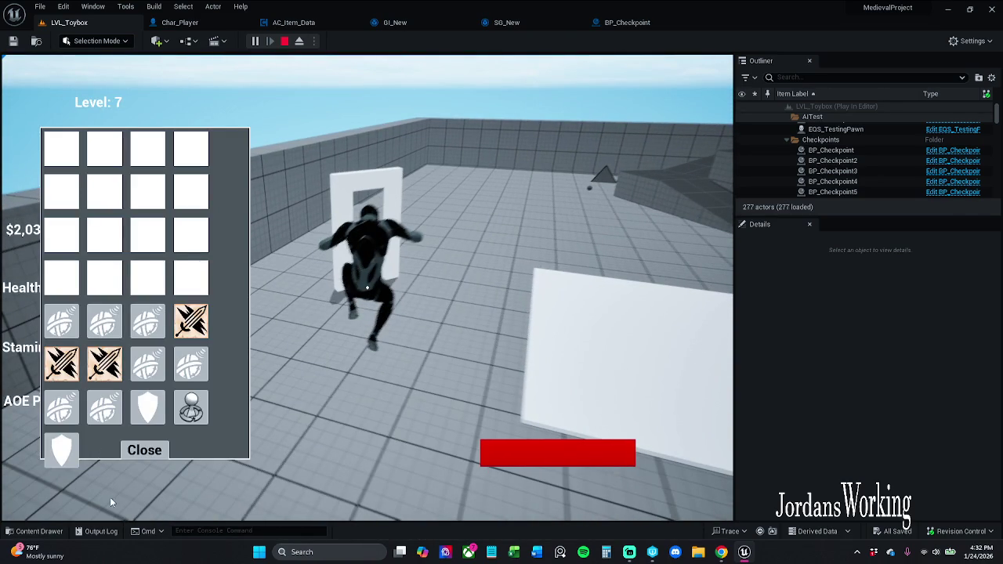
pyautogui.click(144, 450)
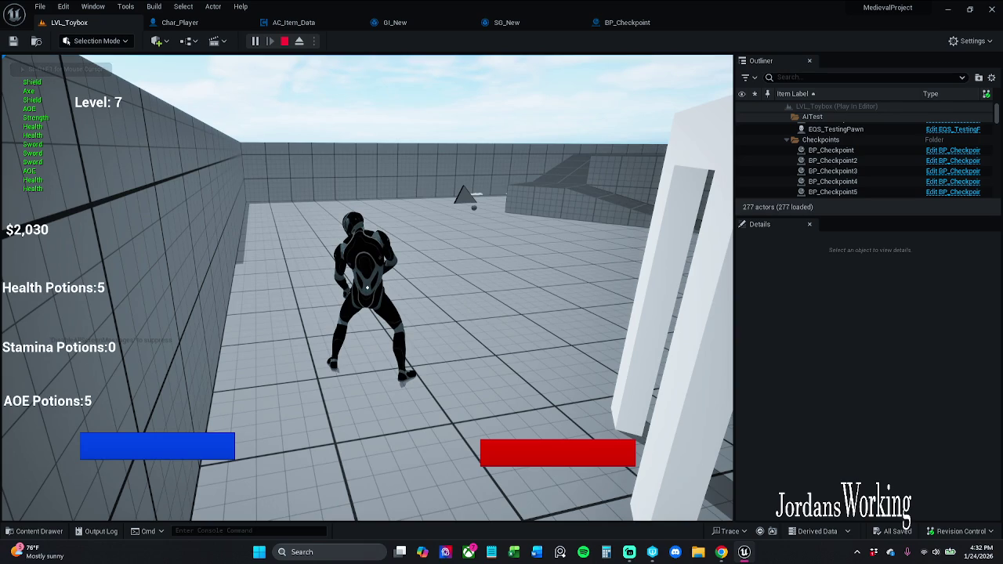
pyautogui.press('i')
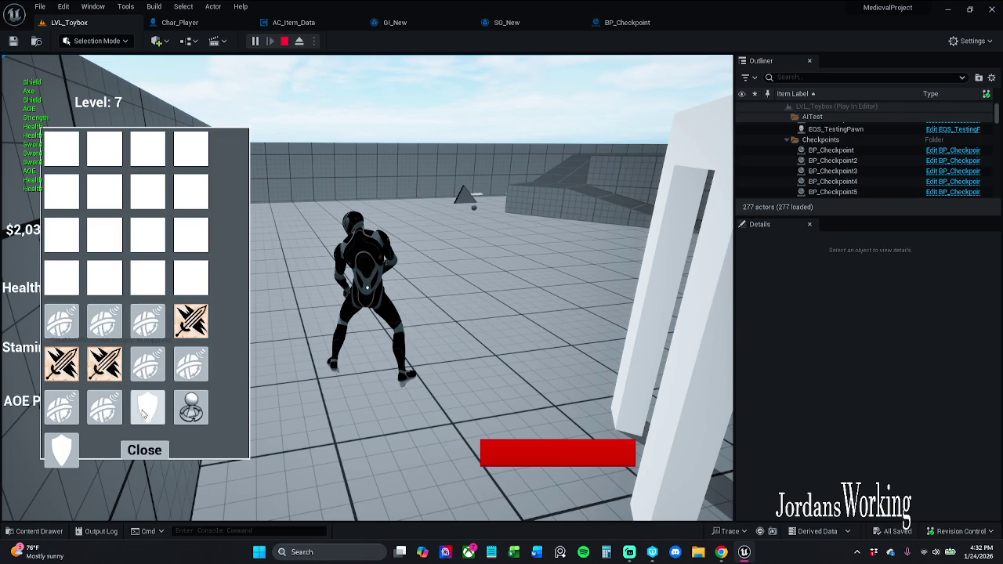
pyautogui.click(166, 448)
pyautogui.press('Escape')
pyautogui.click(261, 43)
pyautogui.press('i')
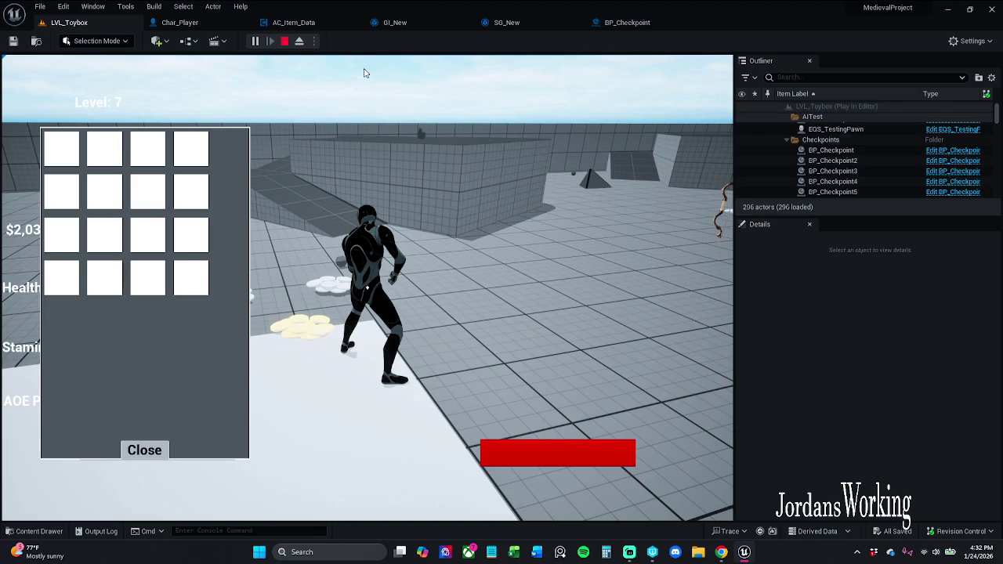
pyautogui.press('Escape')
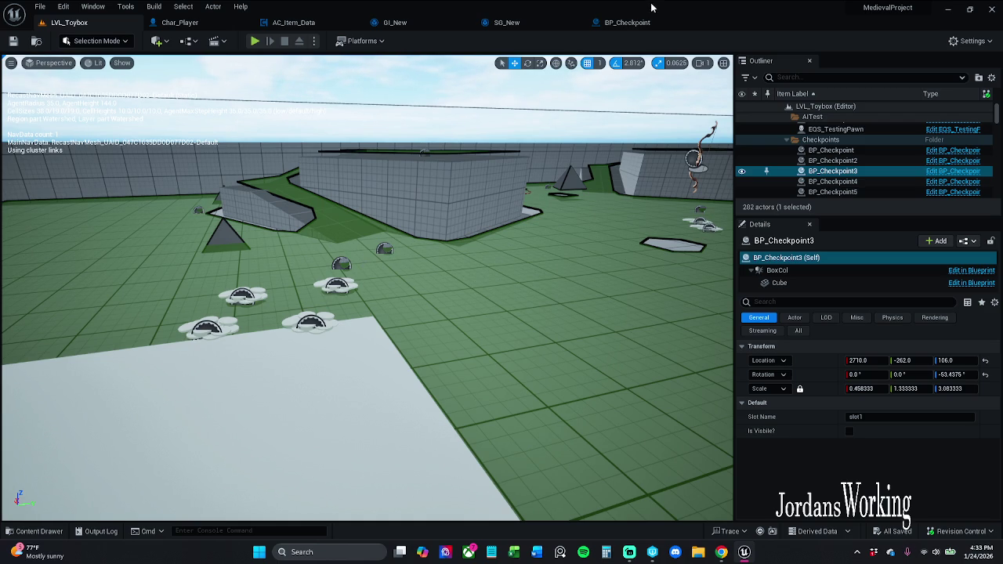
# Move from BP_Checkpoint and SG_New to GI_New, nudge its For Each Loop node, and save
pyautogui.click(631, 23)
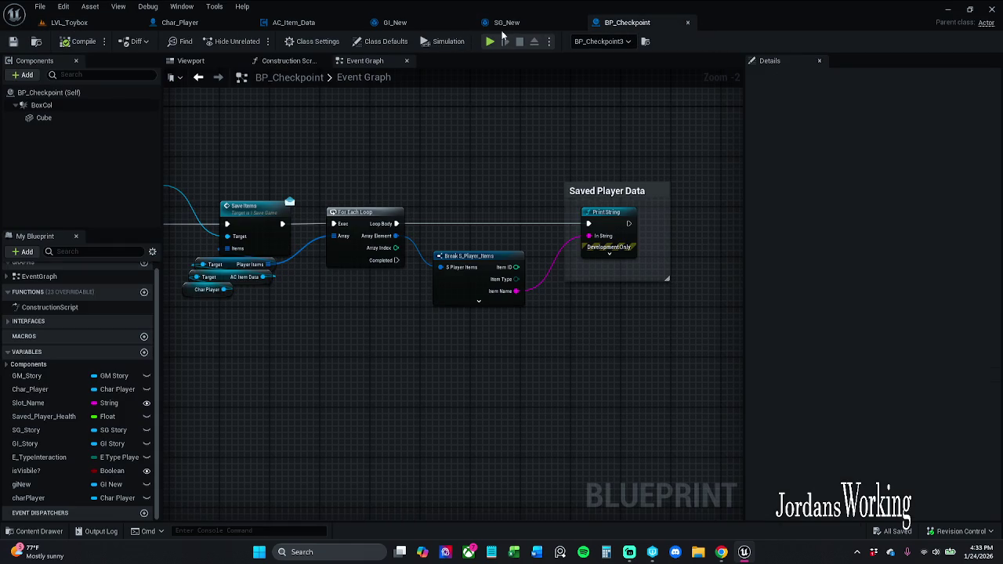
pyautogui.click(514, 25)
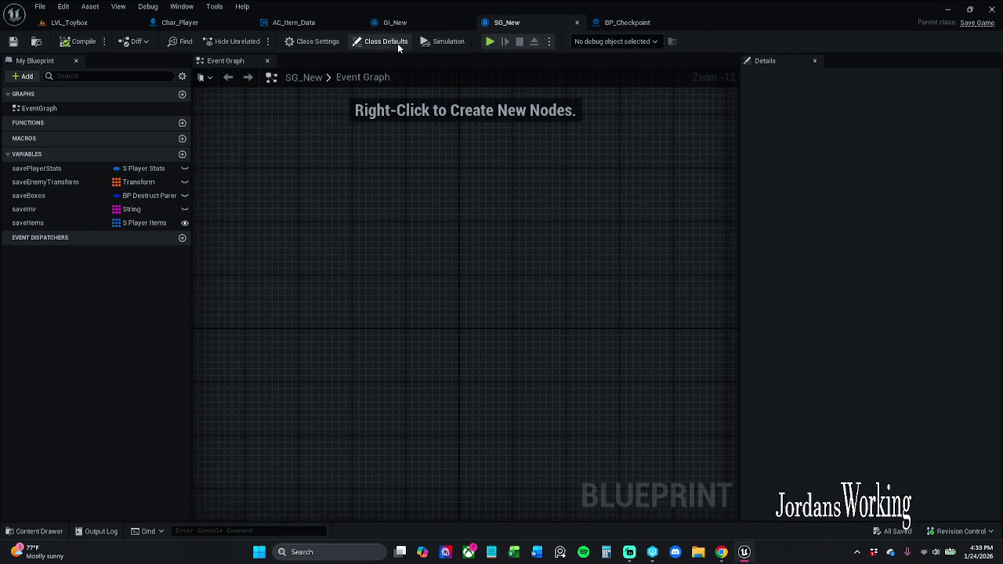
pyautogui.click(384, 28)
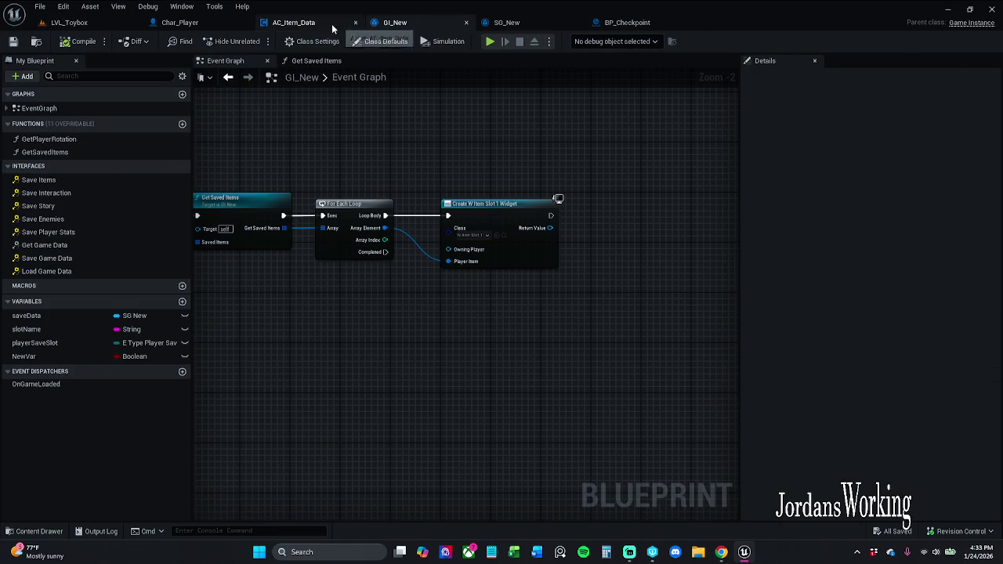
pyautogui.moveTo(368, 165); pyautogui.dragTo(411, 168)
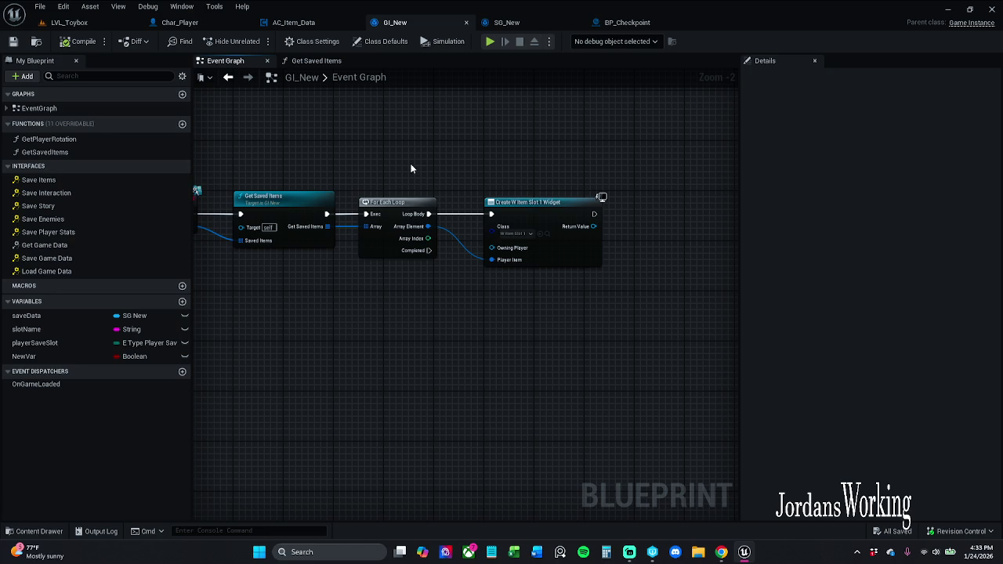
pyautogui.click(396, 202)
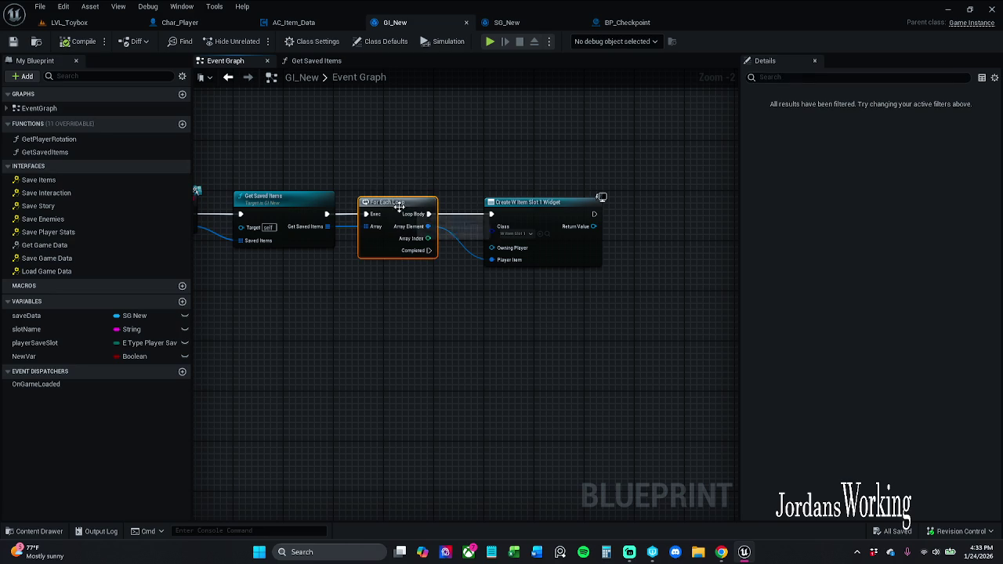
pyautogui.moveTo(398, 205); pyautogui.dragTo(406, 206)
pyautogui.moveTo(466, 239); pyautogui.dragTo(536, 247)
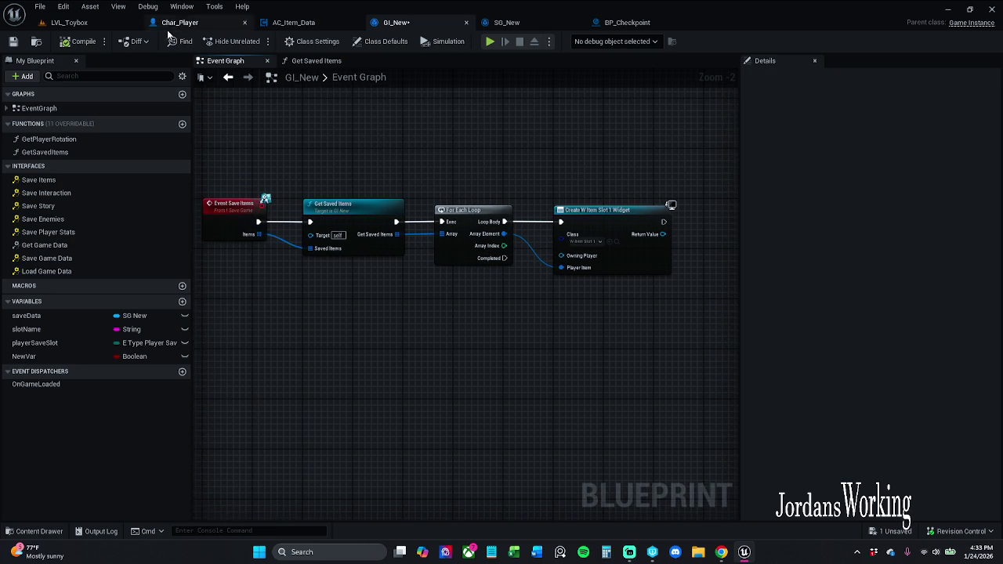
pyautogui.click(13, 41)
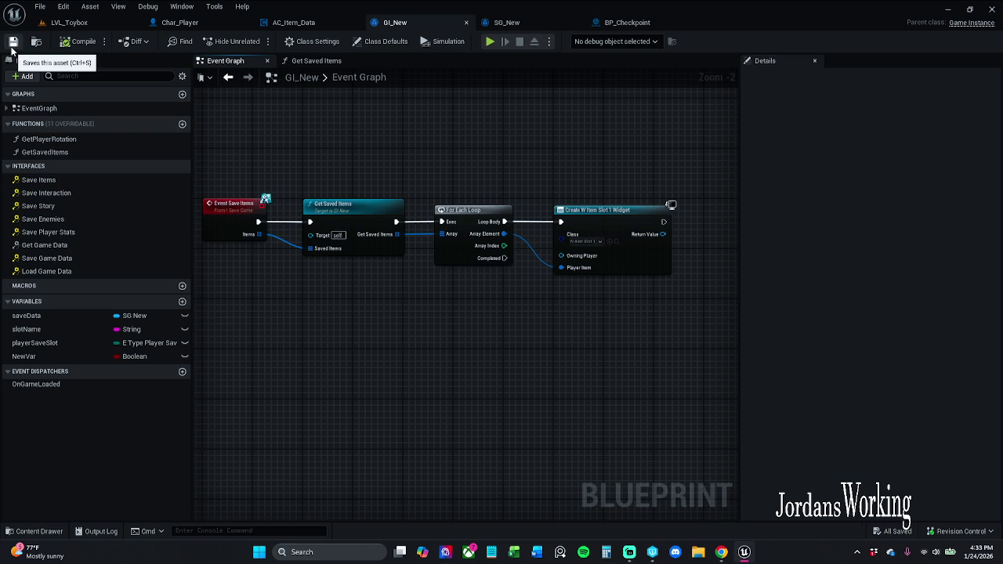